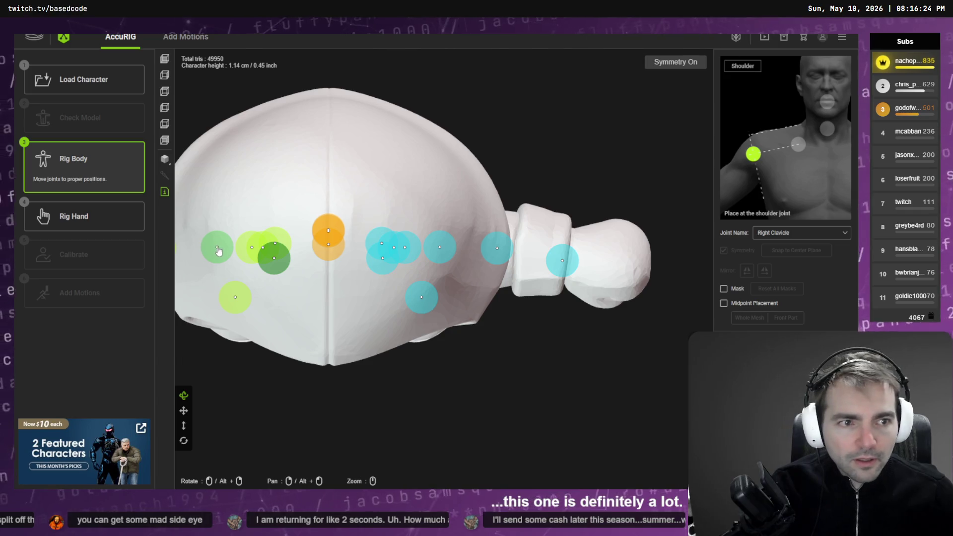
- In front view, drag the Head joint slightly lower on the neck
click(165, 64)
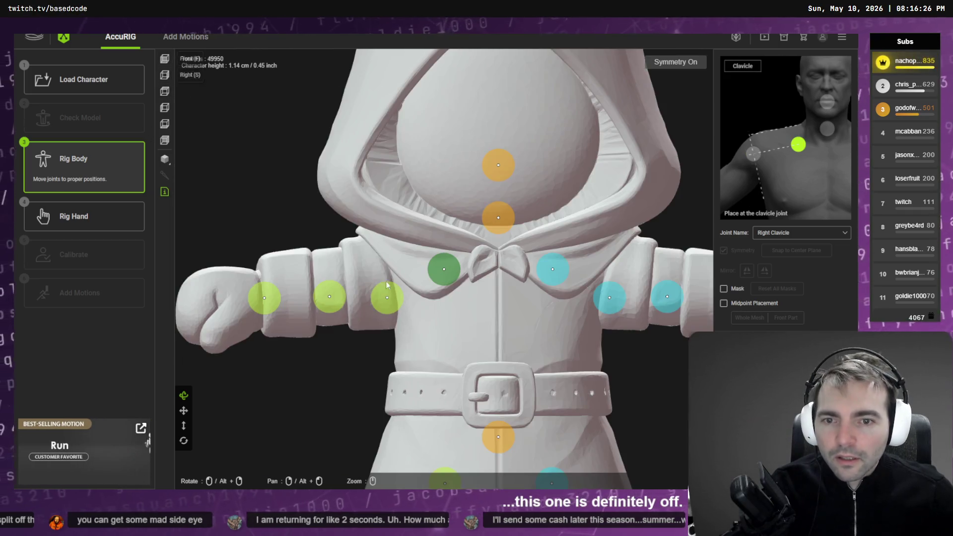
click(390, 294)
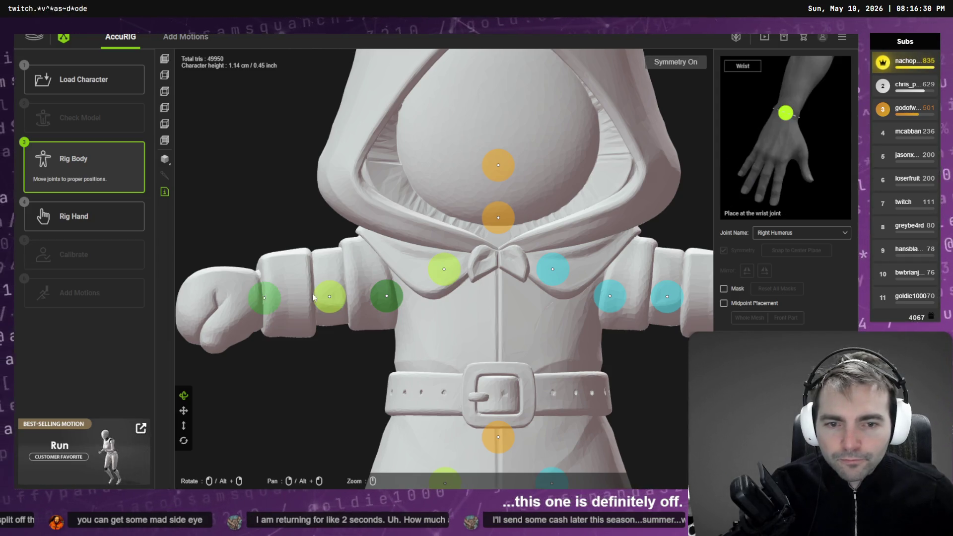
scroll(588, 344, down, 5)
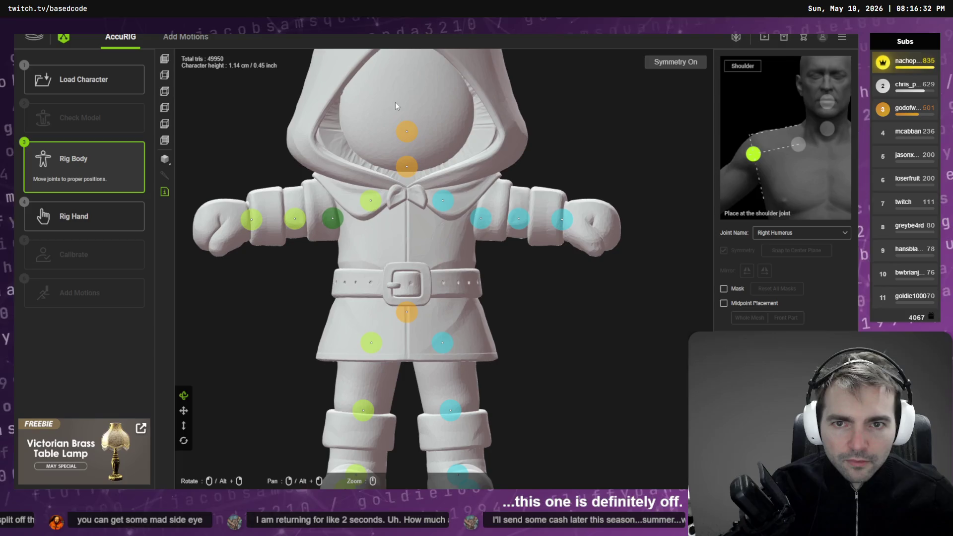
drag(405, 132, 403, 139)
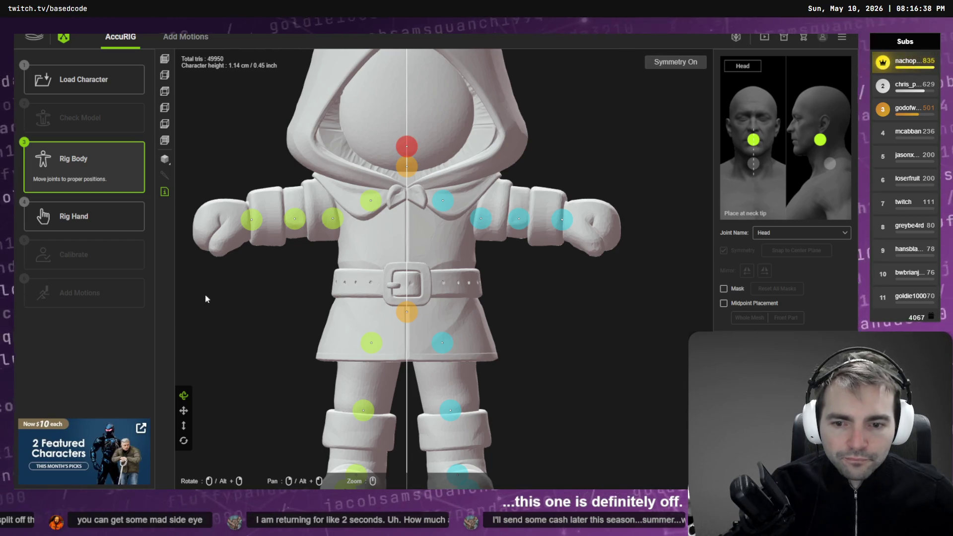
- Set Number of Fingers to 5 and confirm to move on to calibration
click(445, 266)
click(445, 285)
click(411, 293)
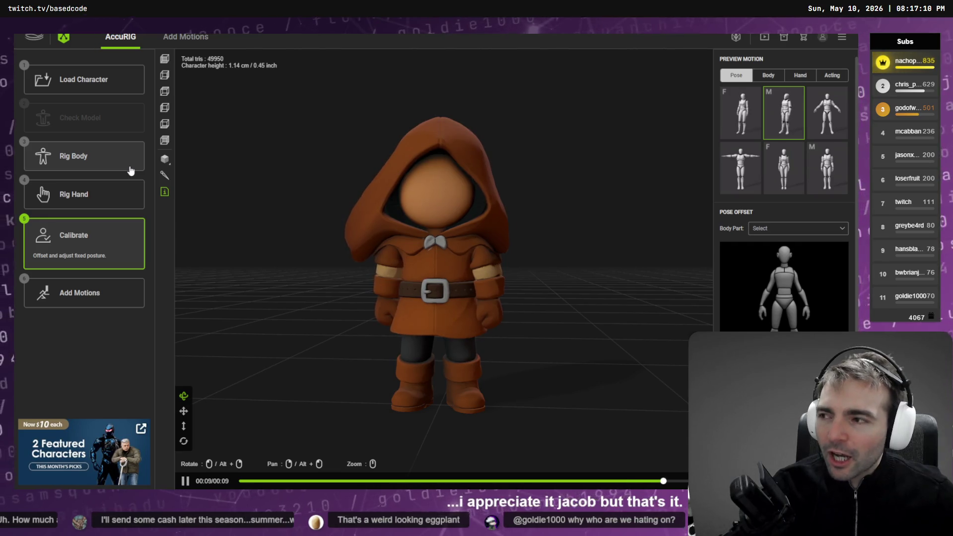
- Orbit to view the calibrated hooded character's pose preview from the side
mouse_move(276, 198)
mouse_down()
mouse_move(368, 196)
mouse_move(435, 213)
mouse_move(278, 185)
mouse_up()
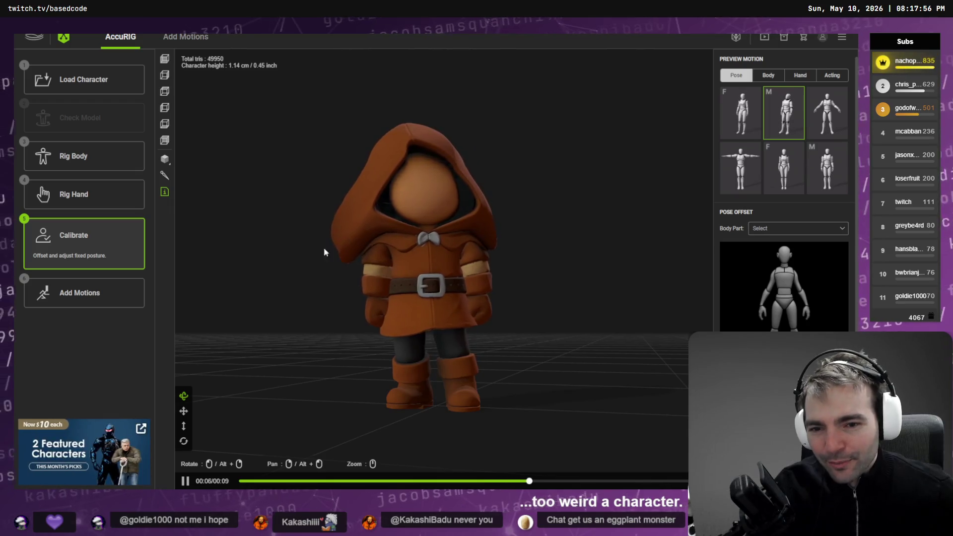
- Back in Rig Body, nudge the Right Clavicle joint down and recalculate with Calibrate
click(126, 169)
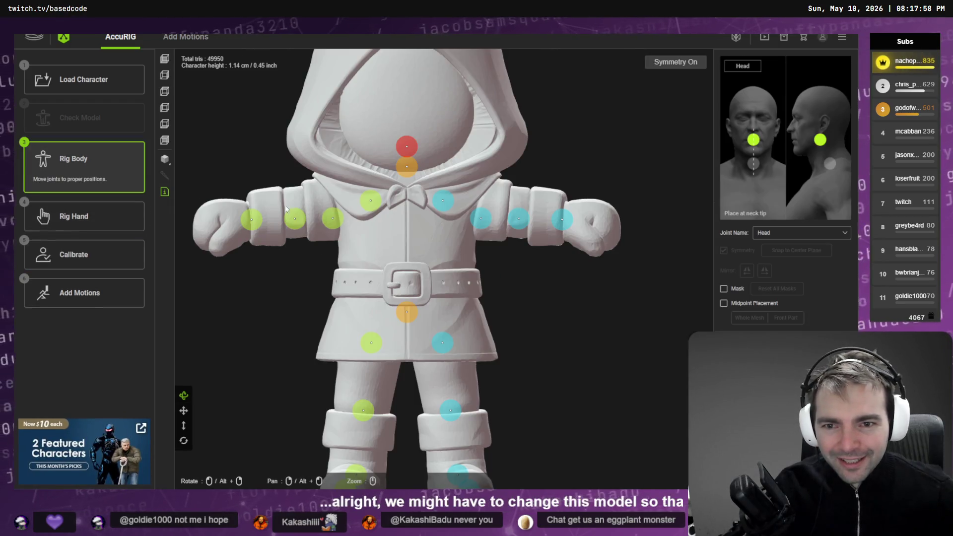
drag(370, 200, 370, 204)
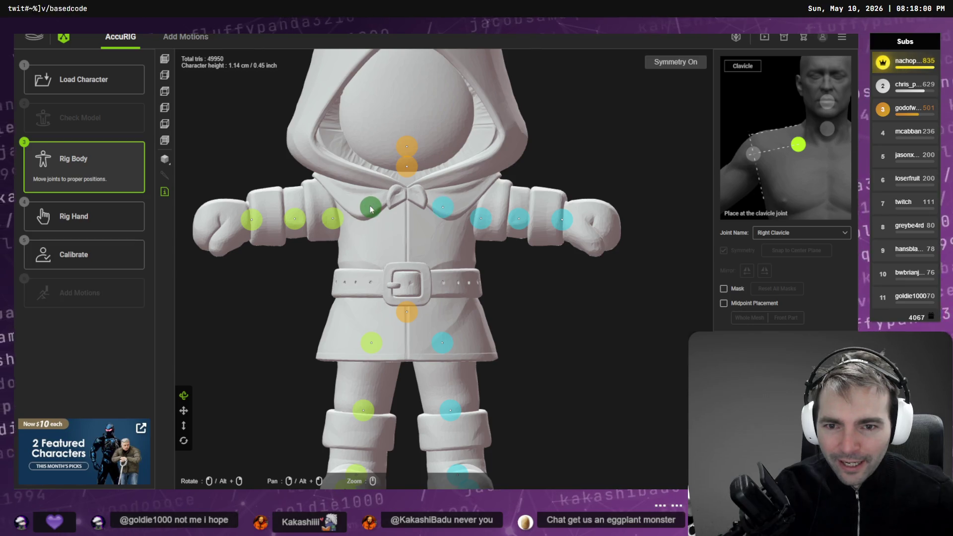
click(79, 254)
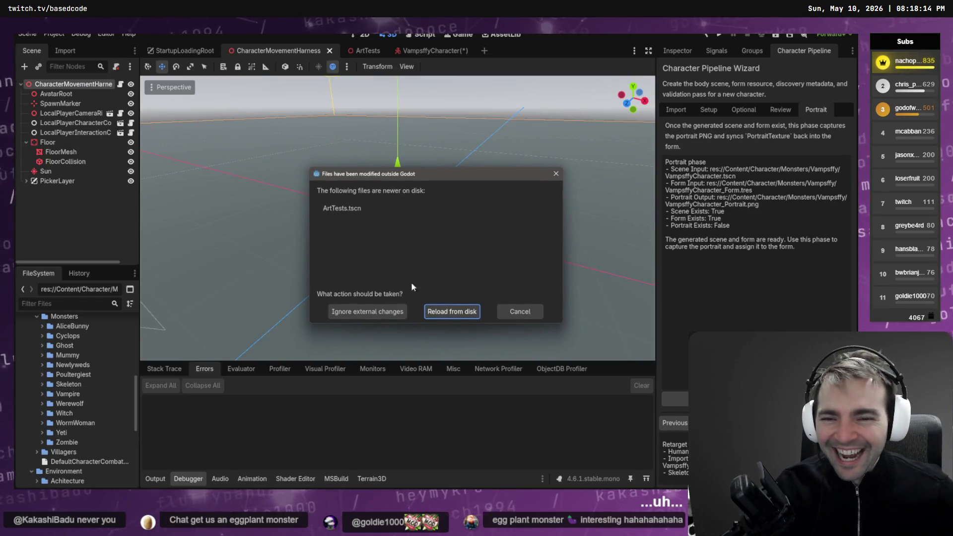
- Reload ArtTests.tscn from disk and open Crypts.tscn via the 'Crypts' file filter
click(447, 312)
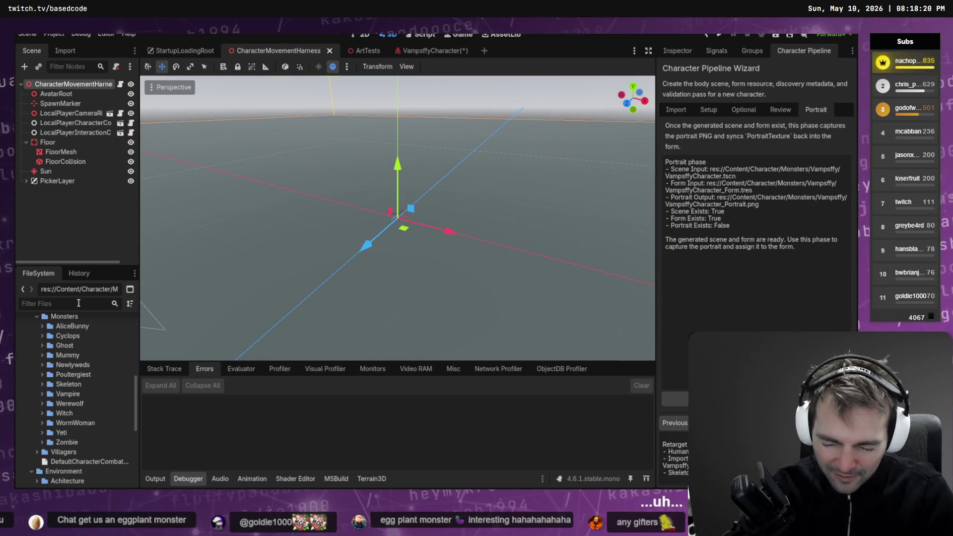
text(Crypts)
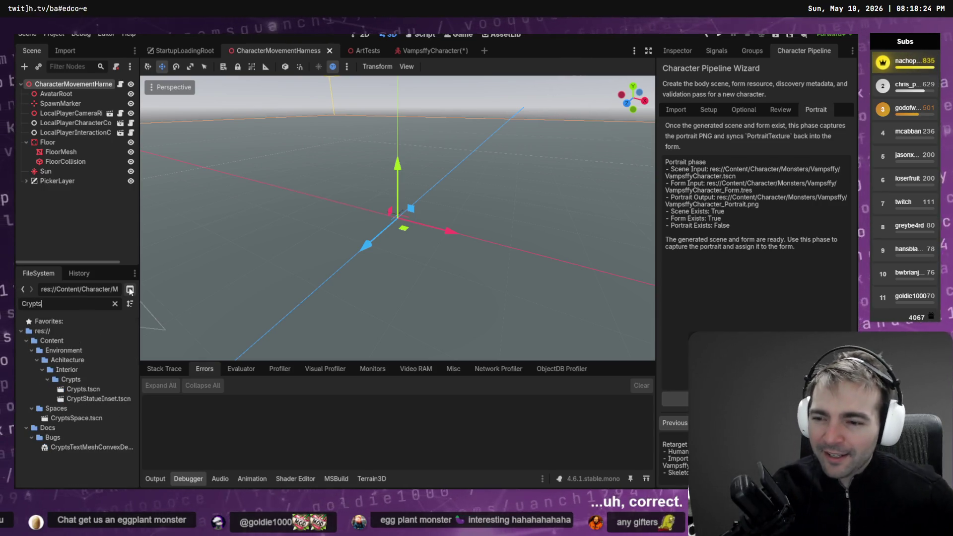
click(90, 389)
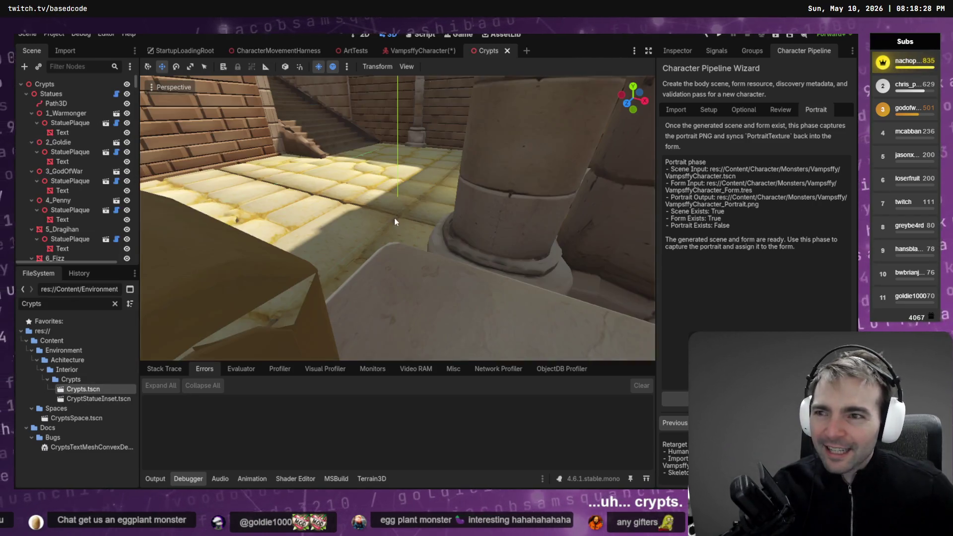
- Freelook down the crypt corridor to frame the potato-shaped statue and its plaque head-on
right_click(394, 214)
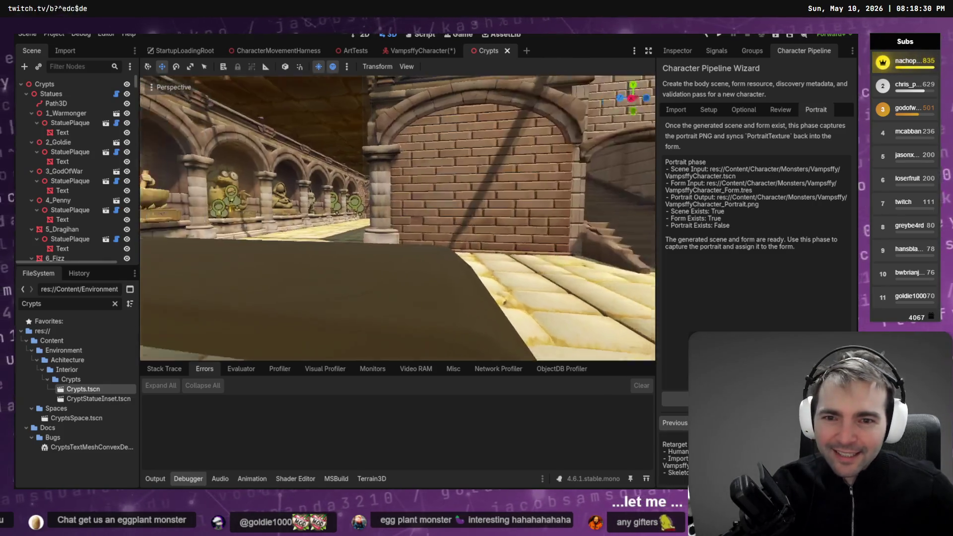
key(w)
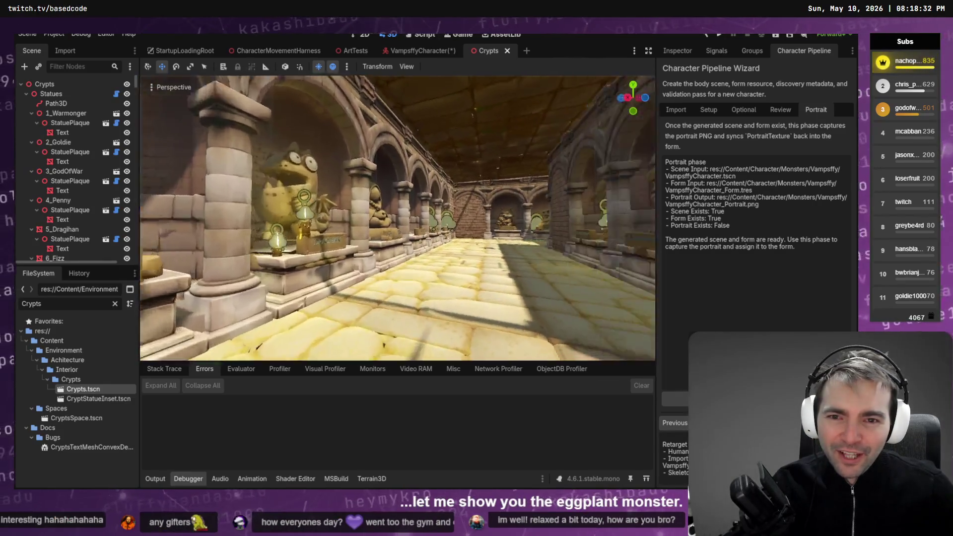
key(a)
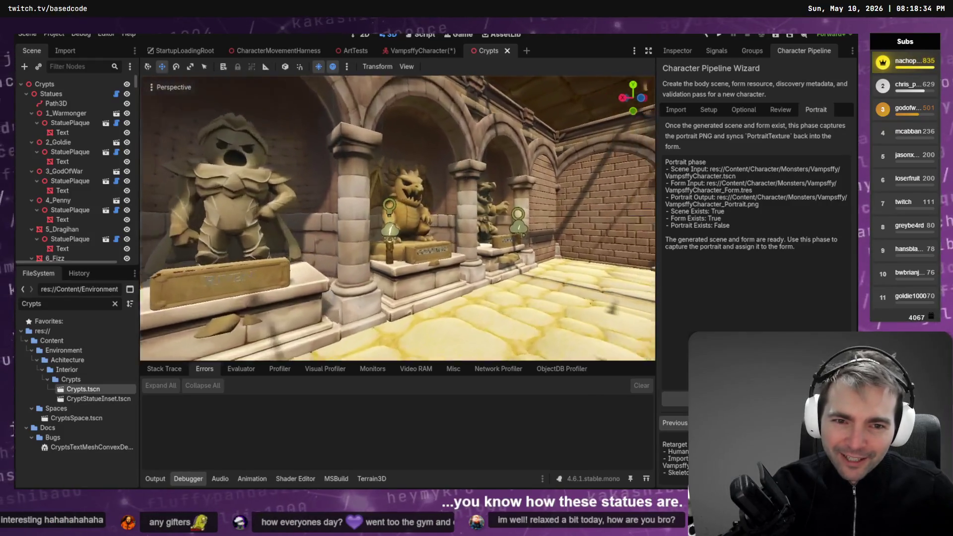
key(w)
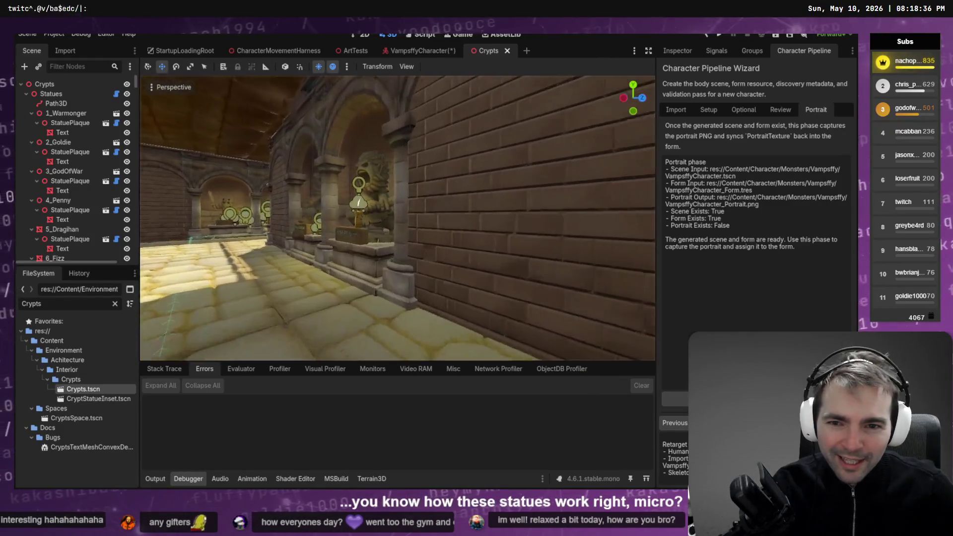
key(s)
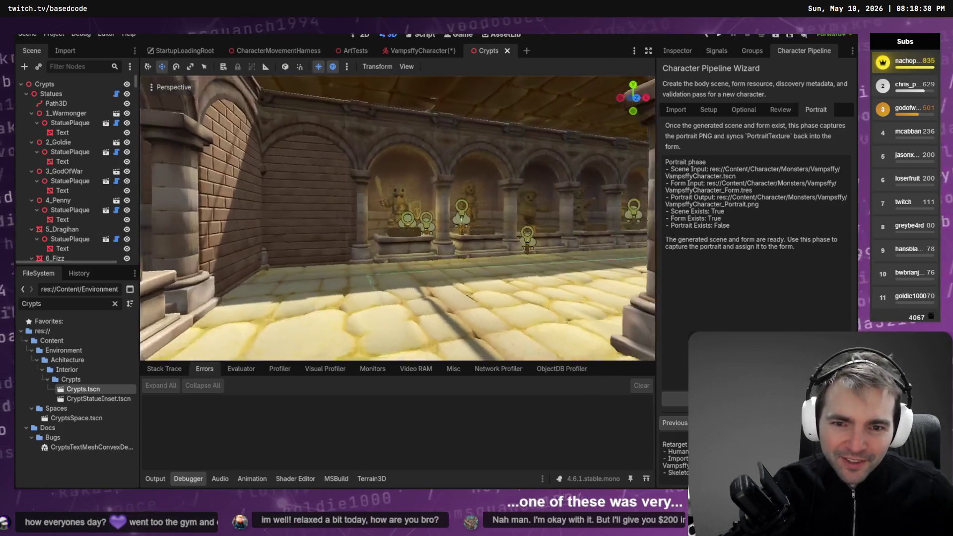
key(w)
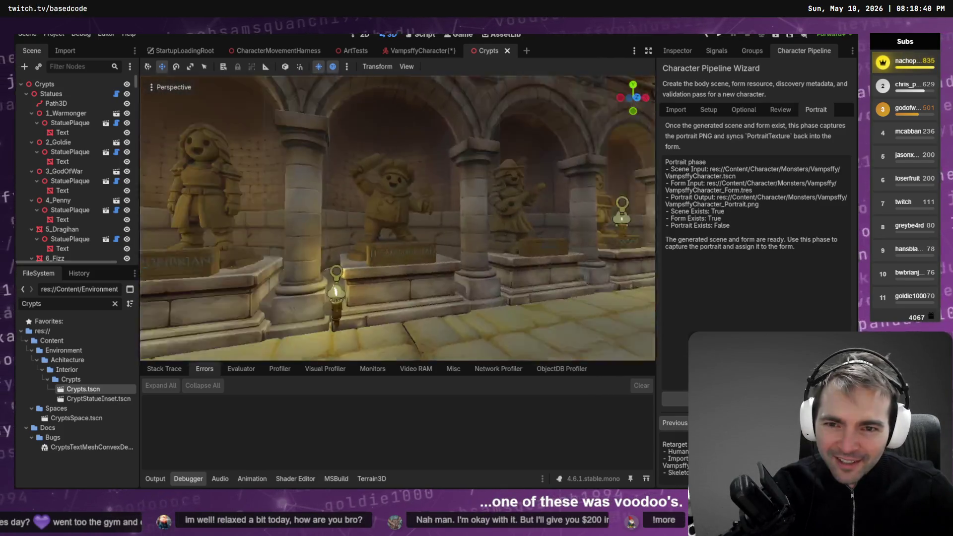
key(w)
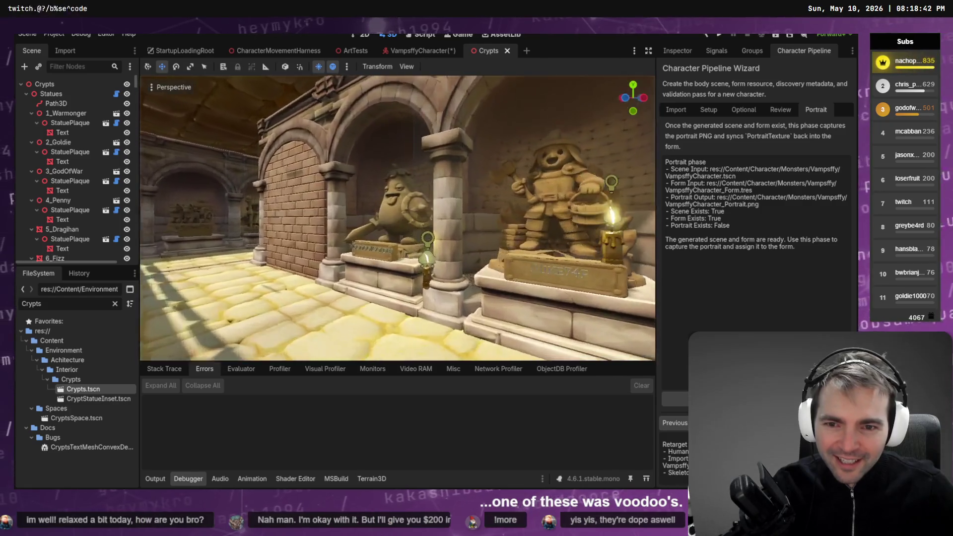
key(w)
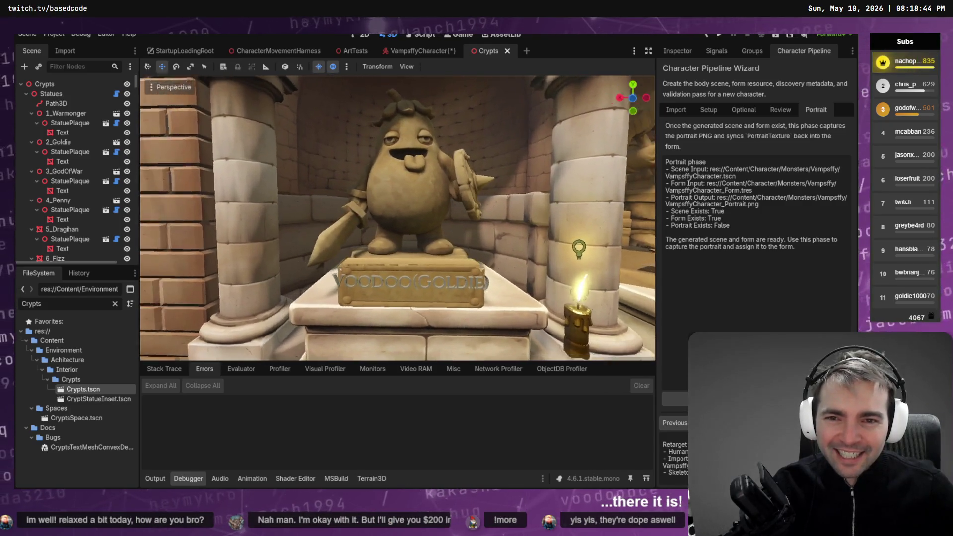
key(w)
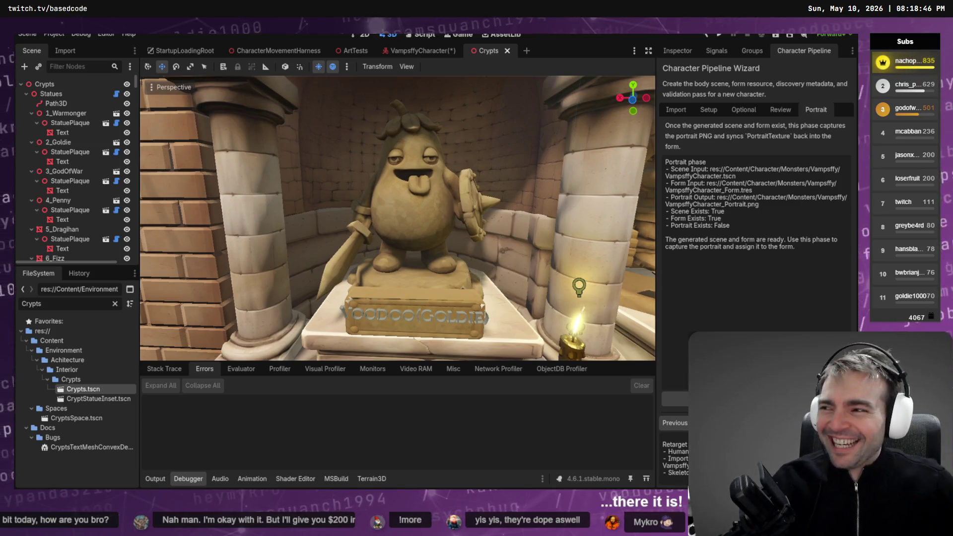
key(s)
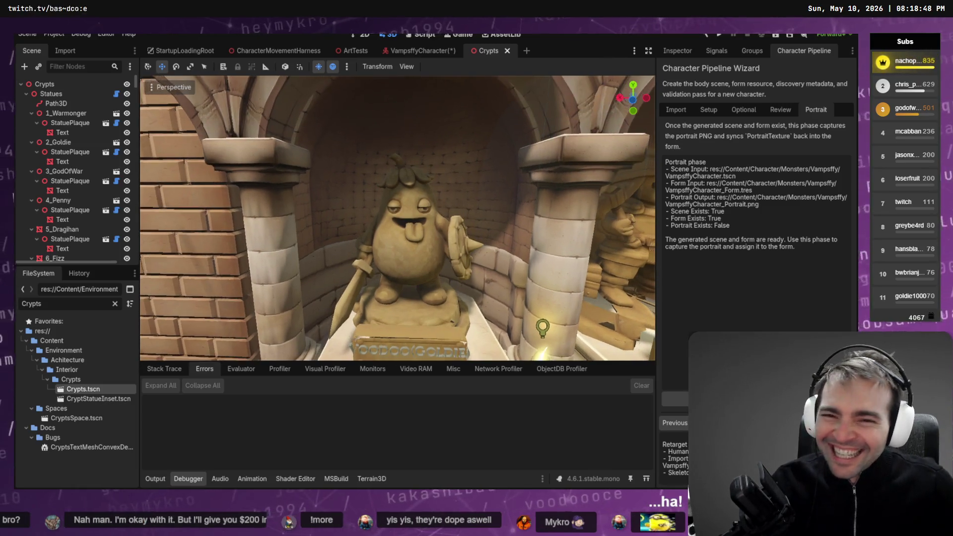
key(s)
key(a)
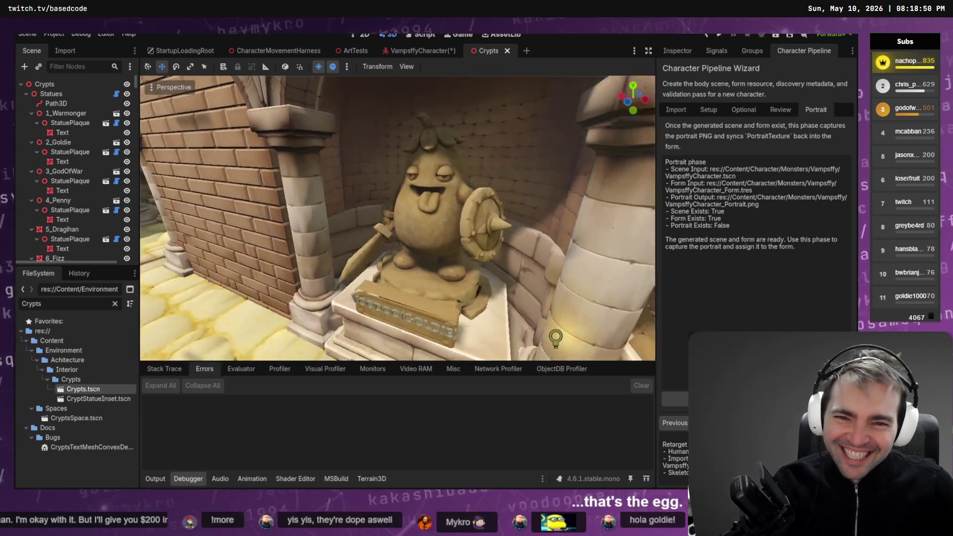
key(d)
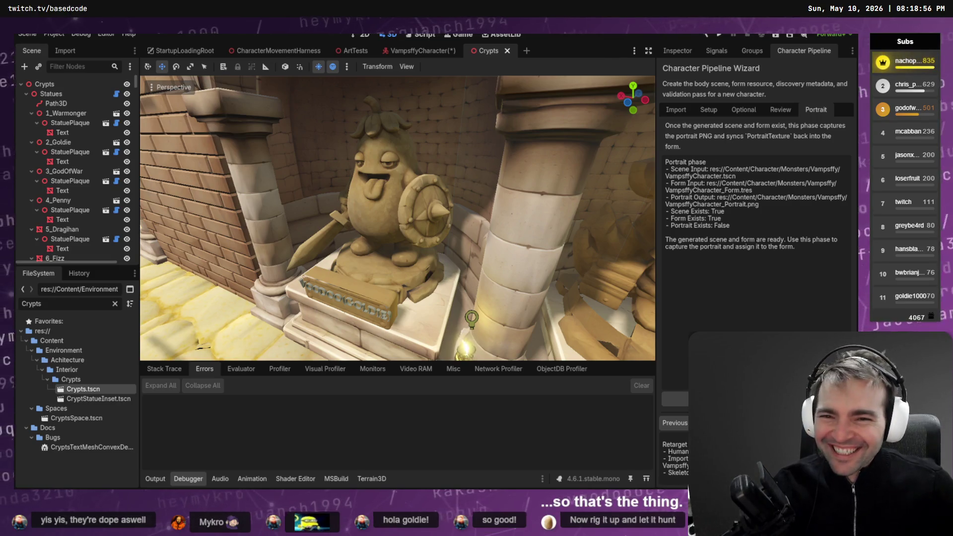
- Close the Crypts and VampsffyCharacter scene tabs without saving
middle_click(484, 52)
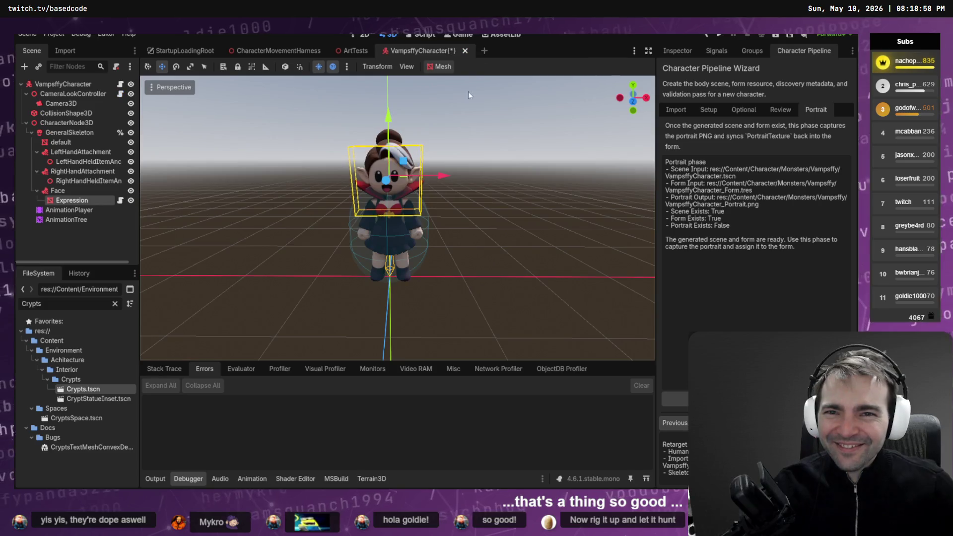
click(480, 156)
key(ctrl+s)
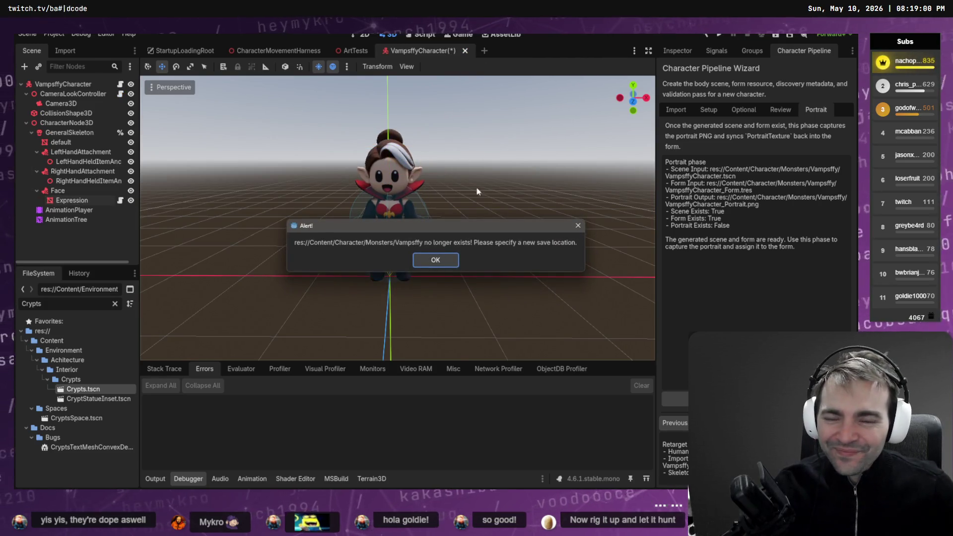
click(576, 225)
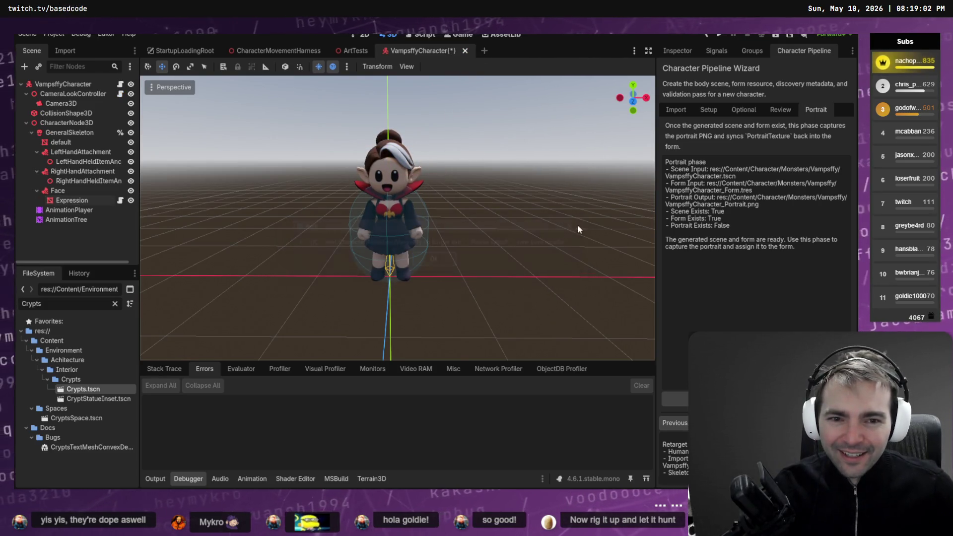
middle_click(415, 52)
click(523, 275)
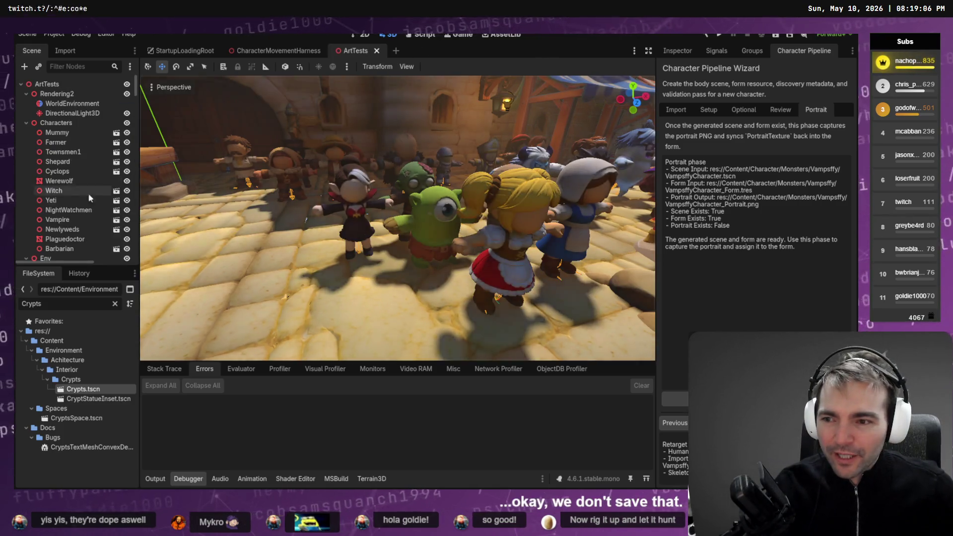
- Filter FileSystem for 'Vam' and open VampireCharacter.tscn
click(114, 303)
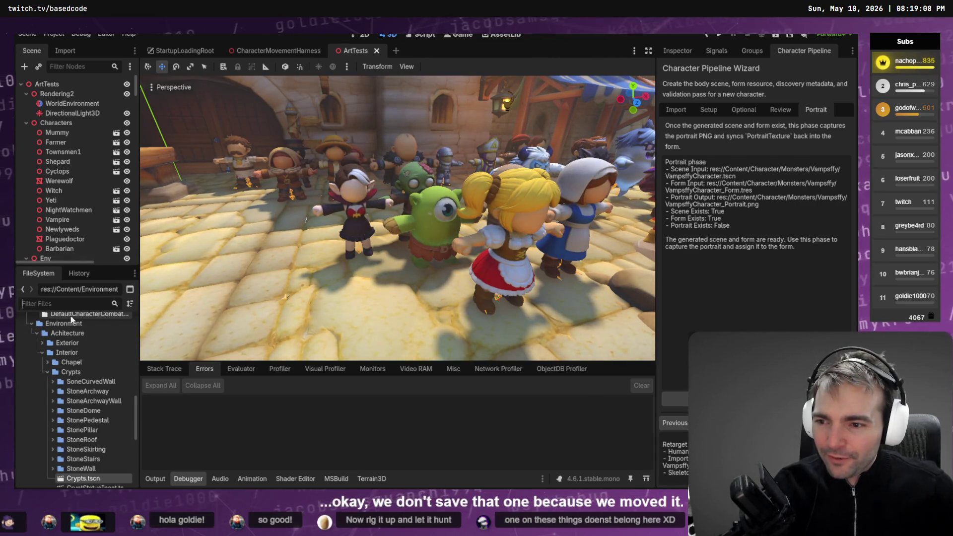
text(Vamps)
key(BackSpace)
key(BackSpace)
key(BackSpace)
text(am)
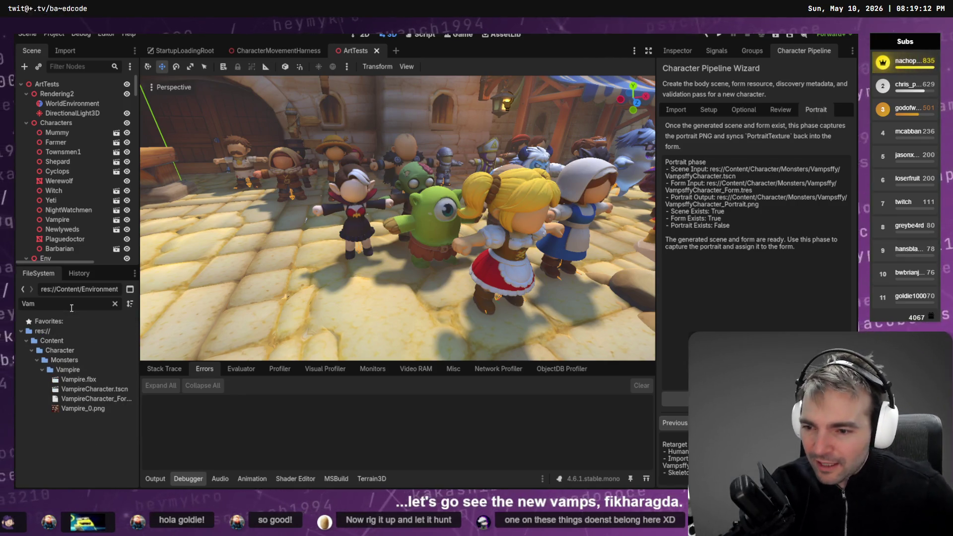
click(80, 389)
double_click(79, 386)
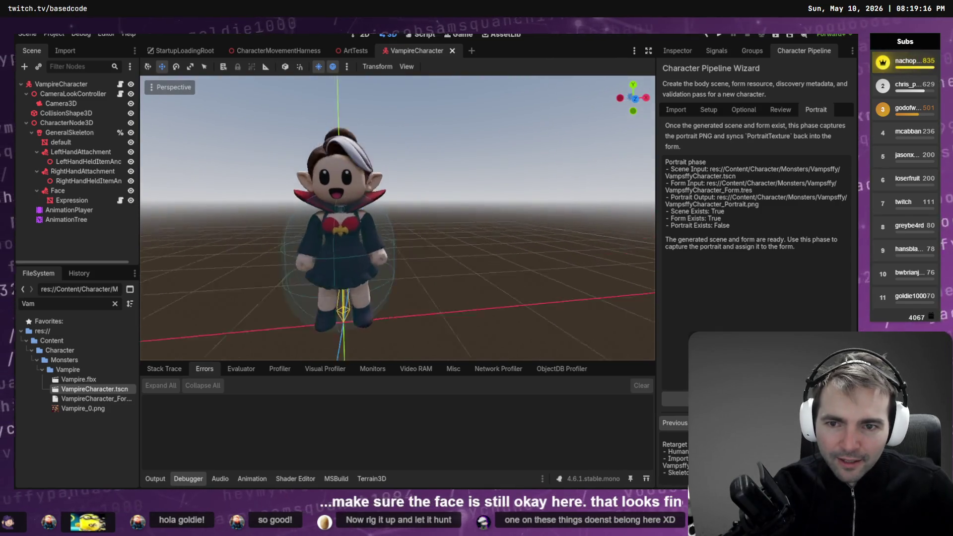
- Check the vampire in front view, close its tab back to ArtTests, and zoom out
key(KP_1)
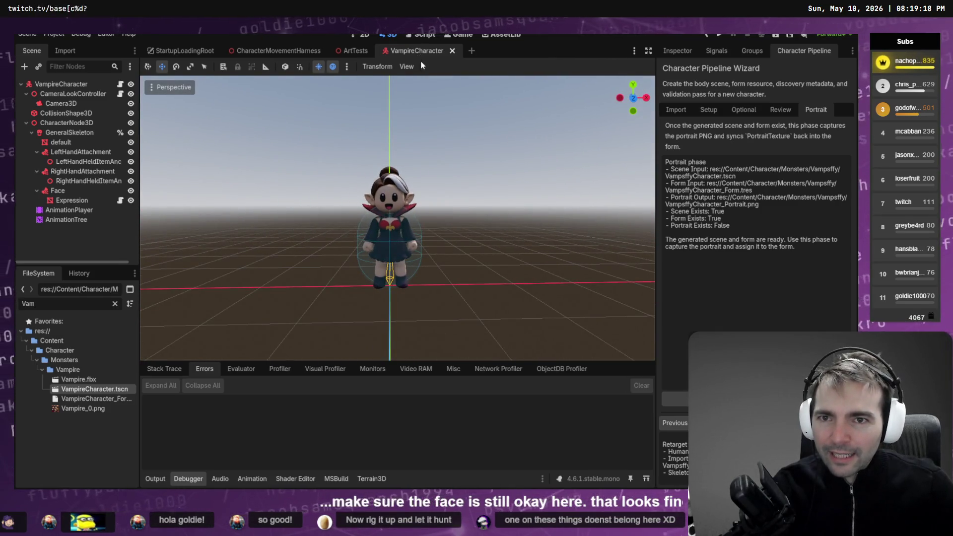
click(452, 51)
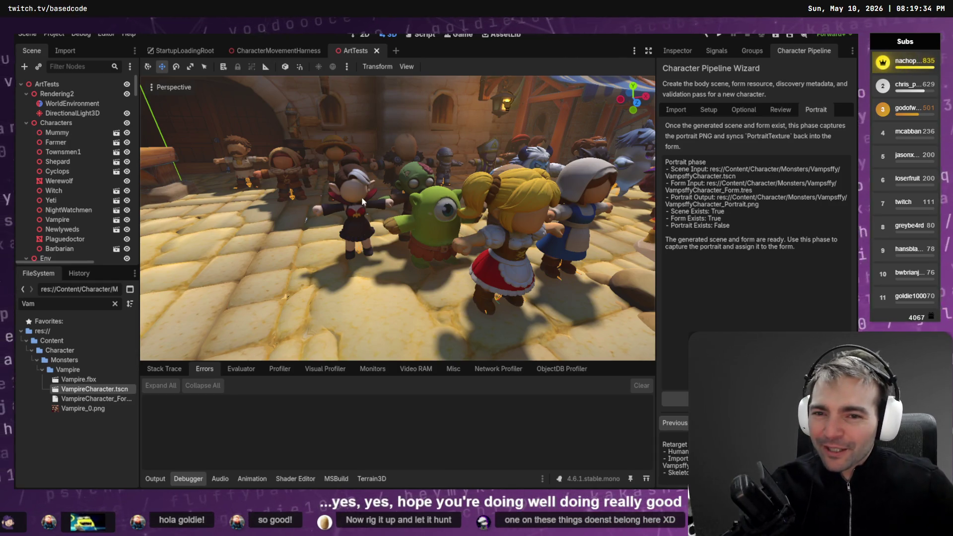
scroll(362, 201, down, 5)
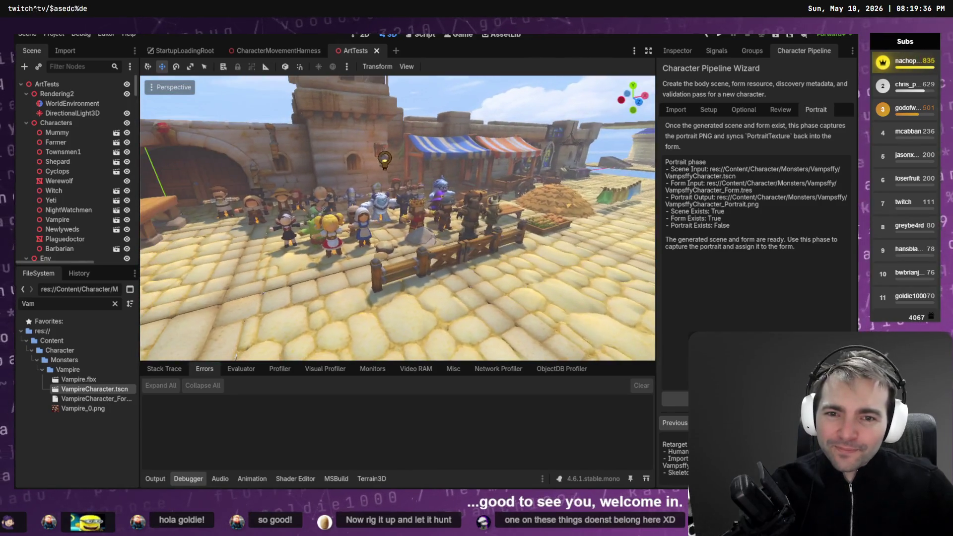
key(alt+Tab)
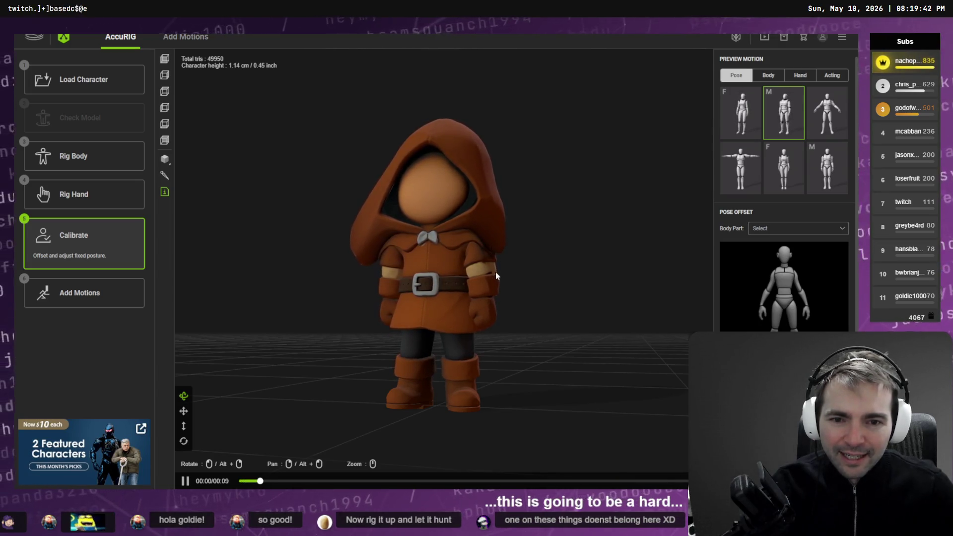
- In Rig Body, lower the shoulder and neck joints slightly
mouse_move(510, 277)
mouse_down()
mouse_move(531, 266)
mouse_move(501, 242)
mouse_move(530, 243)
mouse_move(489, 255)
mouse_up()
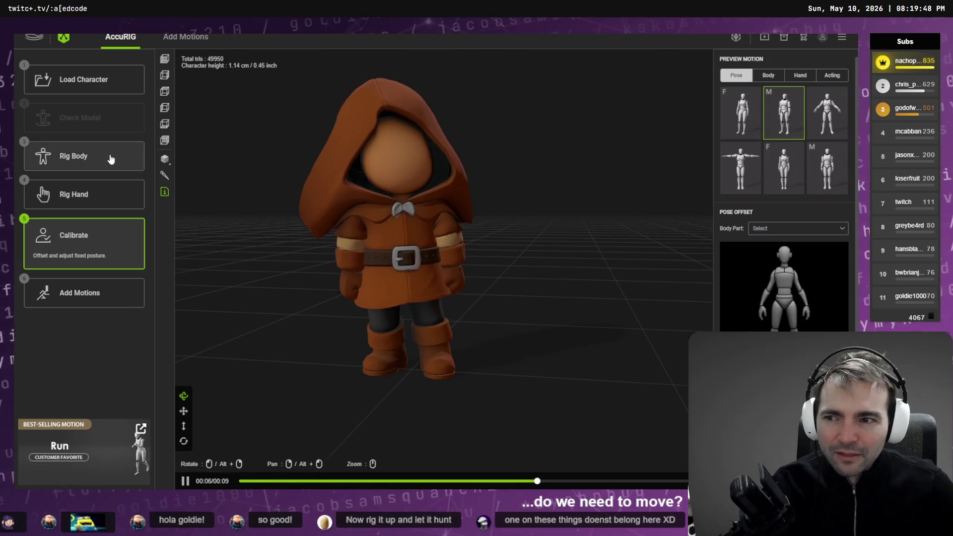
click(74, 155)
drag(336, 230, 336, 234)
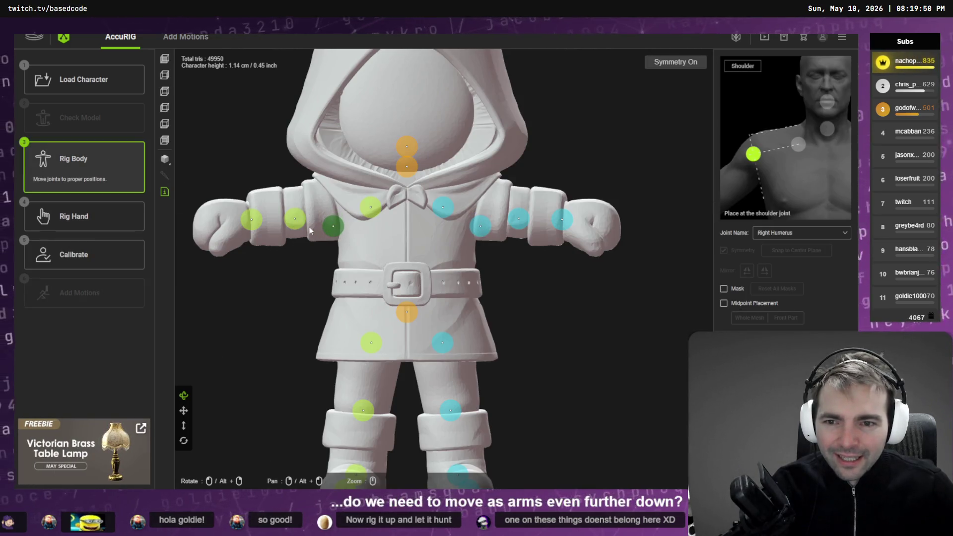
click(290, 218)
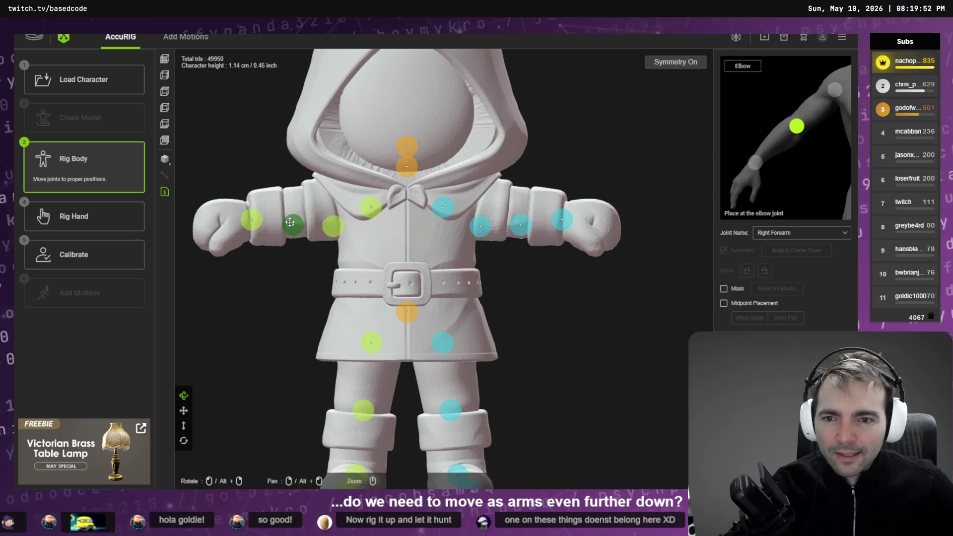
click(251, 220)
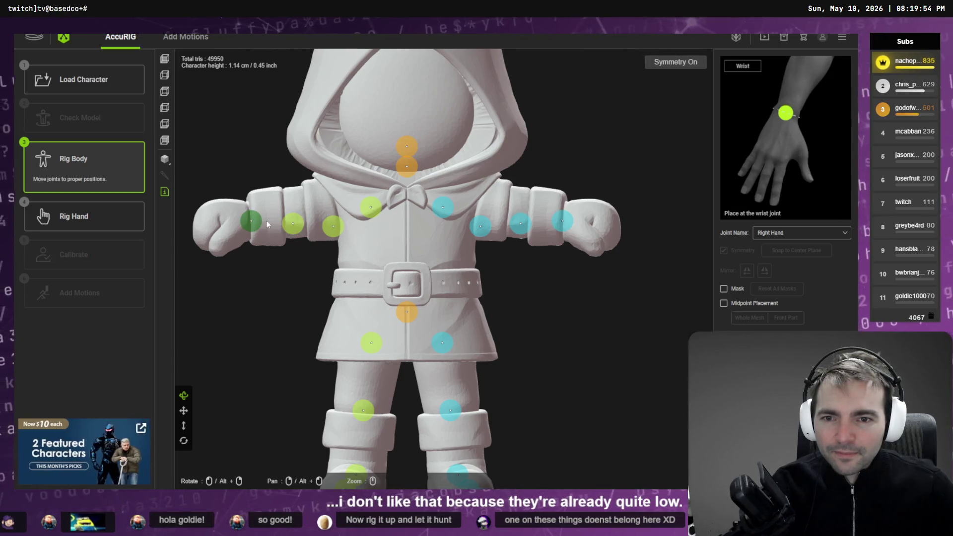
click(369, 211)
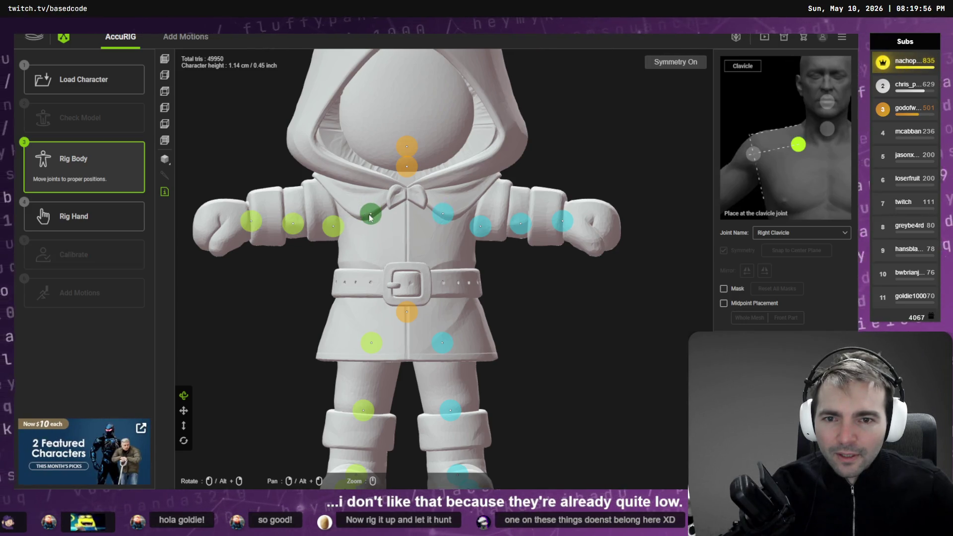
drag(408, 176, 407, 183)
click(407, 152)
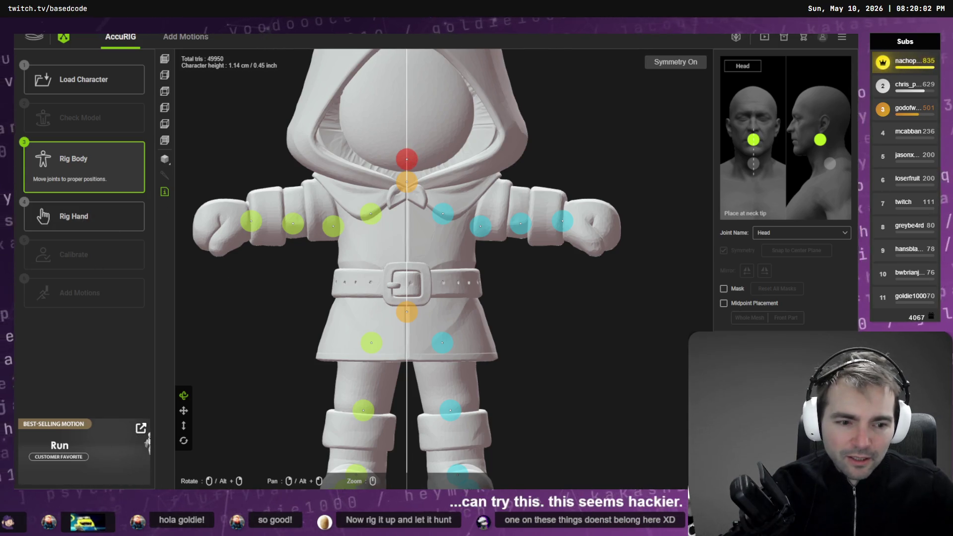
- Pass through Rig Hand and re-run Calibrate, orbiting to see the character's back
click(75, 215)
click(67, 261)
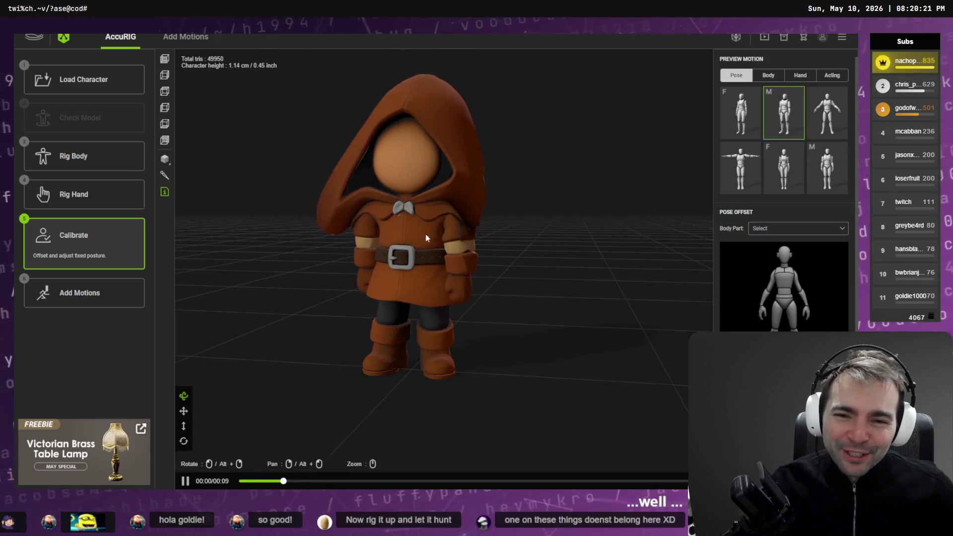
mouse_move(425, 233)
mouse_down()
mouse_move(610, 226)
mouse_move(483, 215)
mouse_up()
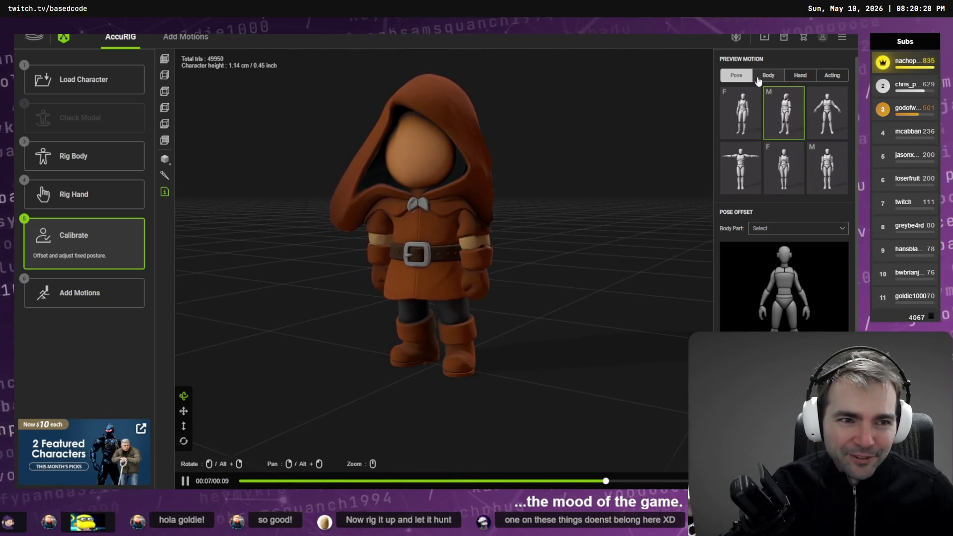
- Preview another pose and the first Body motion, then open the Add Motions library
click(826, 168)
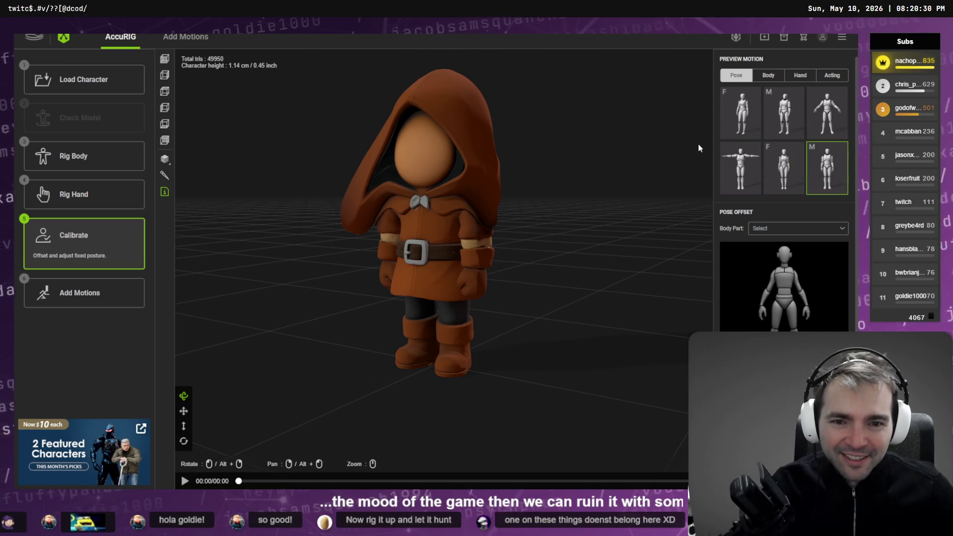
click(768, 75)
click(739, 113)
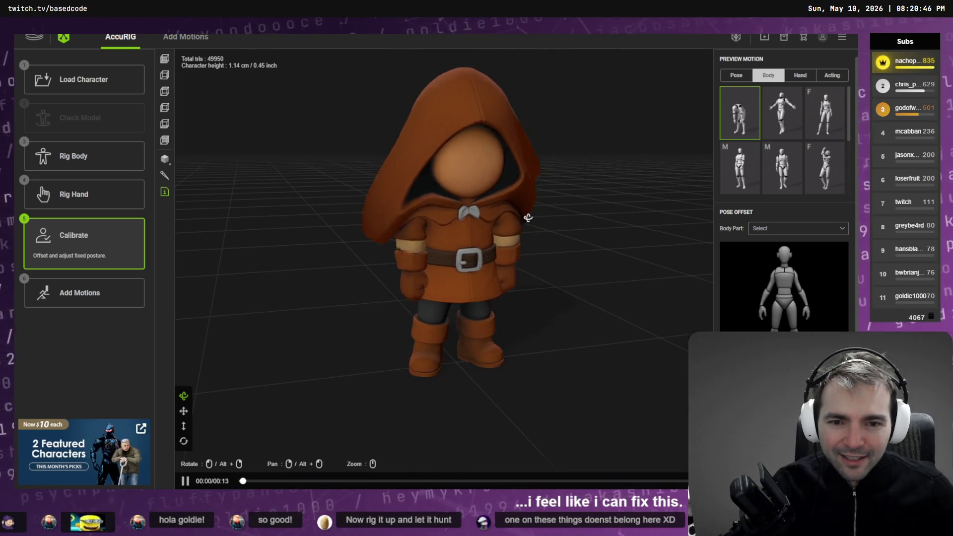
mouse_move(481, 213)
mouse_down()
mouse_move(519, 217)
mouse_move(477, 212)
mouse_move(503, 231)
mouse_move(376, 267)
mouse_up()
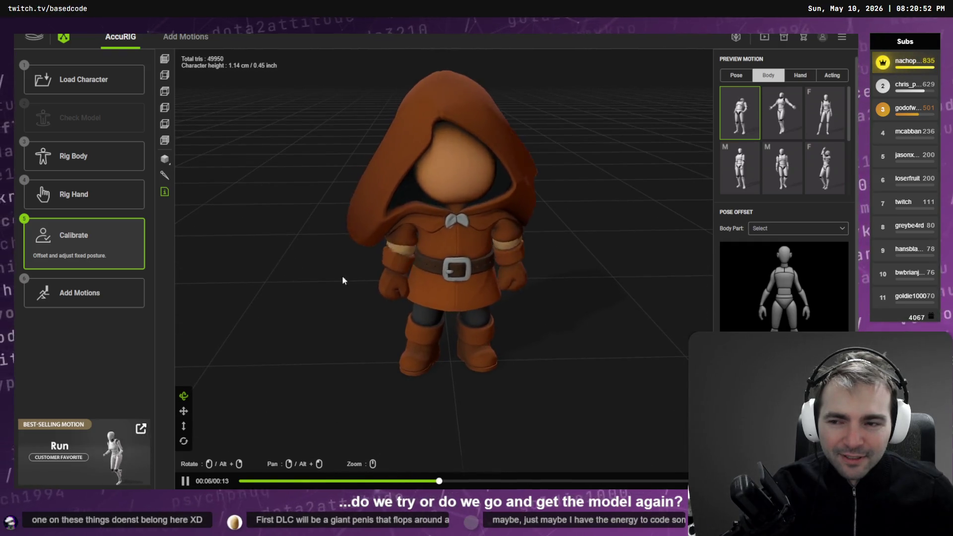
click(96, 304)
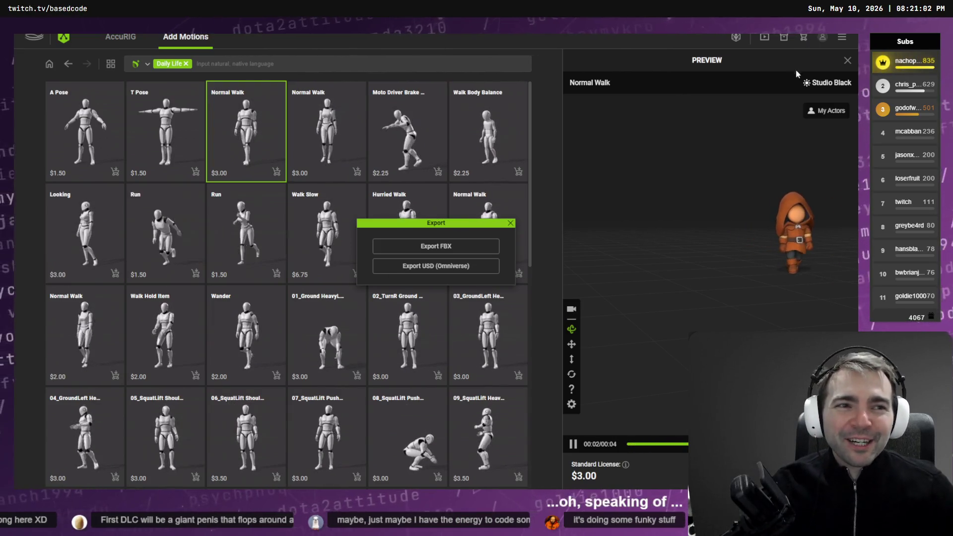
- Back in Godot, run the CharacterMovementHarness scene with F6
key(alt+Tab)
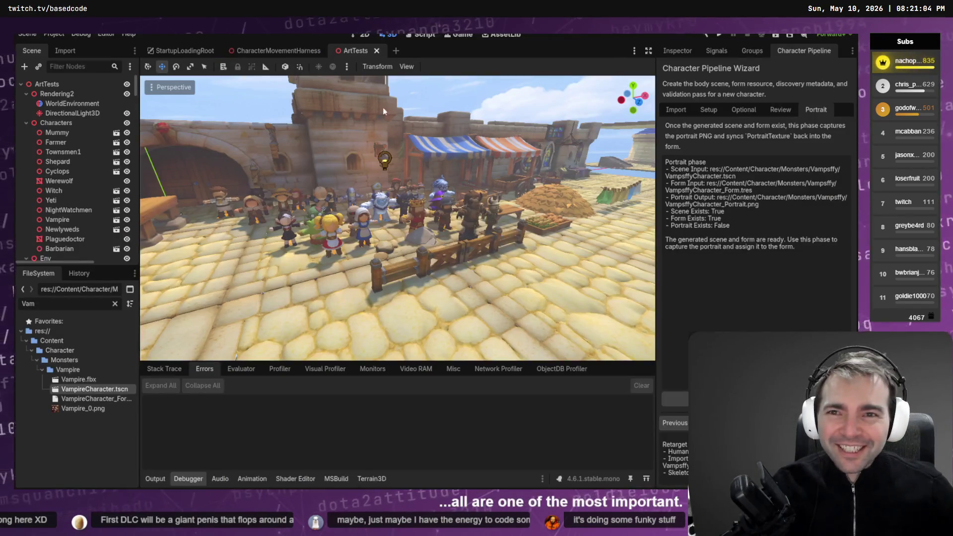
click(276, 51)
key(F6)
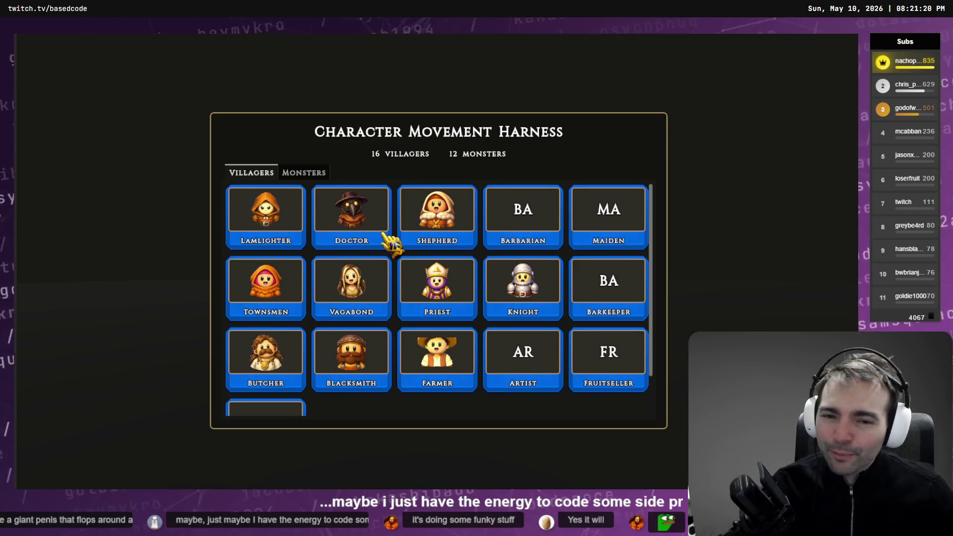
- Load the Vagabond villager, return to the selection menu, and stop the game with F8
scroll(390, 244, down, 1)
click(355, 251)
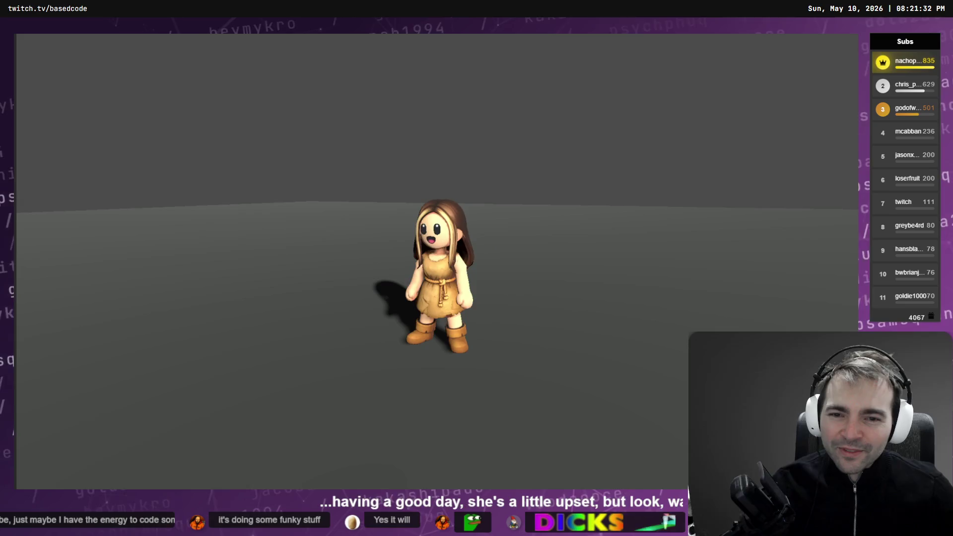
key(Escape)
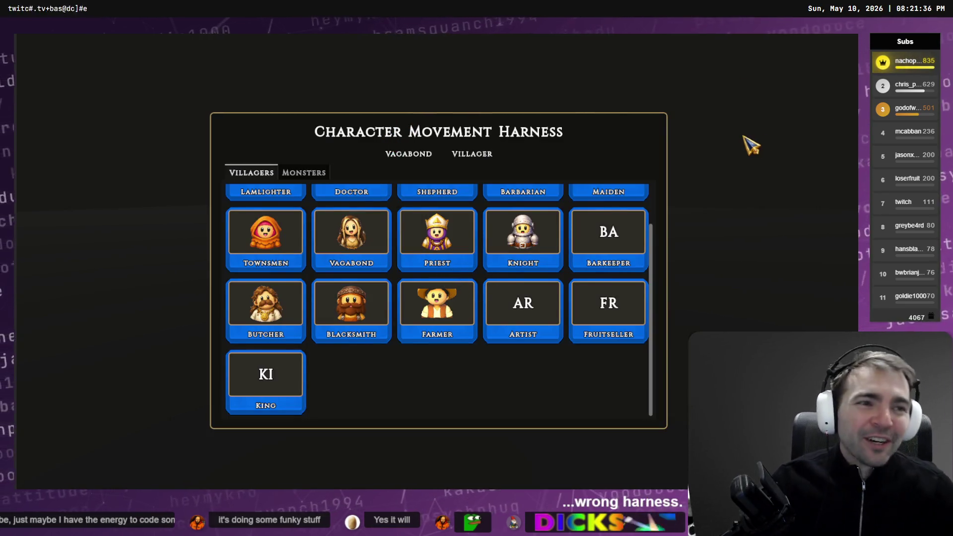
key(F8)
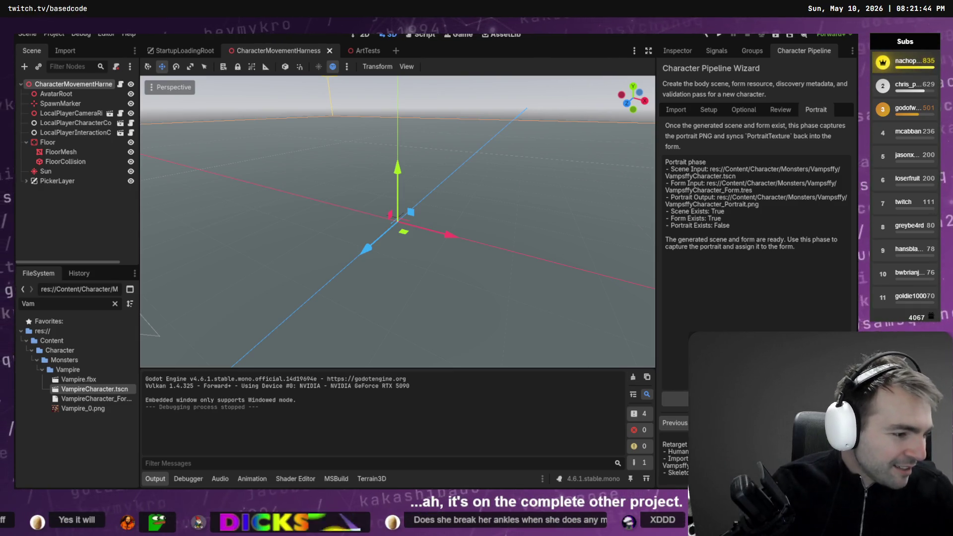
key(alt+Tab)
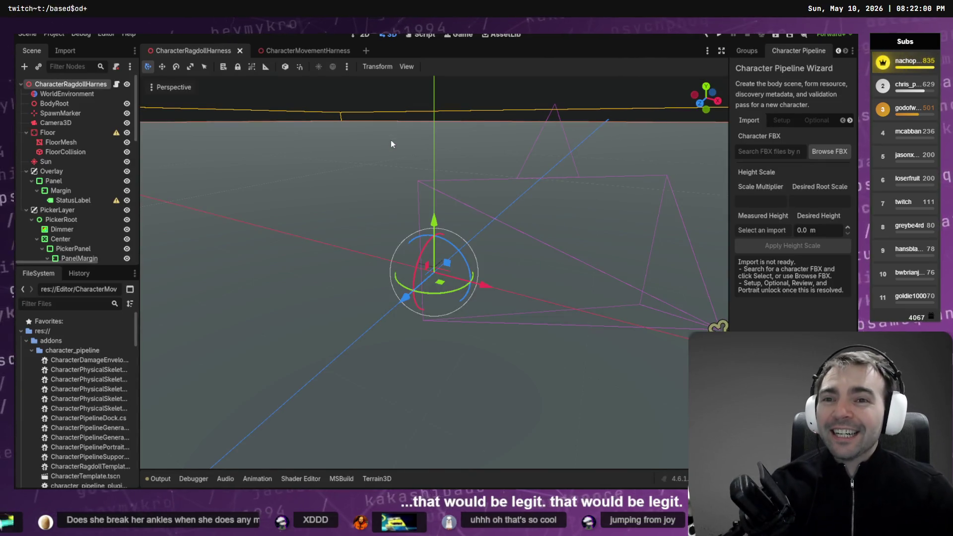
- Run the ragdoll harness, stop it, rerun the CharacterRagdollHarness scene, and pick Vagabond
click(437, 105)
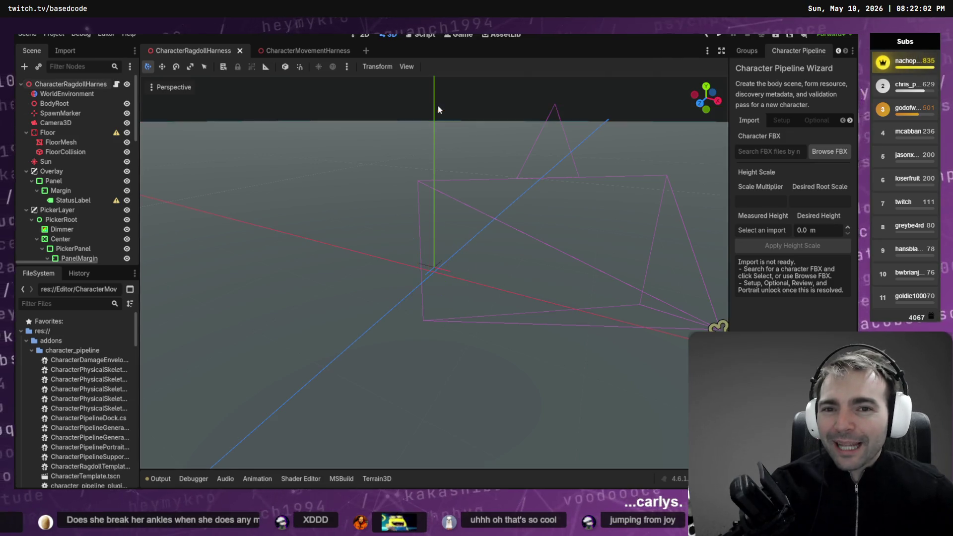
key(F5)
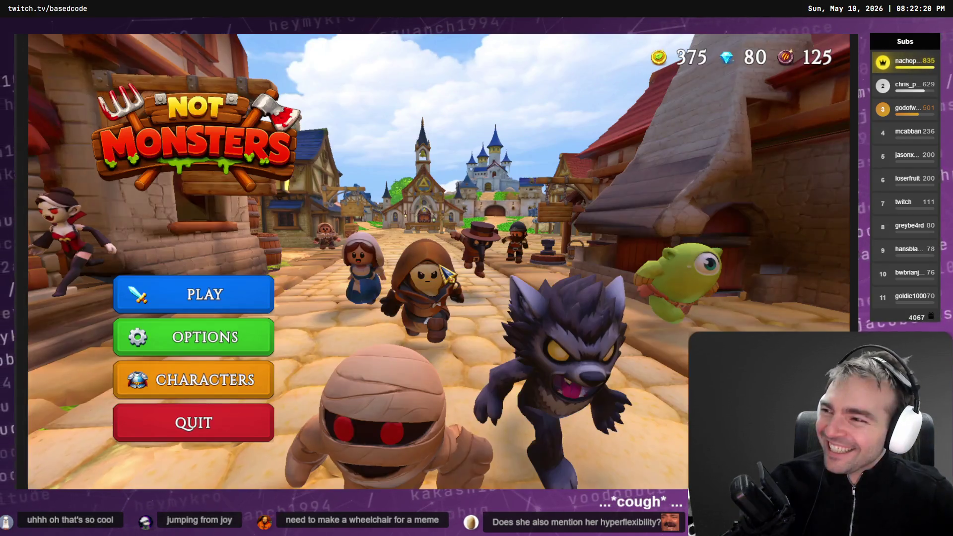
key(F8)
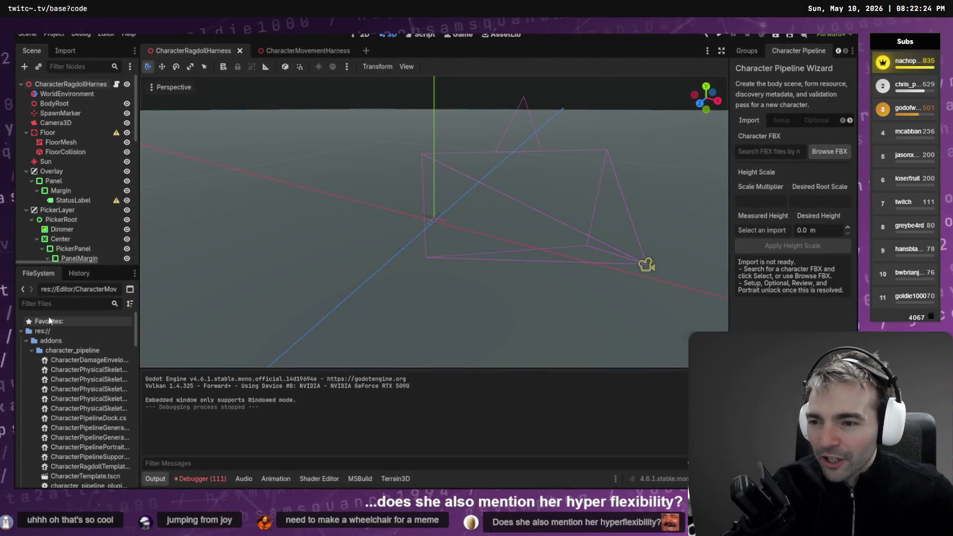
click(199, 51)
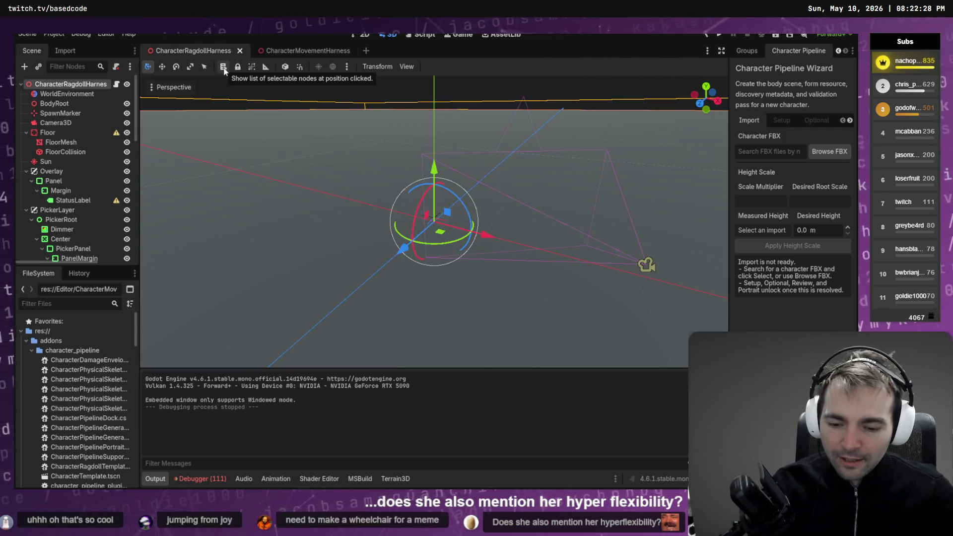
key(F6)
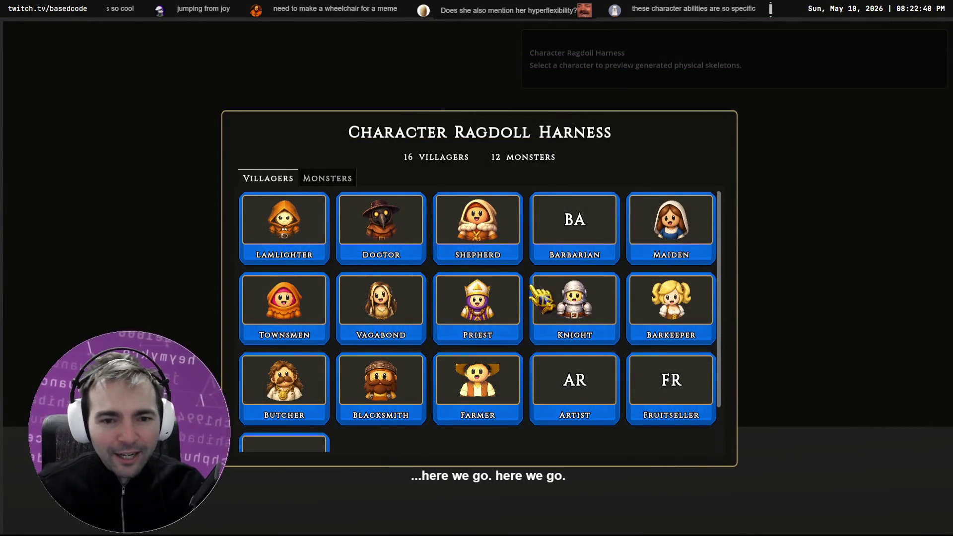
click(403, 308)
- From a wide high view, collapse the Vagabond as a ragdoll with T and reset with R, repeatedly
mouse_move(672, 269)
mouse_down()
mouse_move(598, 272)
mouse_move(743, 217)
mouse_move(679, 269)
mouse_move(602, 291)
mouse_move(594, 285)
mouse_move(589, 303)
mouse_move(602, 287)
mouse_up()
key(t)
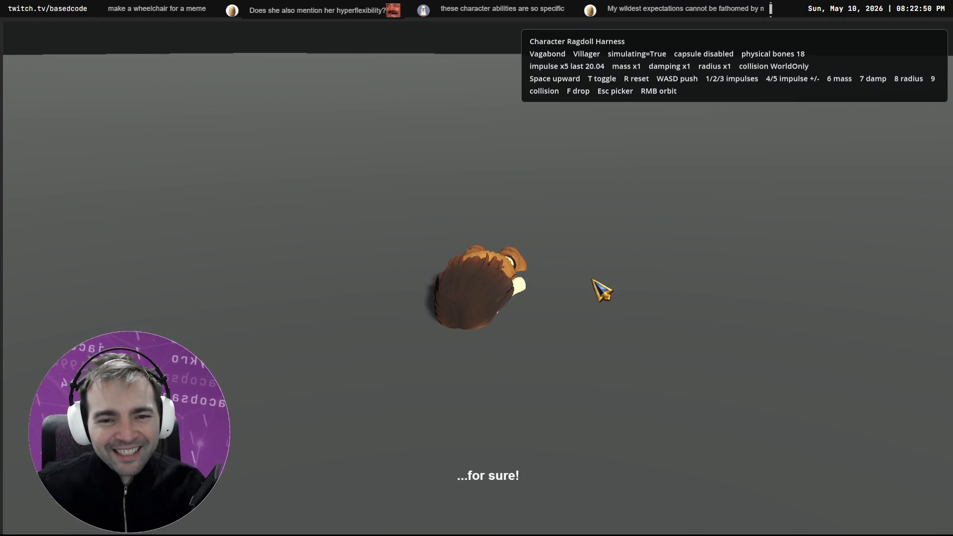
key(r)
key(t)
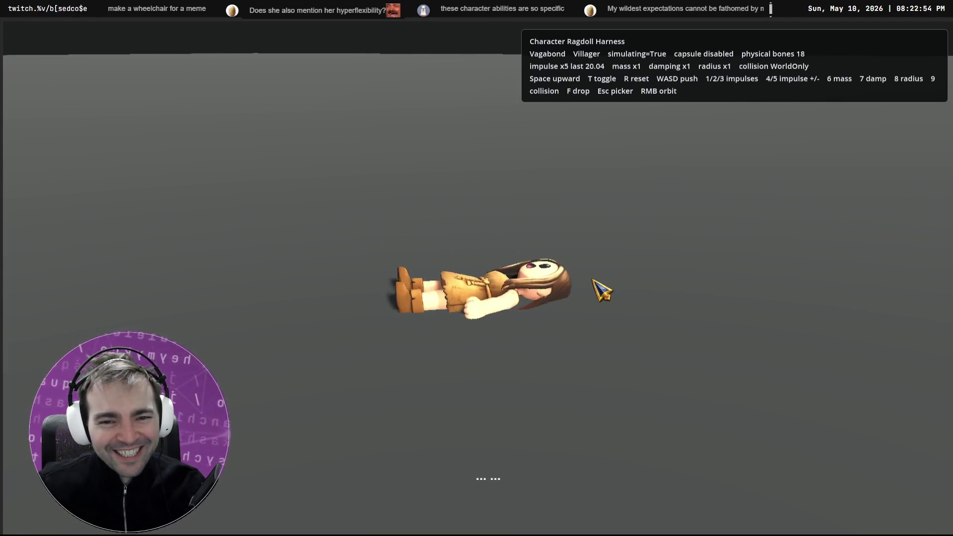
key(r)
key(t)
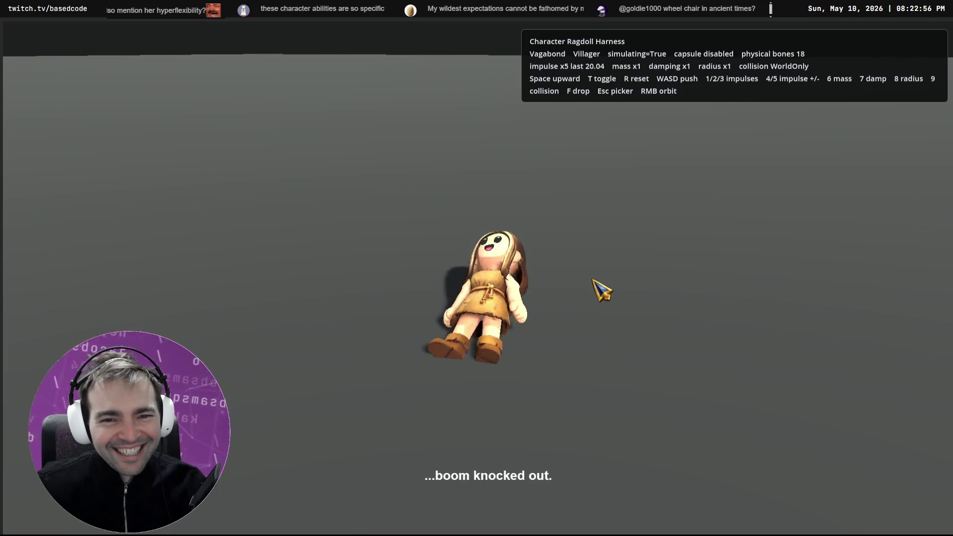
key(r)
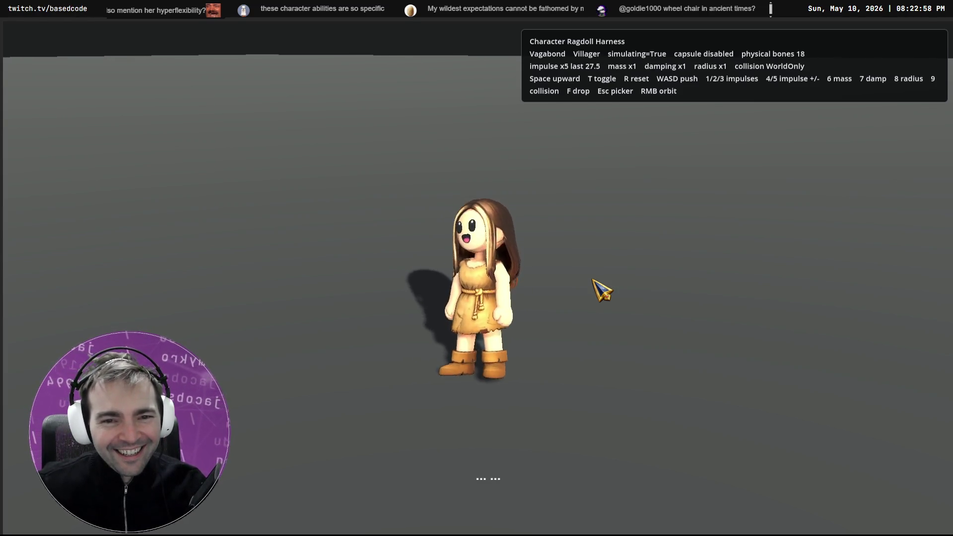
- Repeatedly knock the Vagabond over with impulse keys 1 and 2, resetting her with R
key(1)
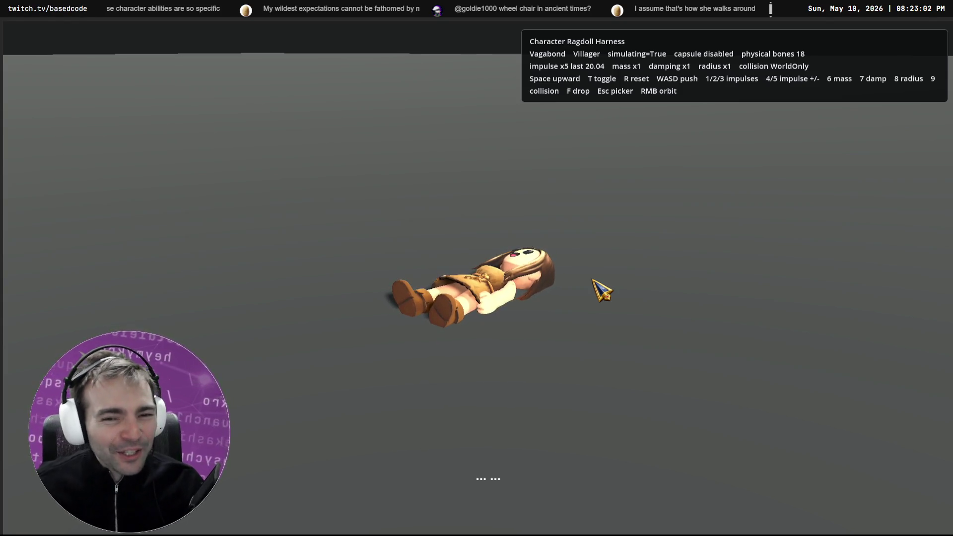
key(r)
key(1)
key(r)
key(1)
key(r)
key(1)
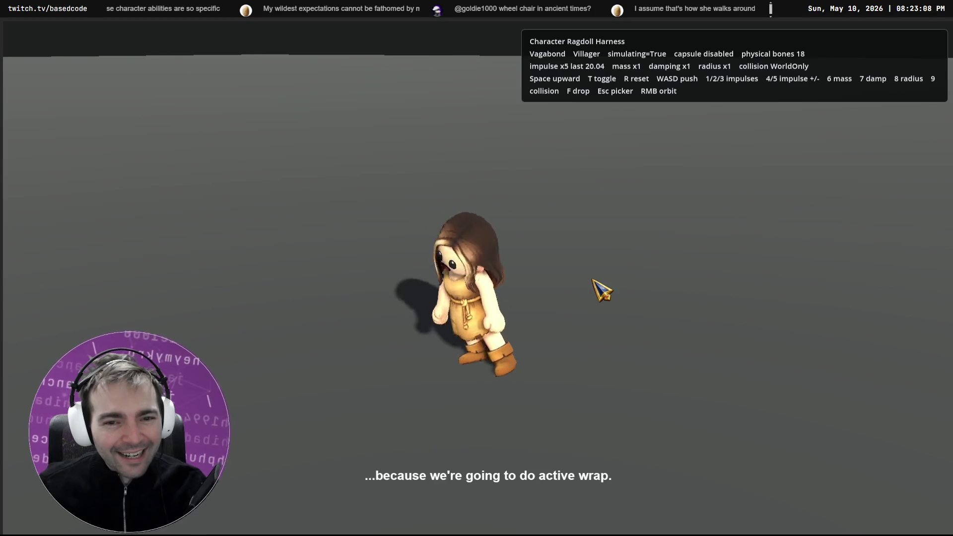
key(r)
key(1)
key(2)
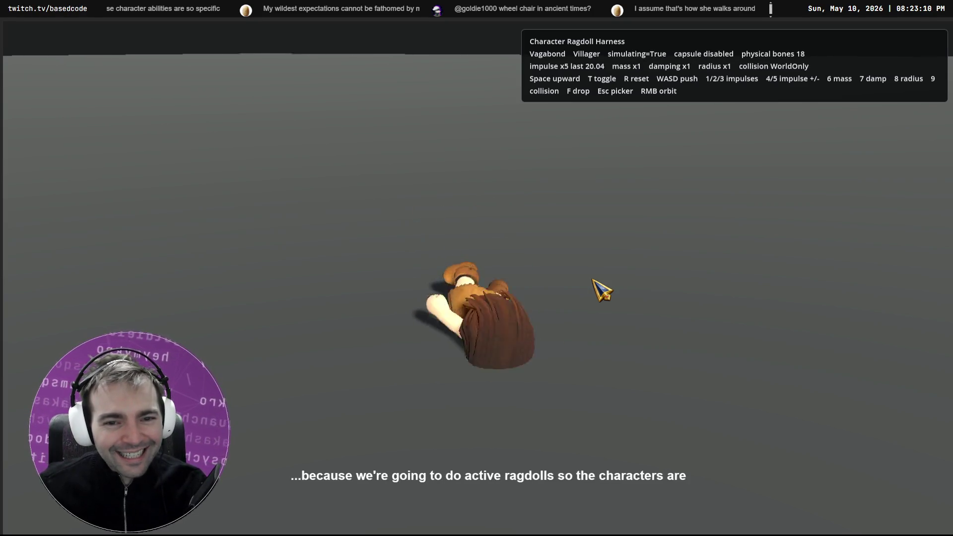
key(r)
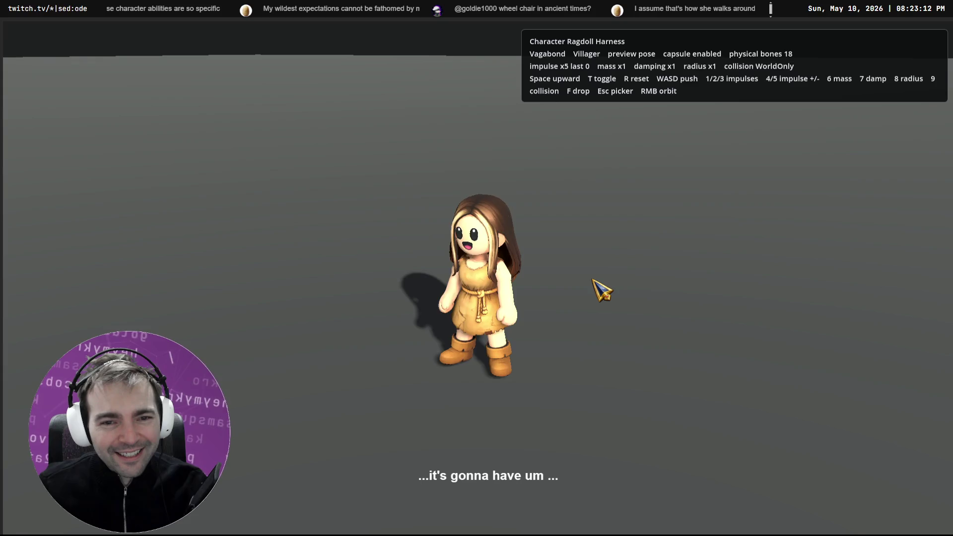
key(1)
key(r)
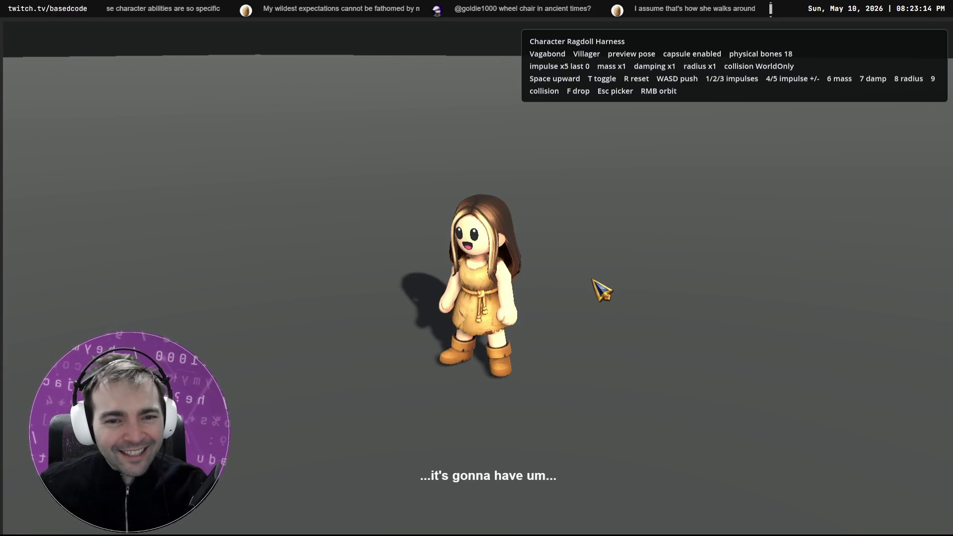
key(1)
key(r)
key(1)
key(r)
key(1)
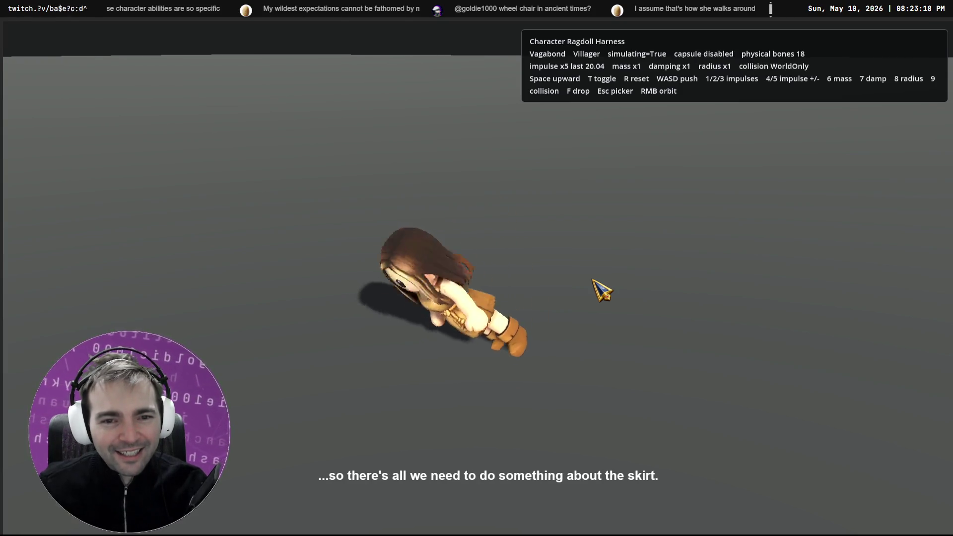
key(r)
key(1)
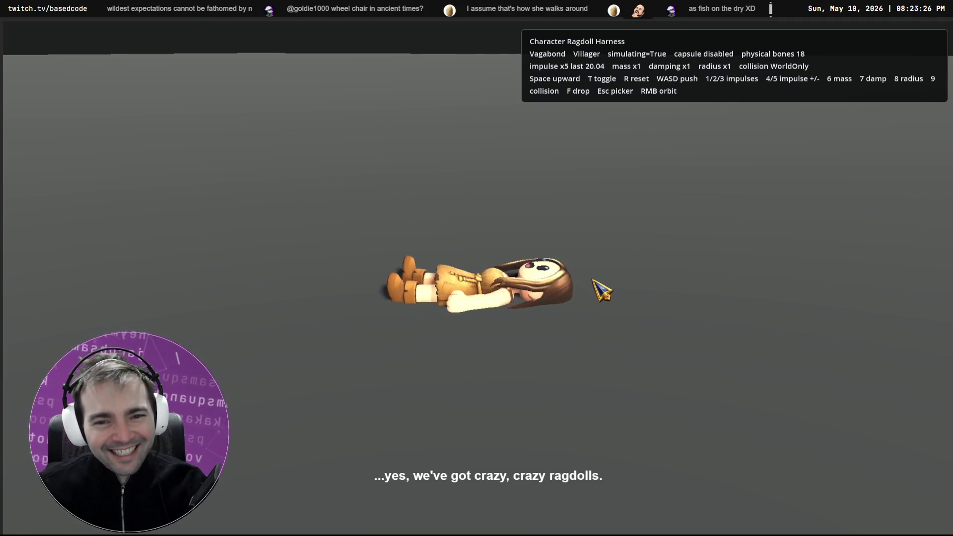
key(r)
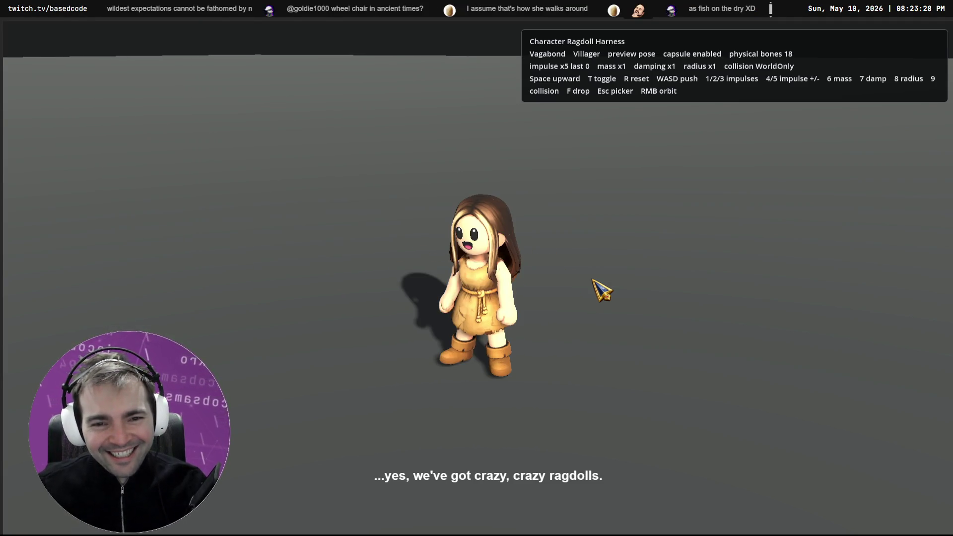
key(1)
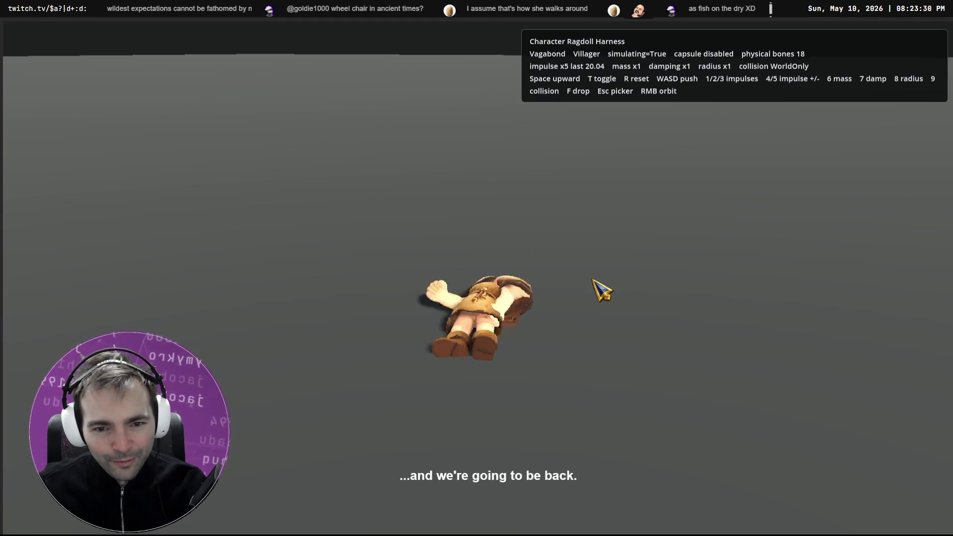
- Keep tipping the ragdoll face-down and onto her back with resets, then stop the game
key(f)
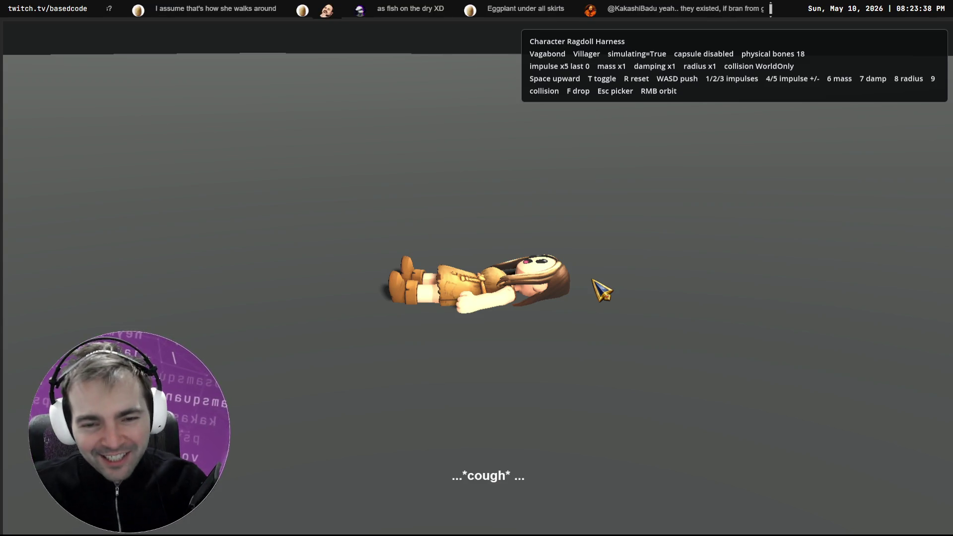
key(r)
key(1)
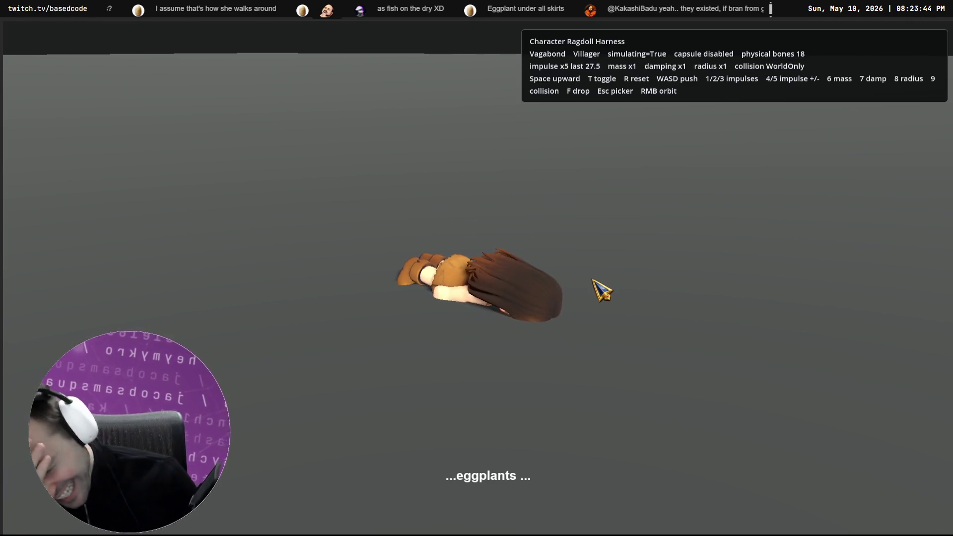
key(r)
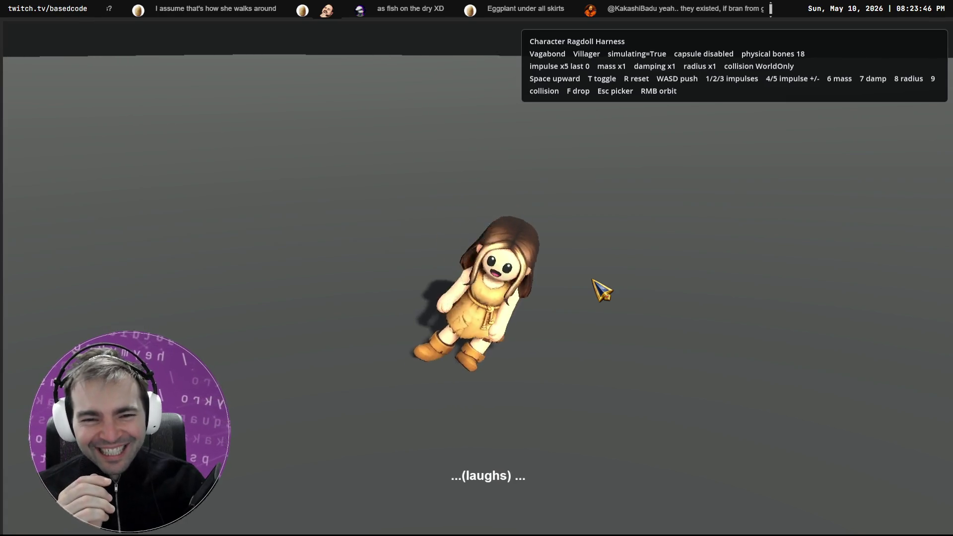
key(1)
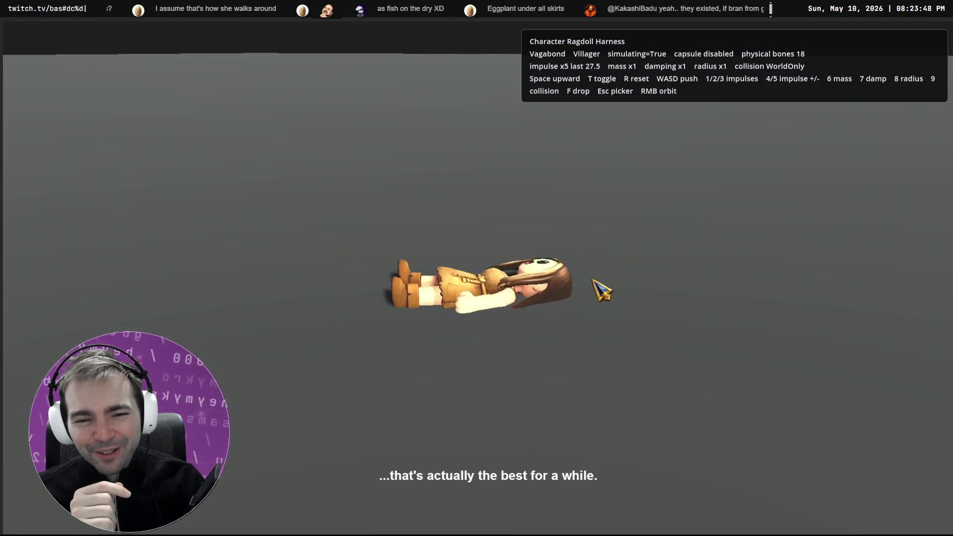
key(r)
key(1)
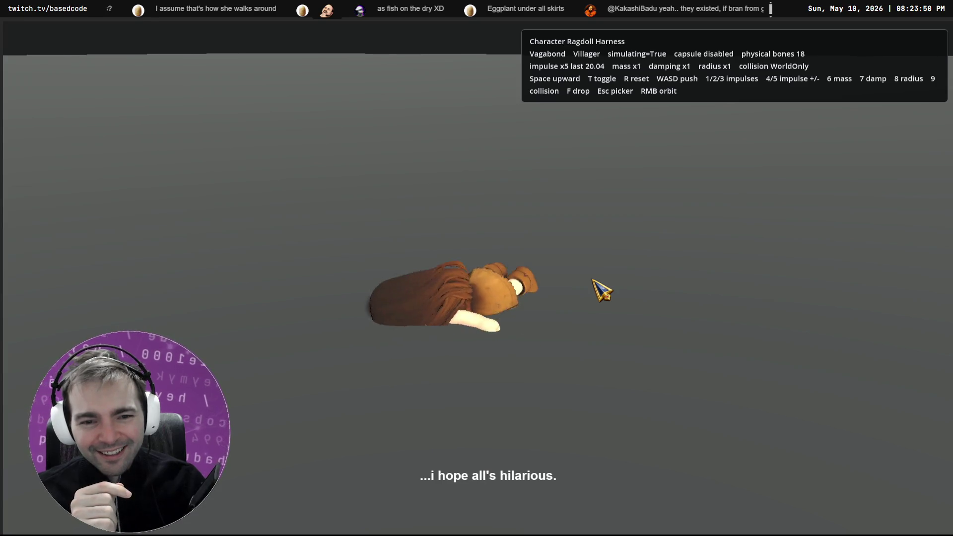
key(r)
key(1)
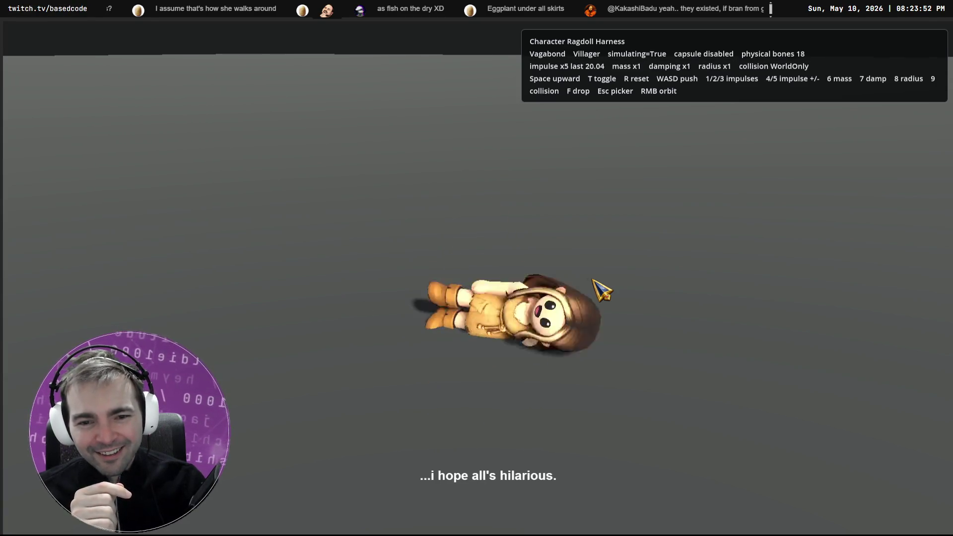
key(r)
key(1)
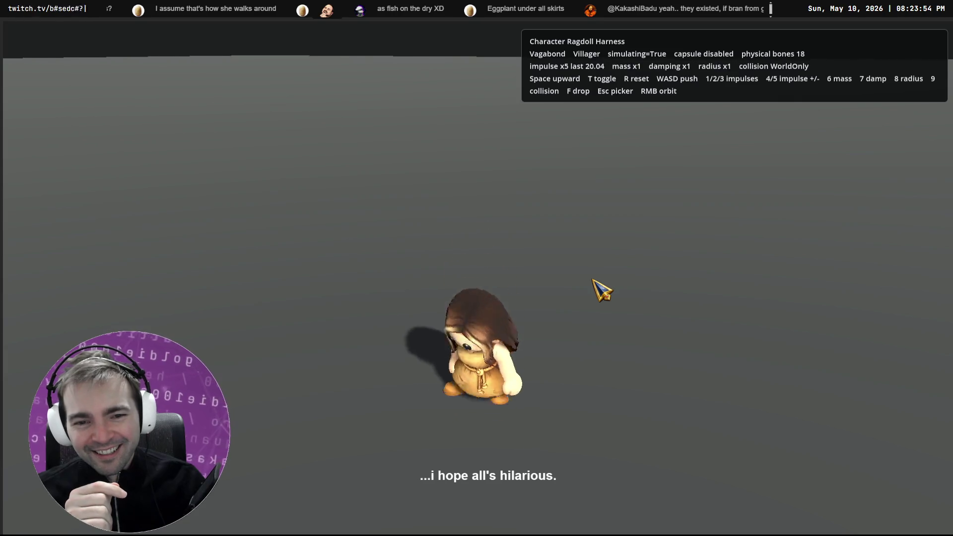
key(r)
key(1)
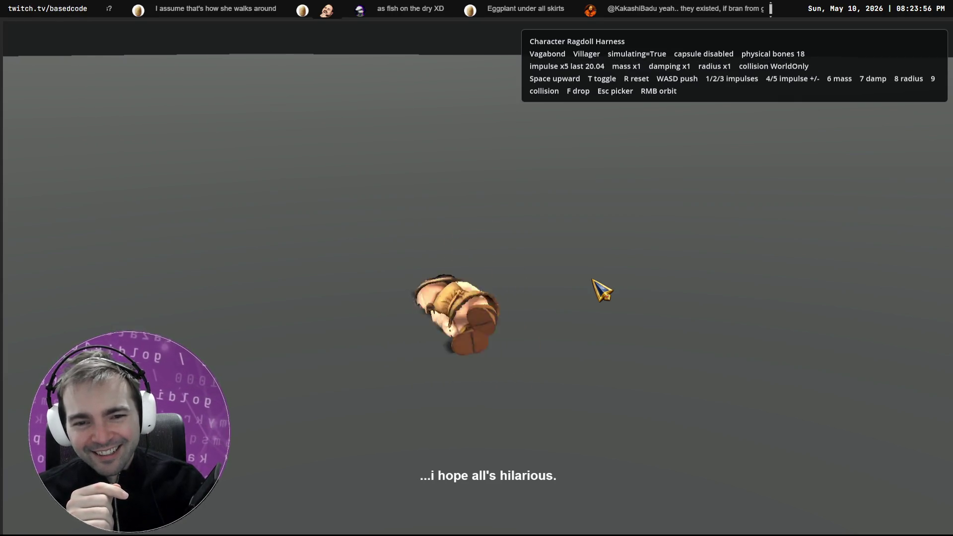
key(r)
key(1)
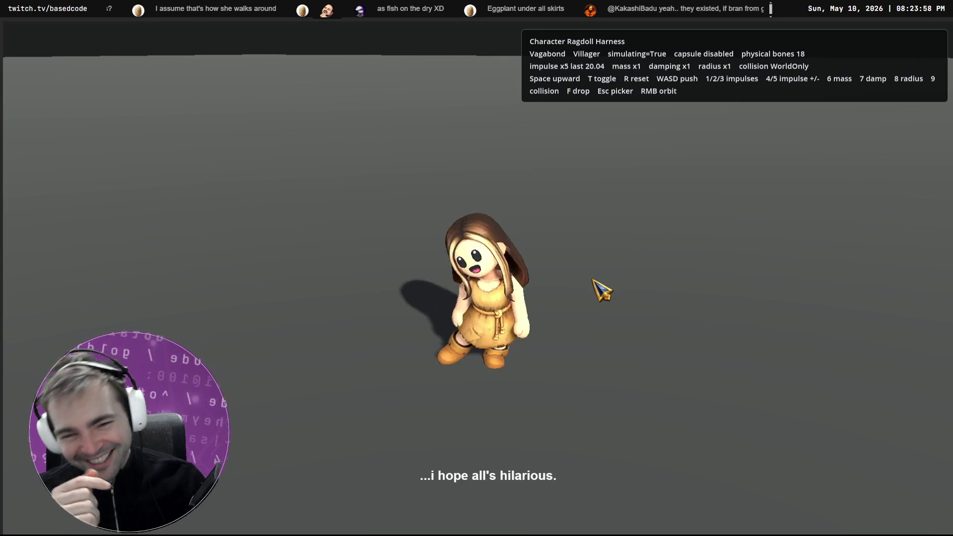
key(F8)
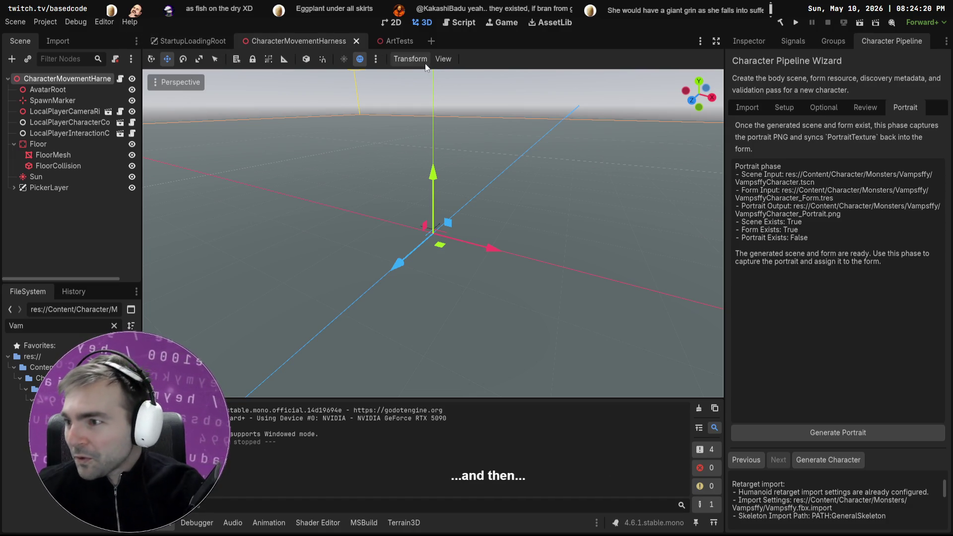
- Glance at the NightWatchmen model folder, return to Godot, then go to the Character Art chat
key(alt+Tab)
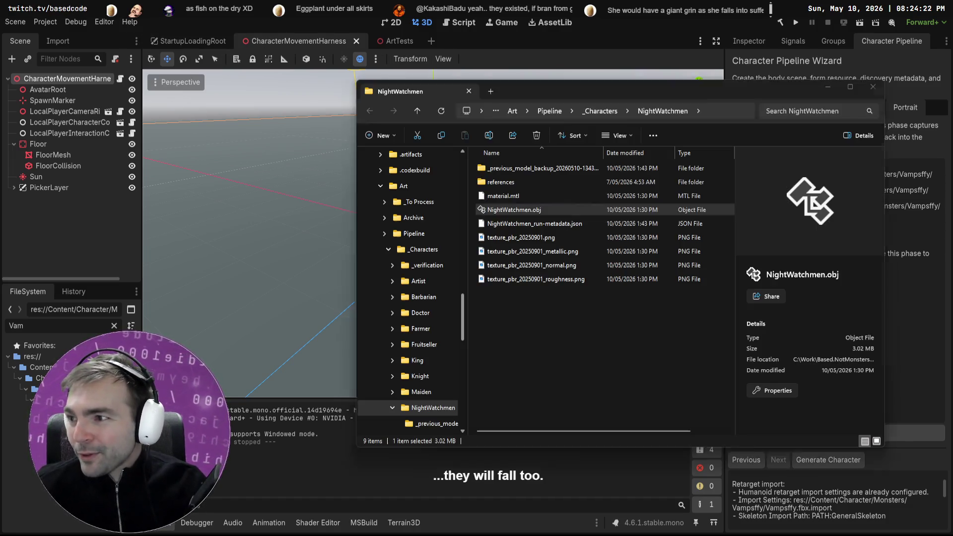
key(alt+Tab)
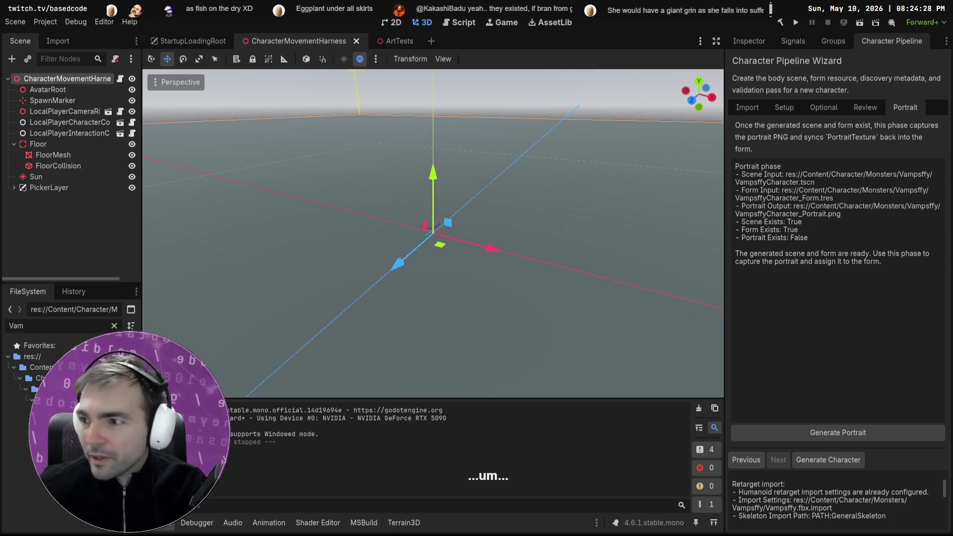
key(alt+Tab)
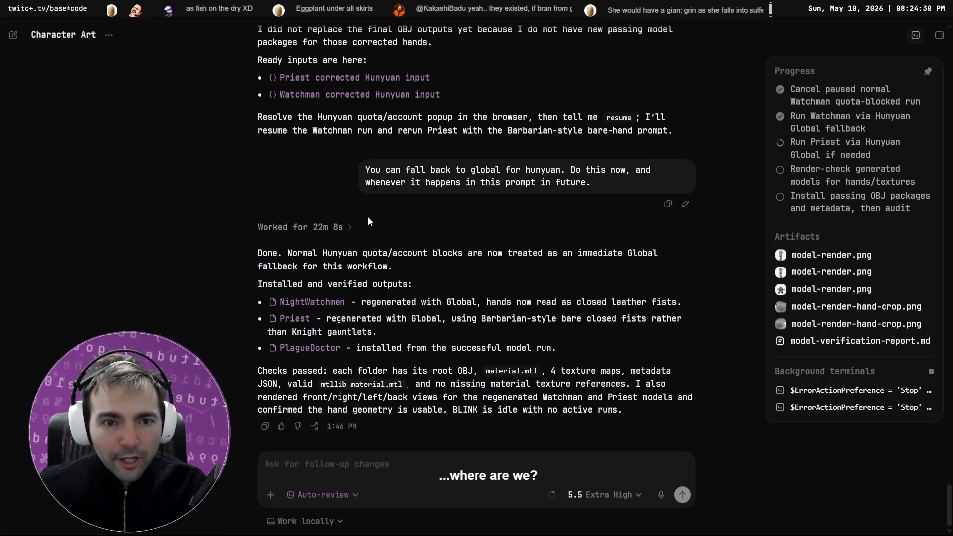
- Review the changed files in the feat:Damage chat, then return to Godot
key(ctrl+k)
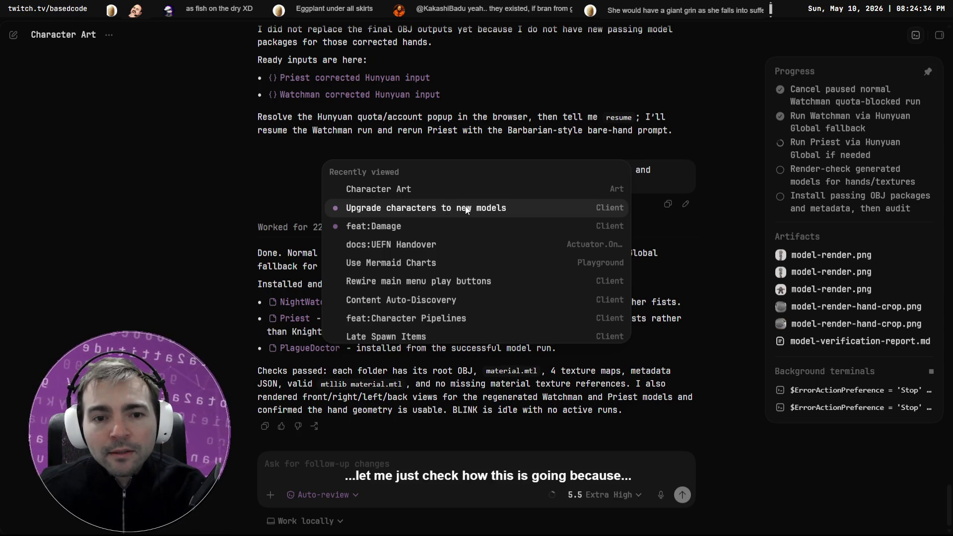
click(415, 226)
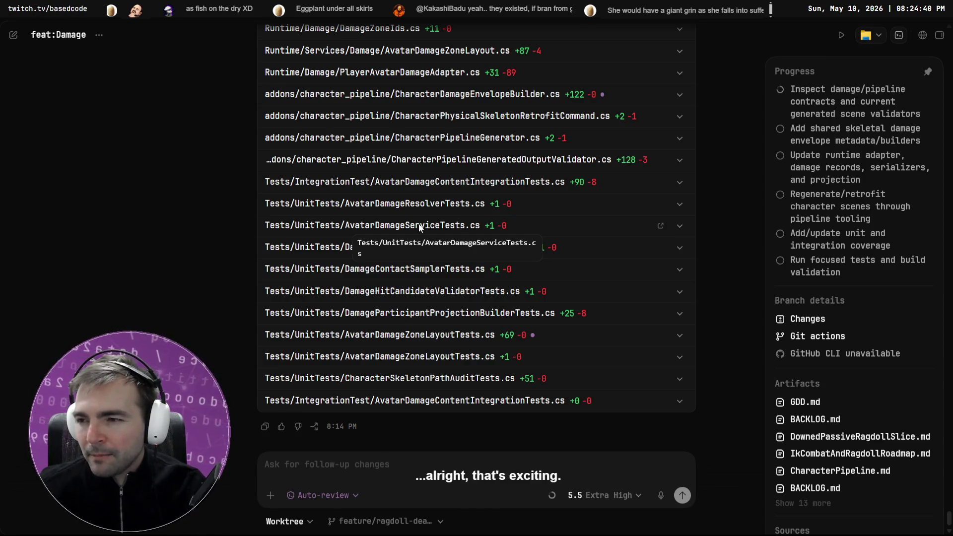
key(alt+Tab)
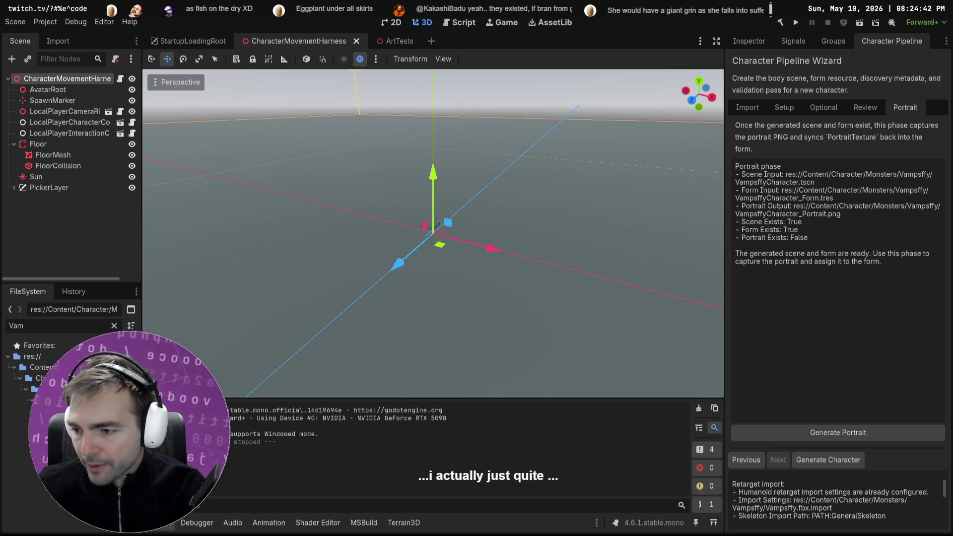
- Relaunch the Not Monsters project and flip between the two harness scene tabs
mouse_move(950, 427)
click(948, 140)
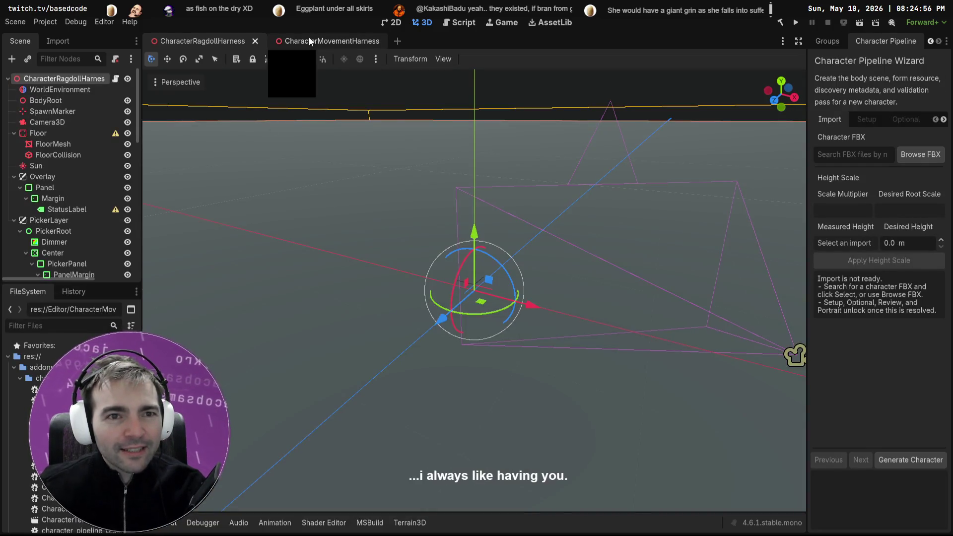
click(308, 36)
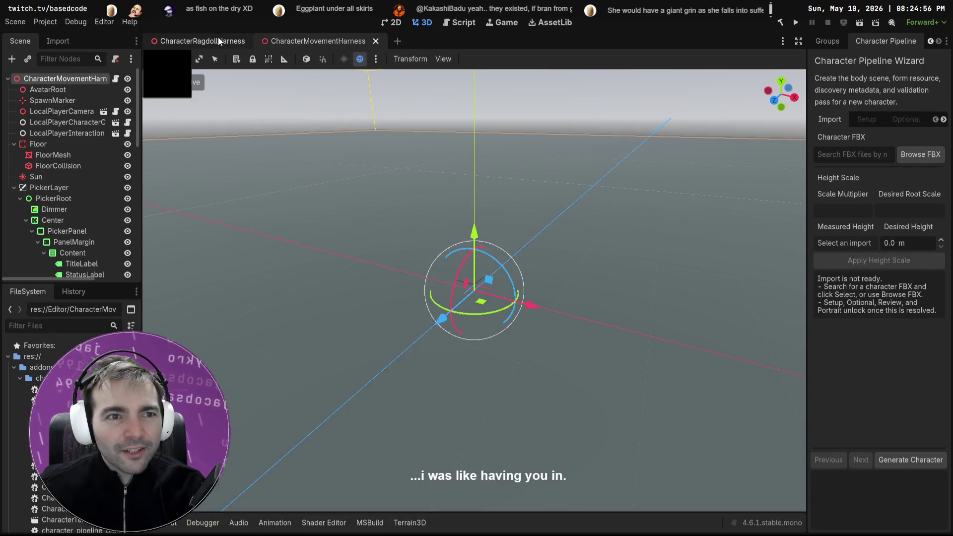
click(246, 44)
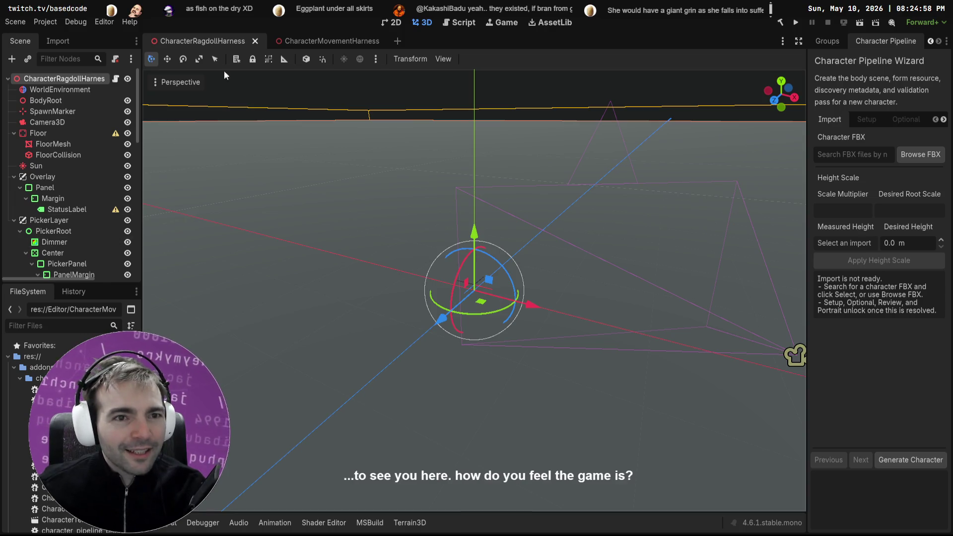
- Bring CharacterRagdollHarness to the front and clear the mistyped FileSystem filter
click(310, 41)
click(203, 44)
click(311, 43)
click(207, 41)
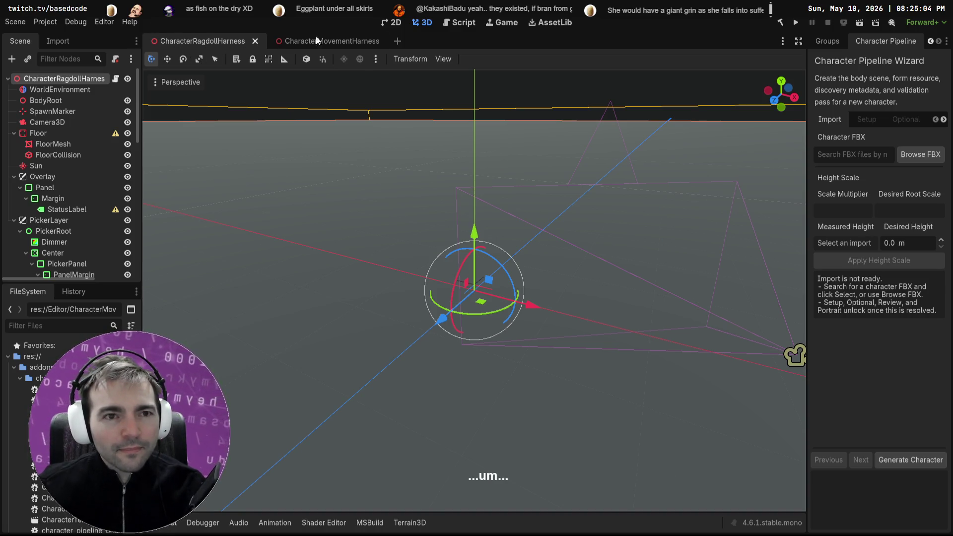
click(313, 41)
click(205, 40)
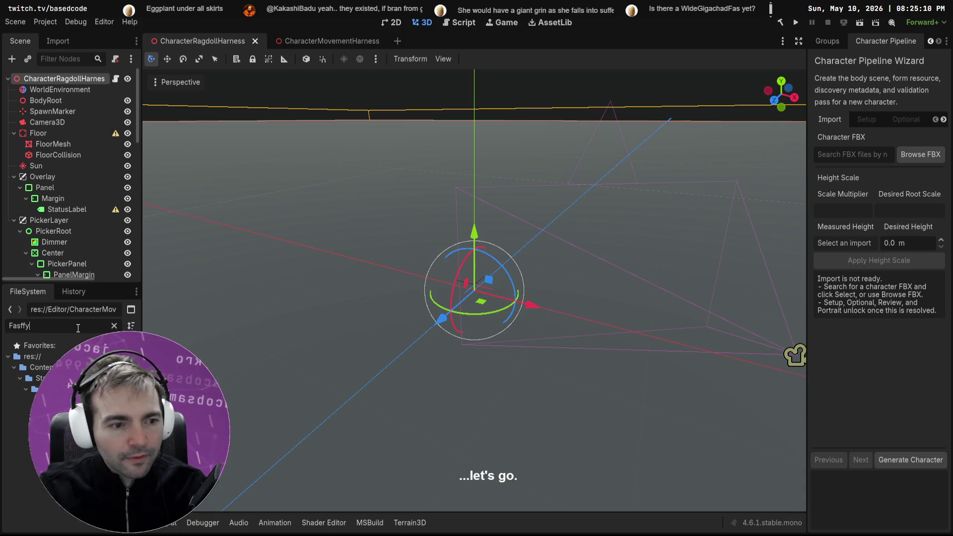
key(BackSpace)
key(BackSpace)
key(BackSpace)
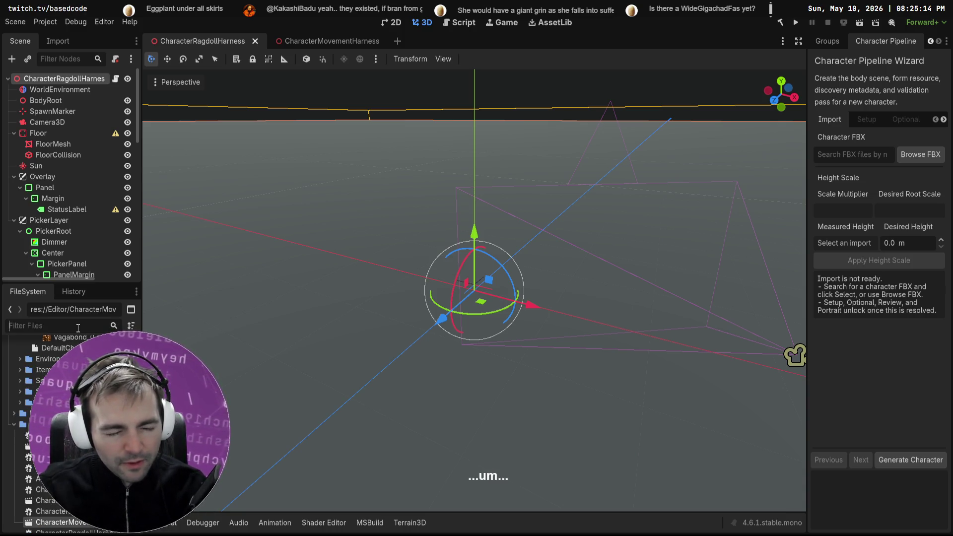
- Filter files by 'Vagab', open VagabondCharacter.tscn and collapse DamageTargetEnvelopes
text(Vagab)
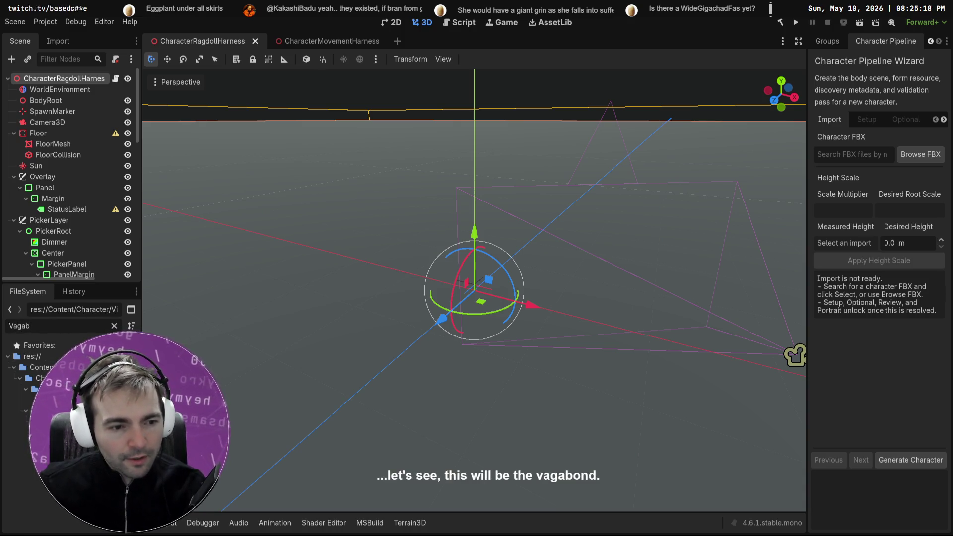
double_click(74, 422)
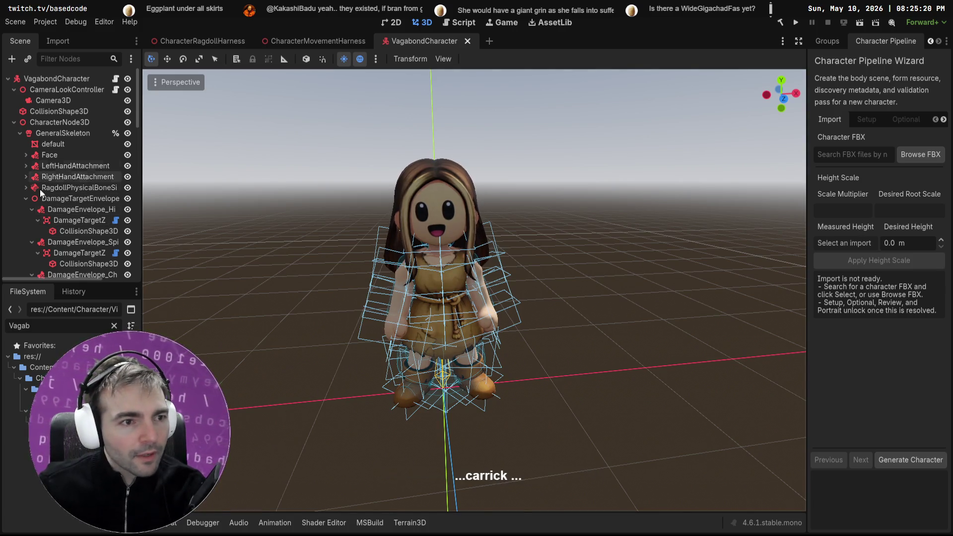
click(26, 198)
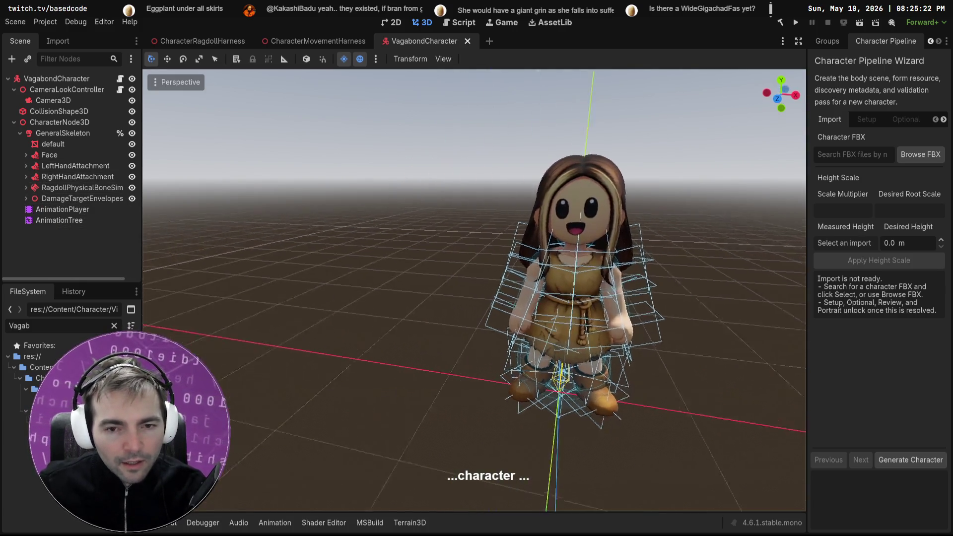
scroll(474, 290, up, 5)
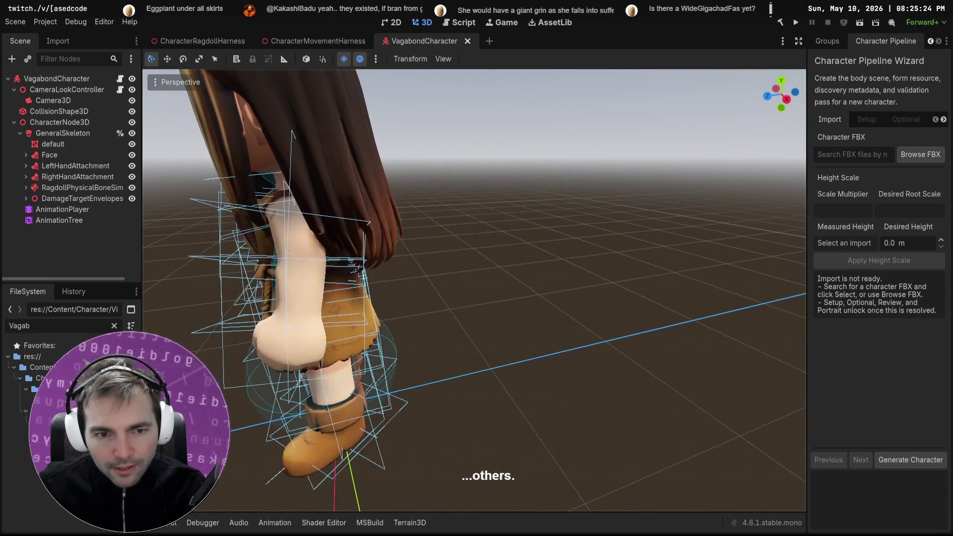
scroll(474, 290, down, 5)
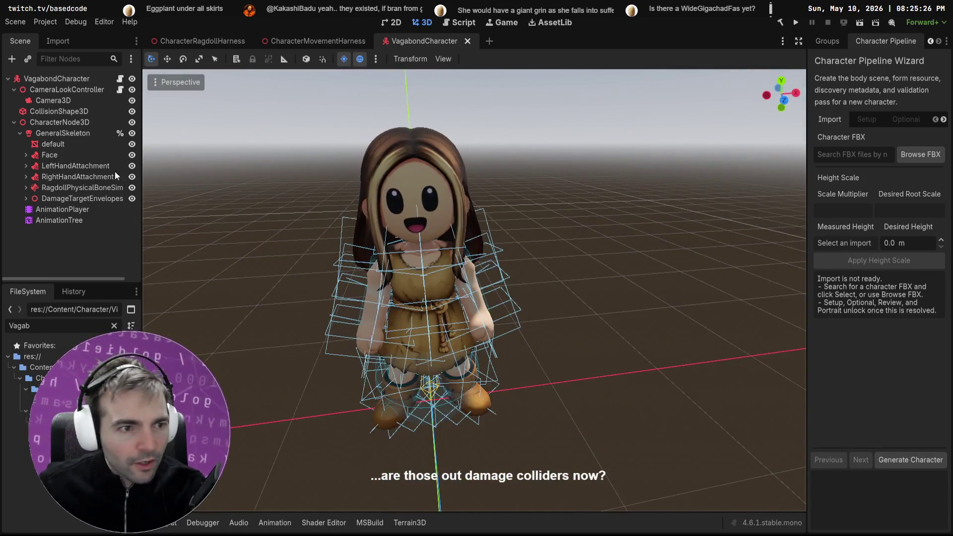
- Select the character's main CollisionShape3D and frame the view on its capsule
click(66, 112)
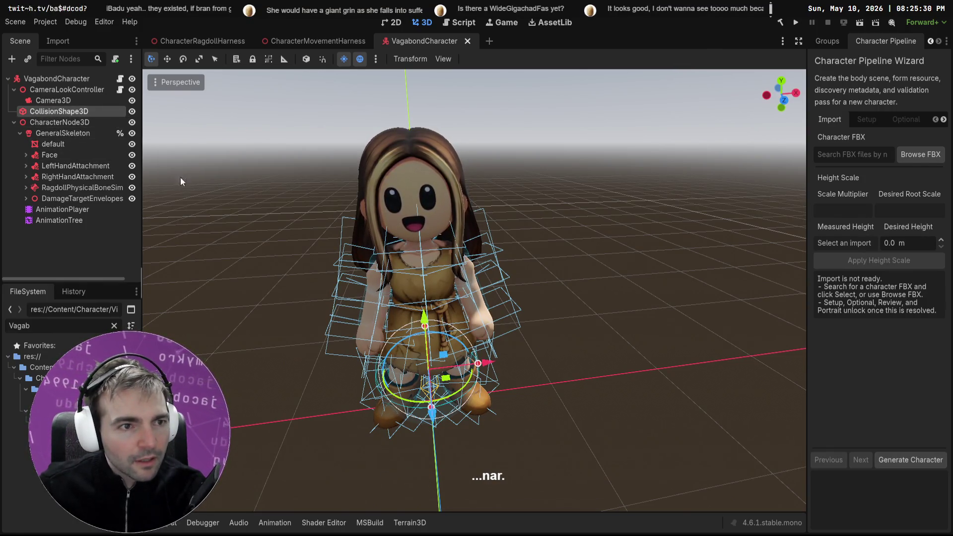
drag(165, 183, 298, 189)
mouse_move(744, 218)
mouse_down()
mouse_move(702, 230)
mouse_move(672, 283)
mouse_move(620, 307)
mouse_up()
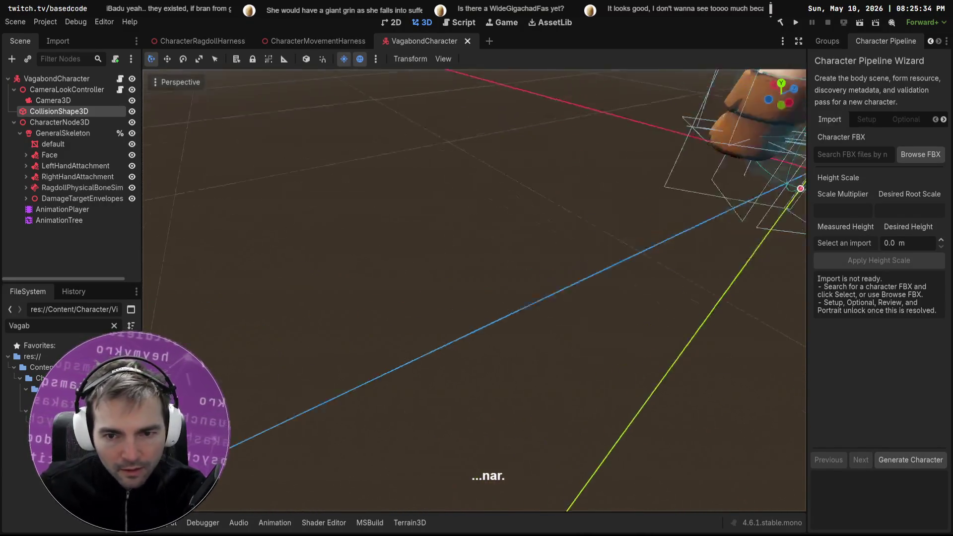
key(f)
scroll(498, 195, down, 3)
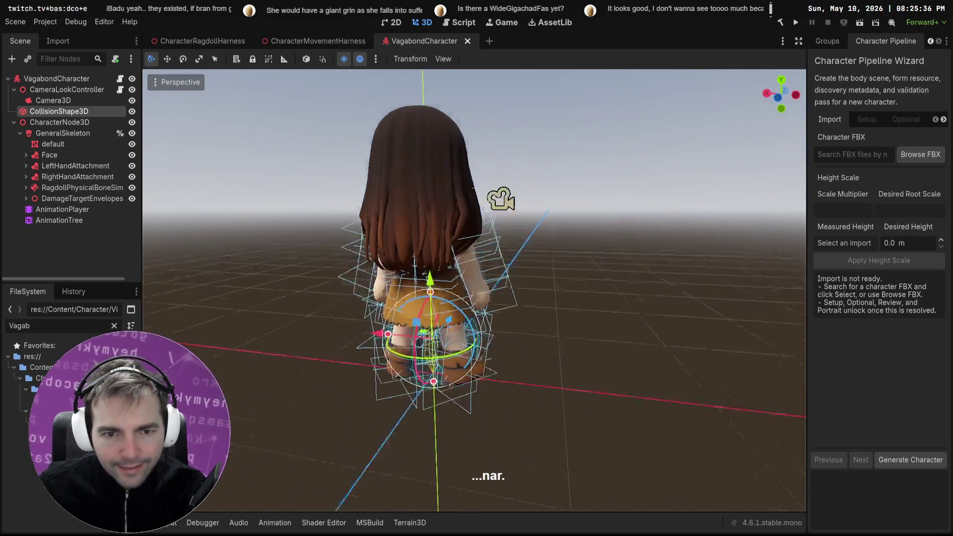
drag(474, 291, 447, 293)
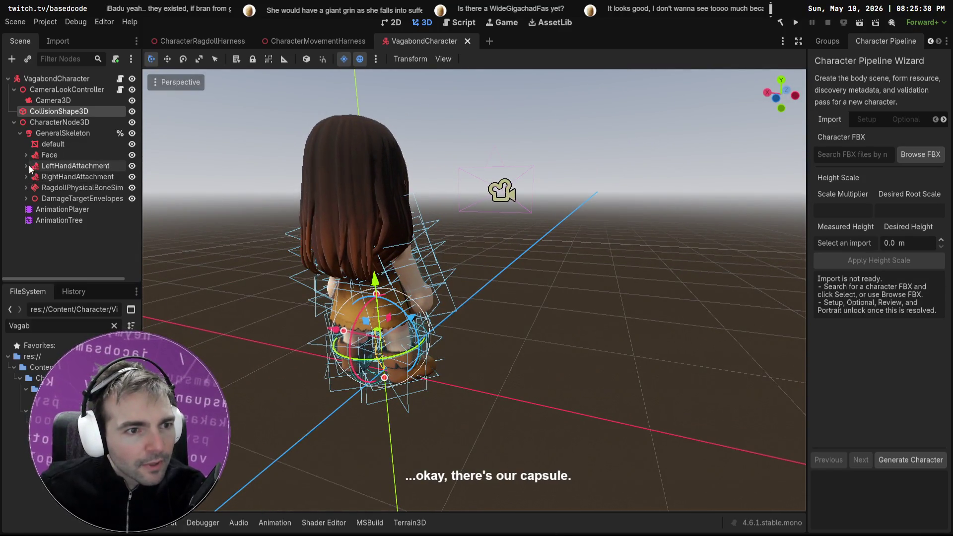
- Expand DamageTargetEnvelopes and focus on the first damage target's collision shape
click(26, 199)
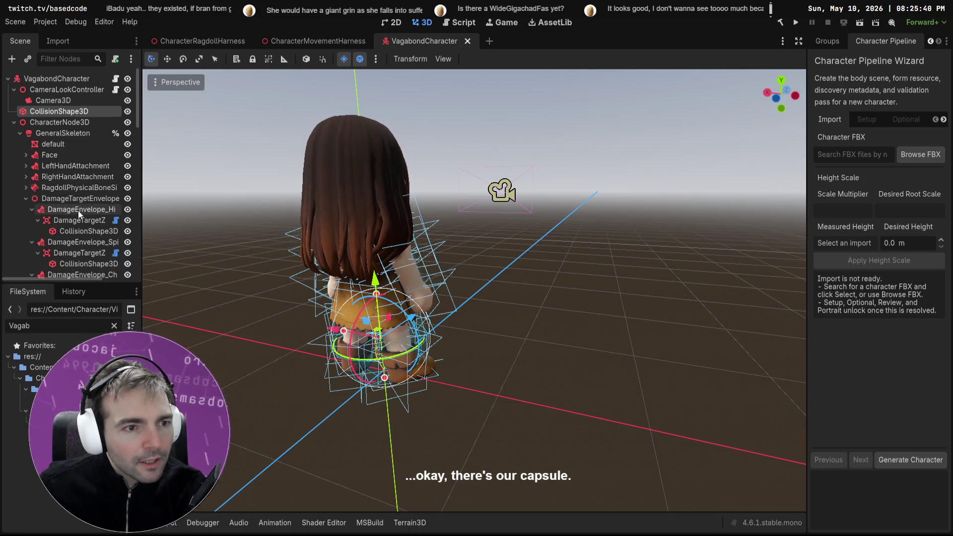
click(84, 226)
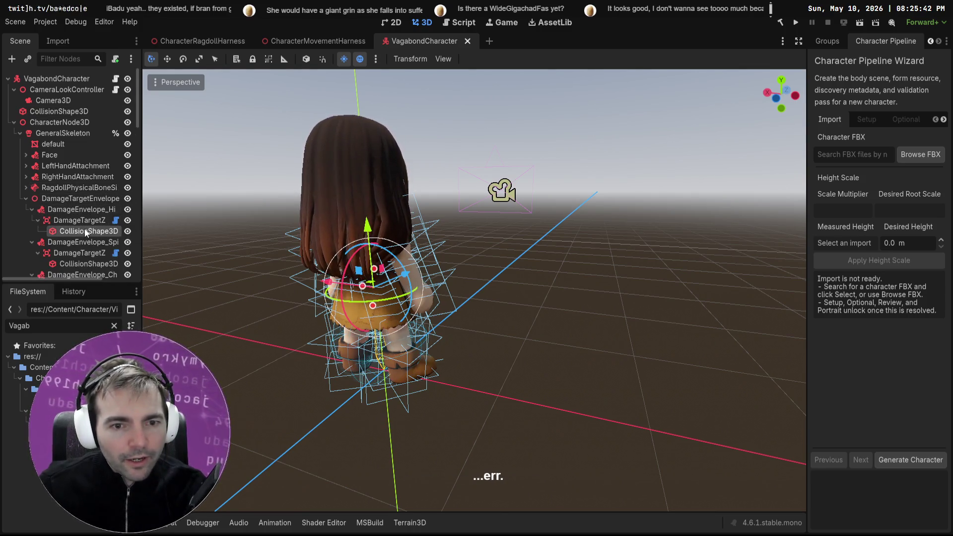
key(f)
drag(446, 259, 214, 168)
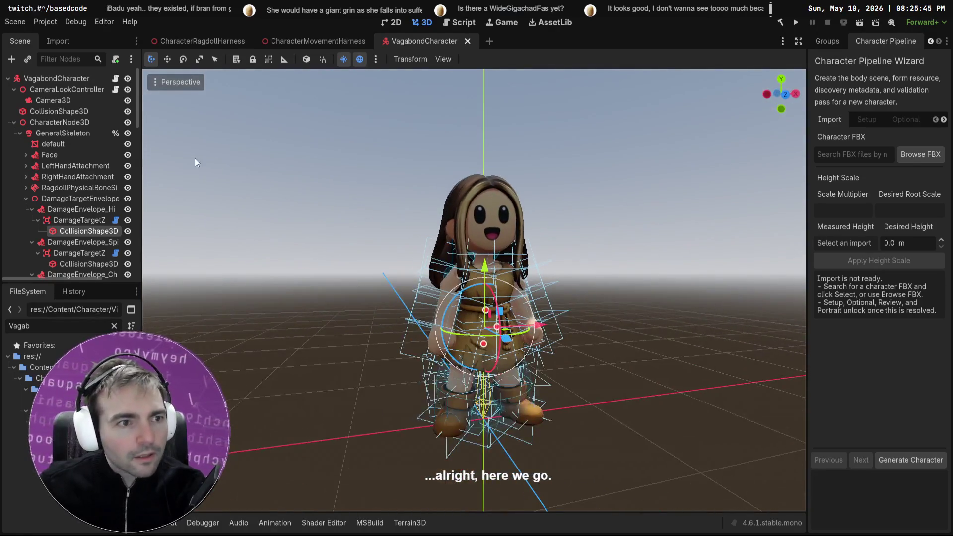
- Hide the body mesh and ragdoll bones to view the envelopes, then save the scene
click(128, 144)
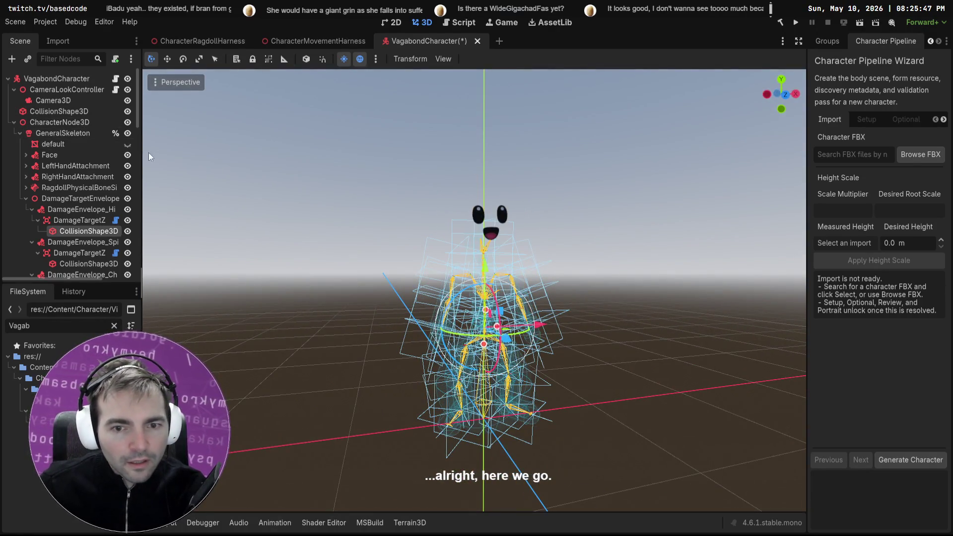
click(127, 191)
key(f)
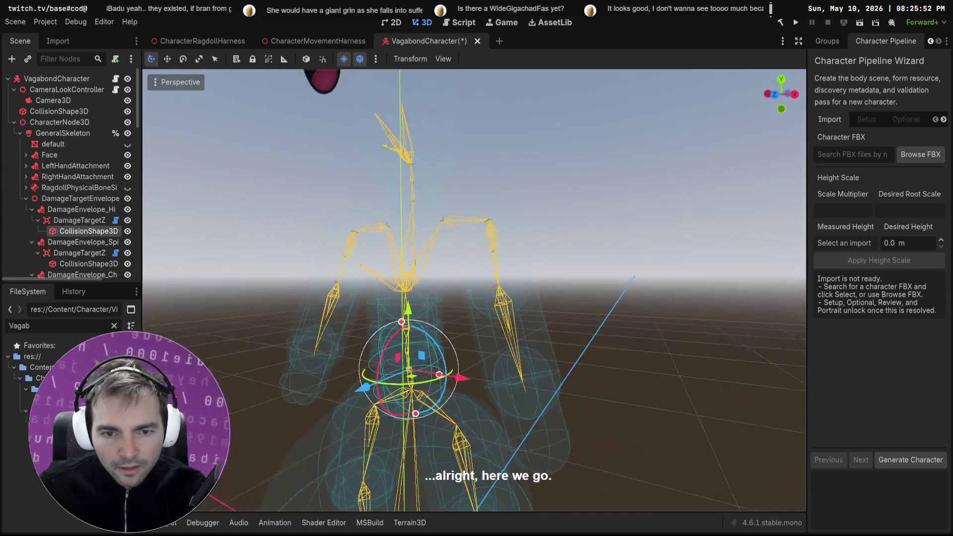
scroll(473, 290, down, 5)
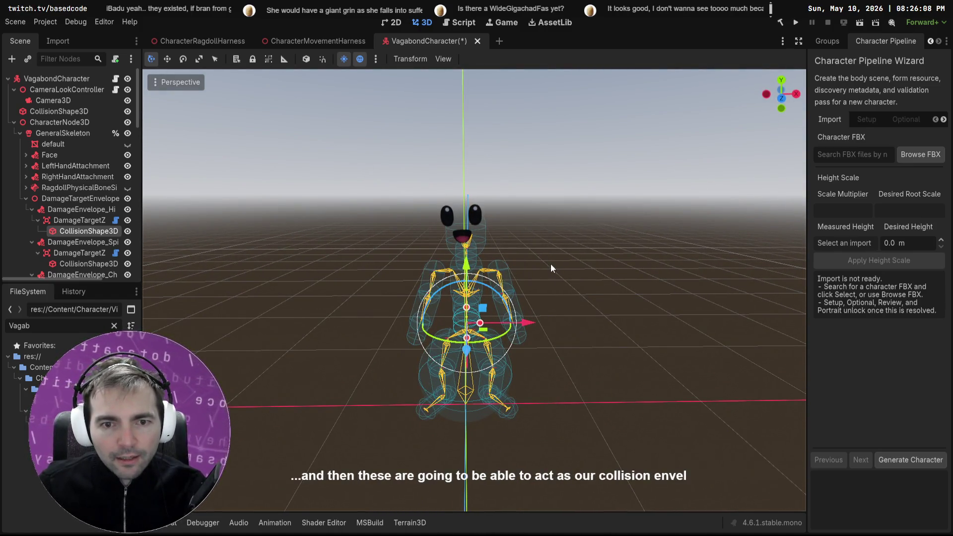
key(ctrl+s)
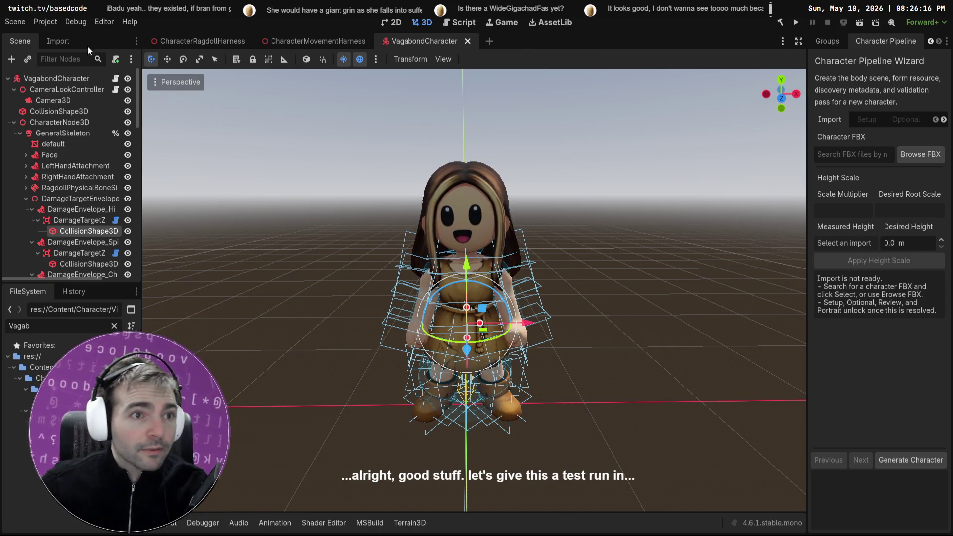
- Set Customize Run Instances to 2 instances and run the project with F5
click(103, 22)
mouse_move(75, 22)
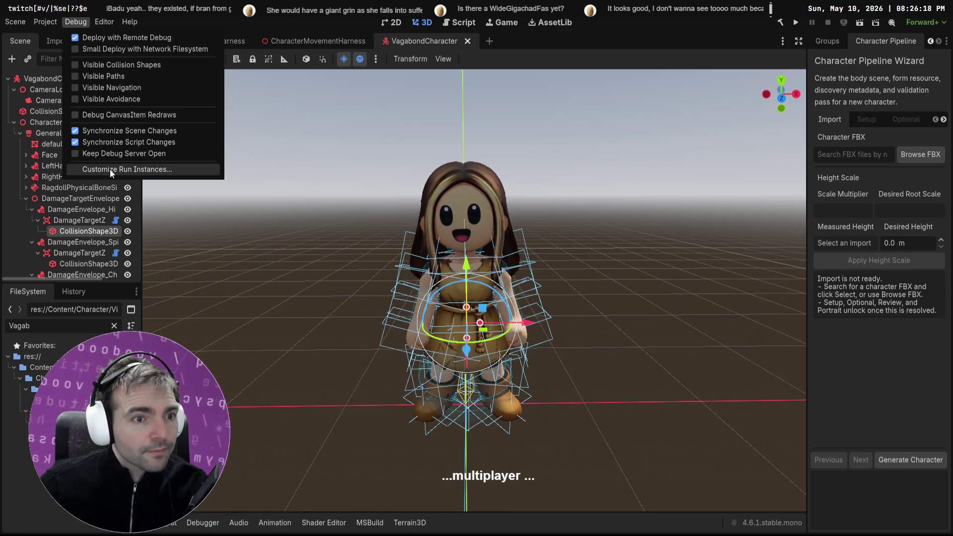
click(108, 169)
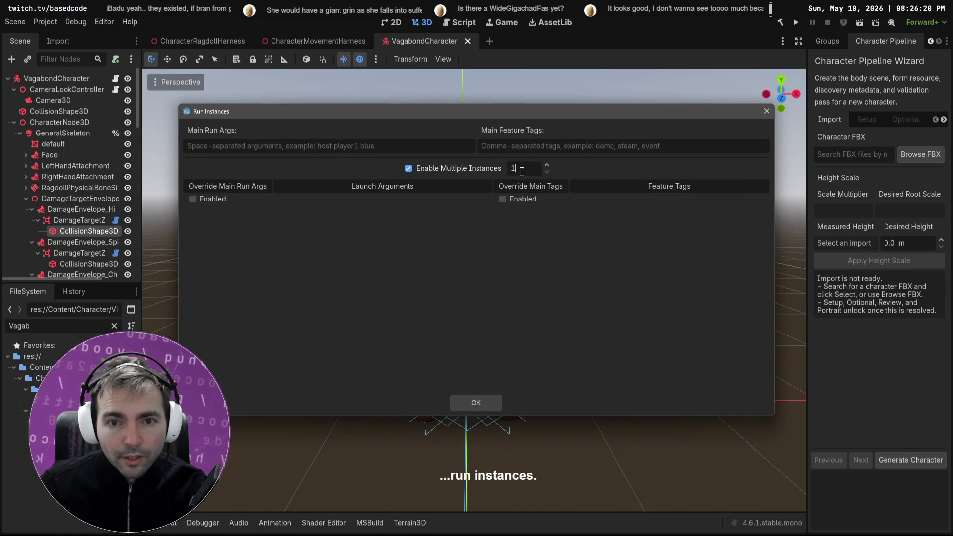
key(BackSpace)
text(2)
key(Return)
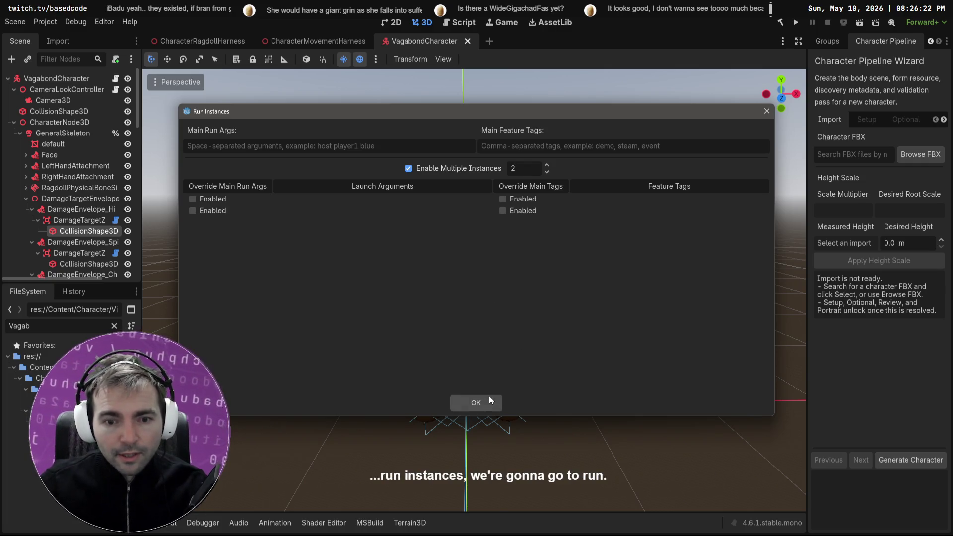
click(489, 402)
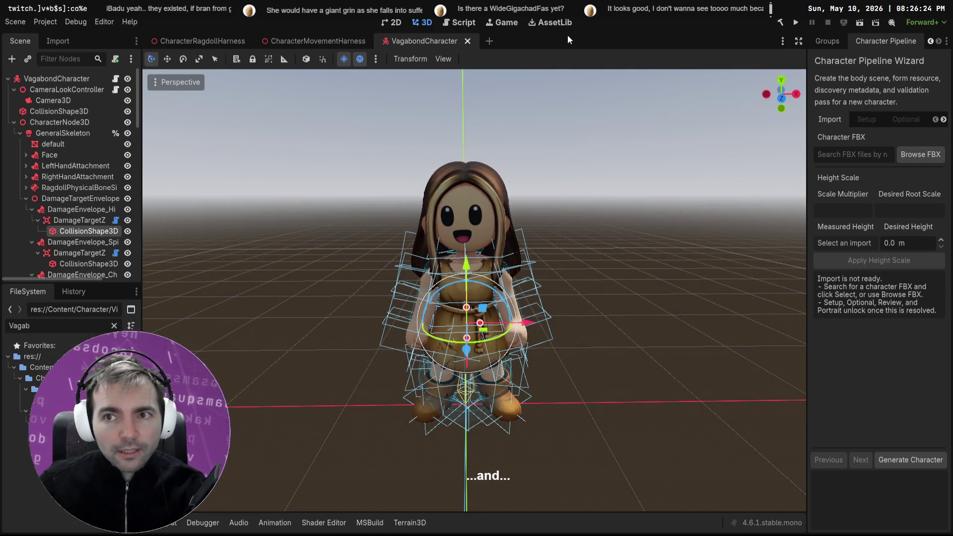
key(F5)
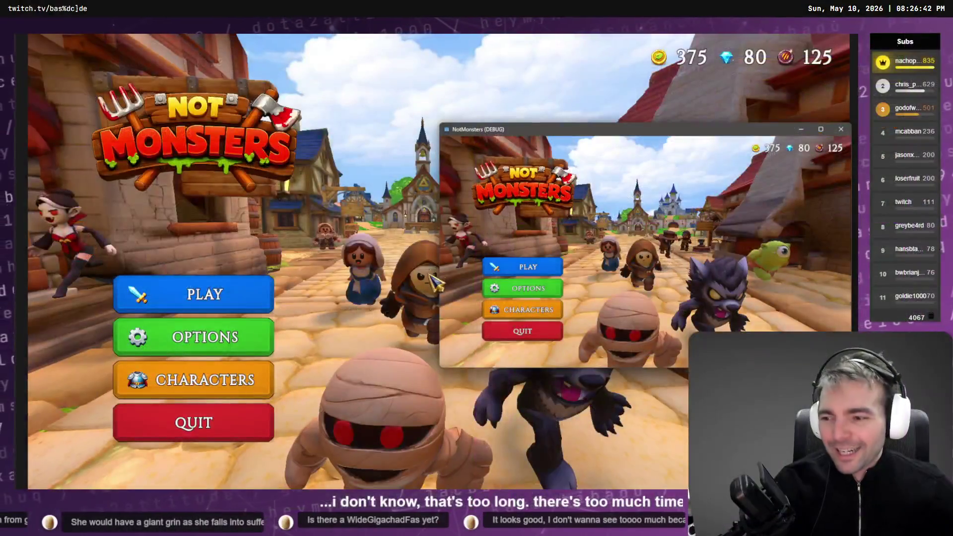
- Choose Play then Matchmake a Game, then switch to Windows Terminal
click(238, 298)
click(431, 219)
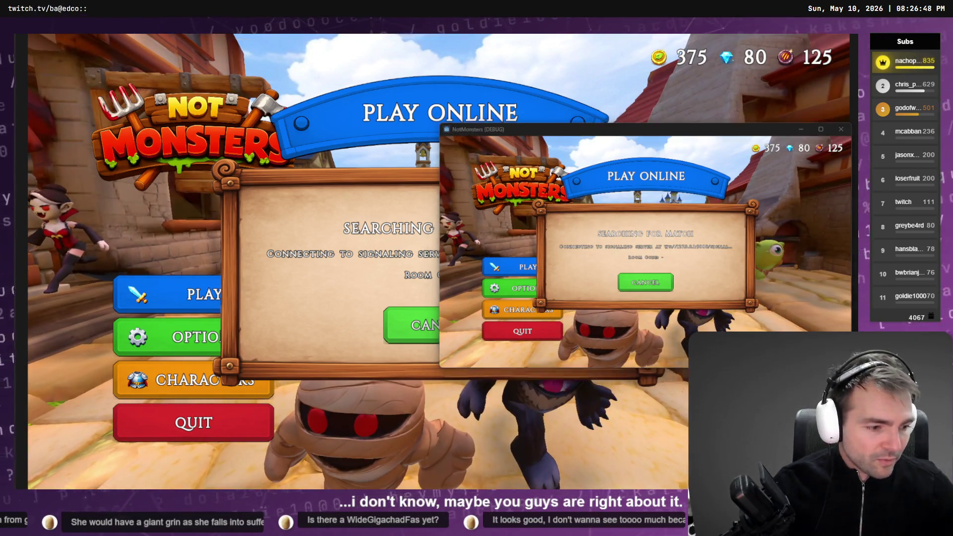
key(alt+Tab)
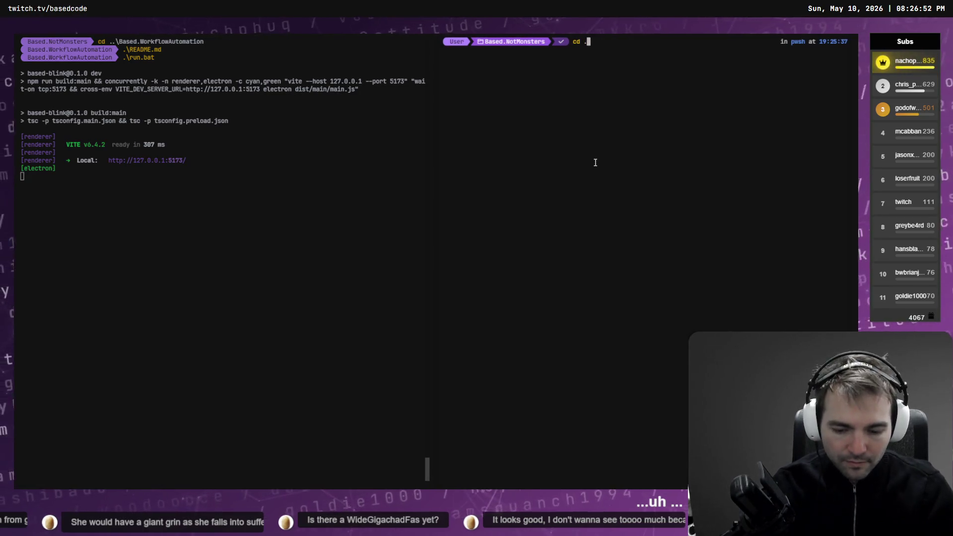
- Change into the Server folder, list it with ls, and run run.bat to start the server
key(Return)
text(cd Ser)
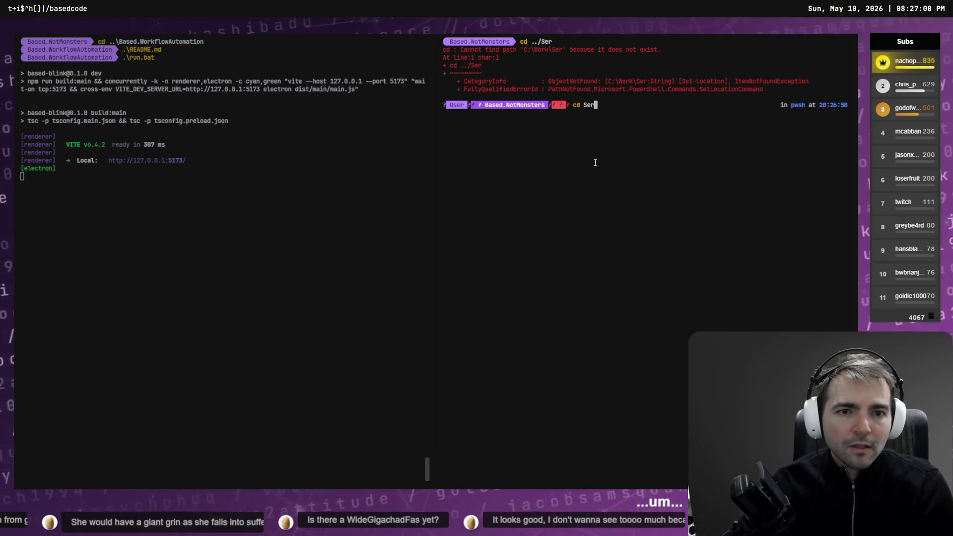
key(Tab)
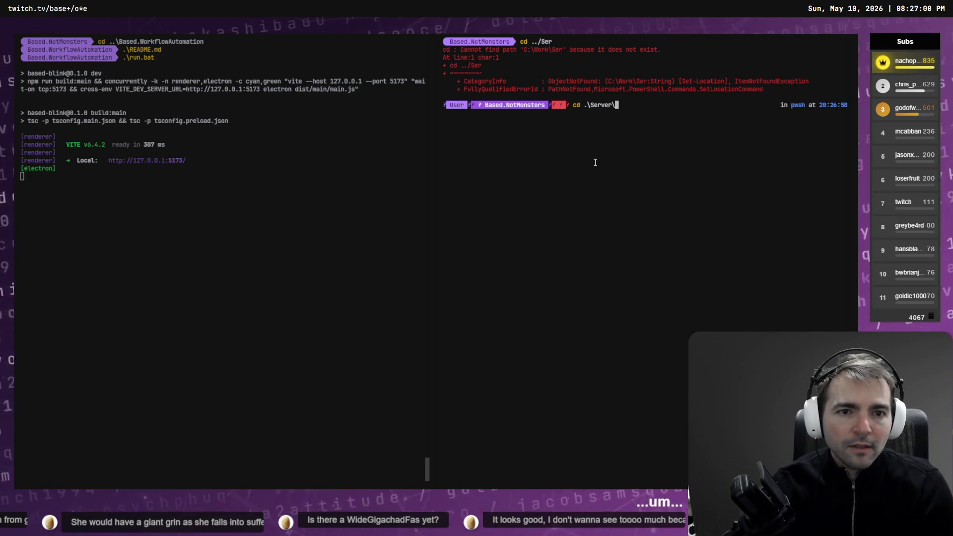
key(Return)
text(ls)
key(Return)
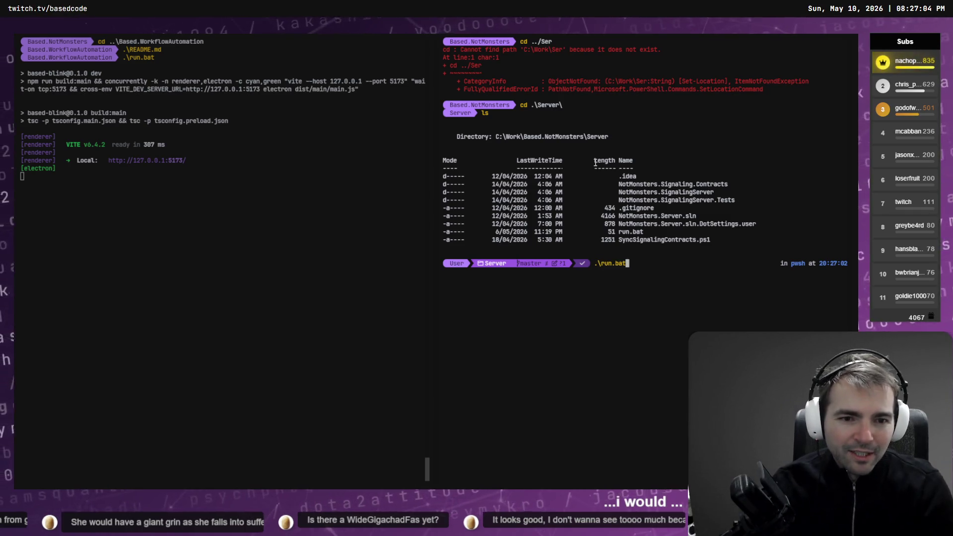
key(Return)
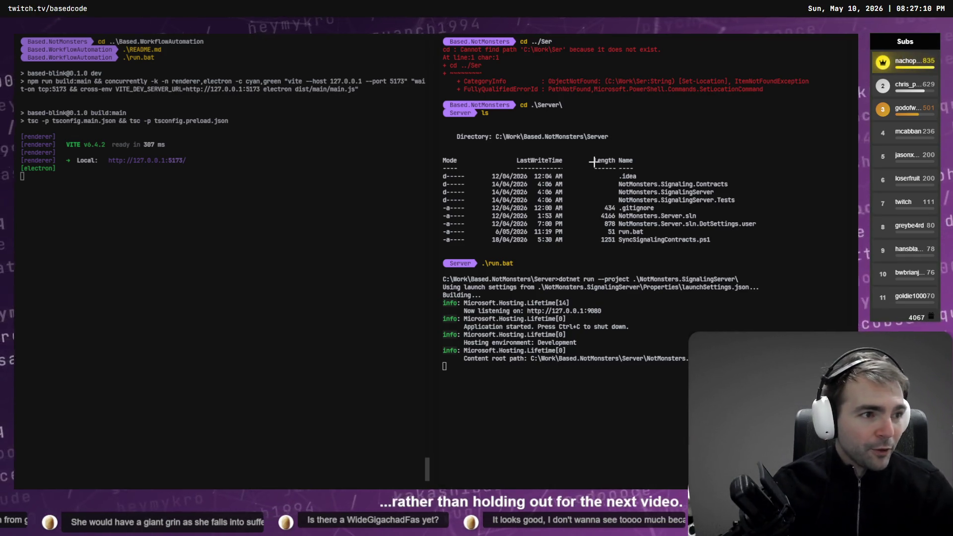
- Dismiss the search messages and start matchmaking in both game windows to join room ZAA9MQ
click(647, 283)
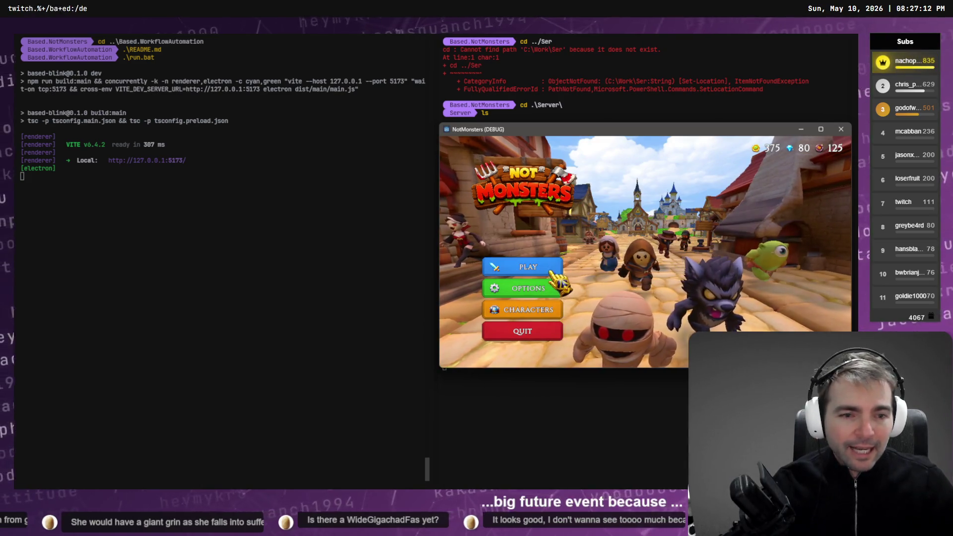
click(551, 272)
click(462, 320)
click(268, 309)
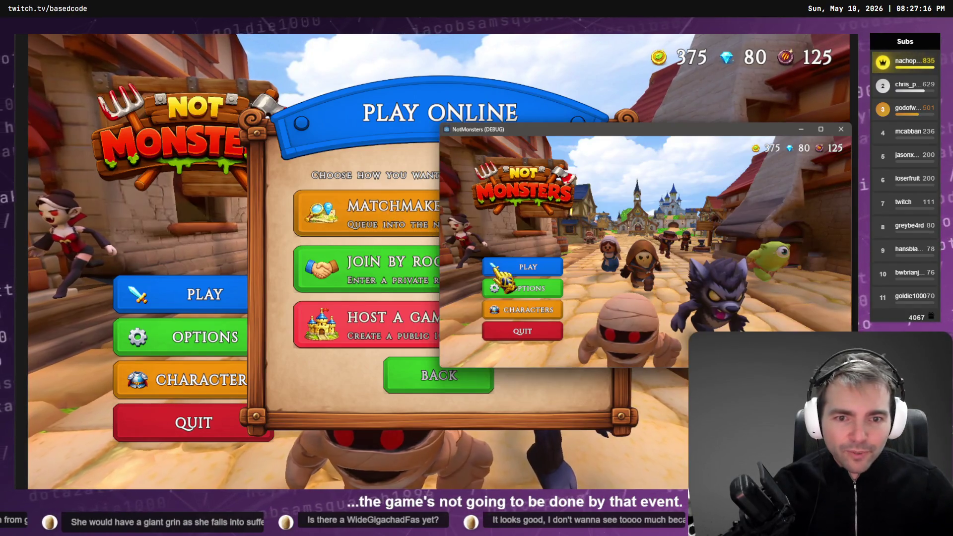
click(497, 268)
click(378, 219)
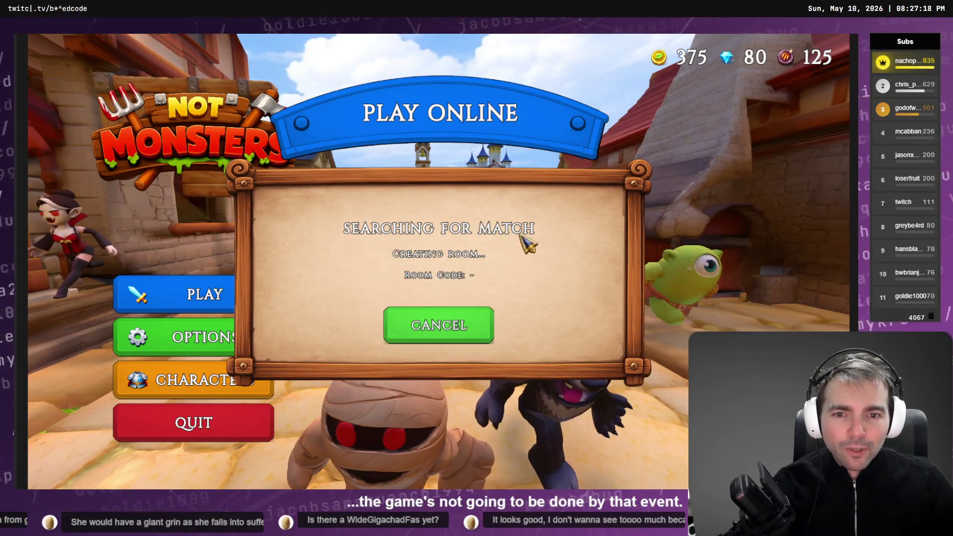
click(659, 207)
click(654, 222)
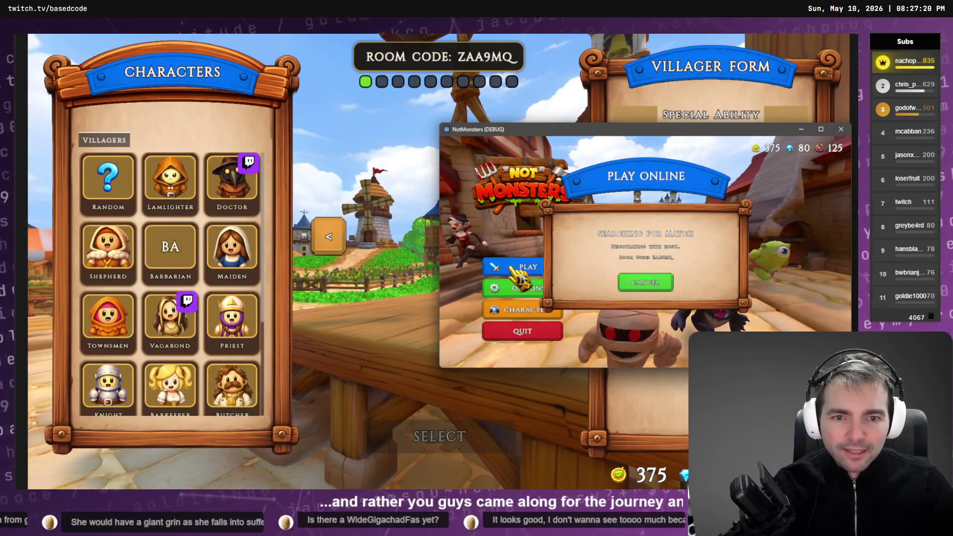
- Pick Priest, switch to Barbarian, and lock in the character choices in both windows
click(232, 321)
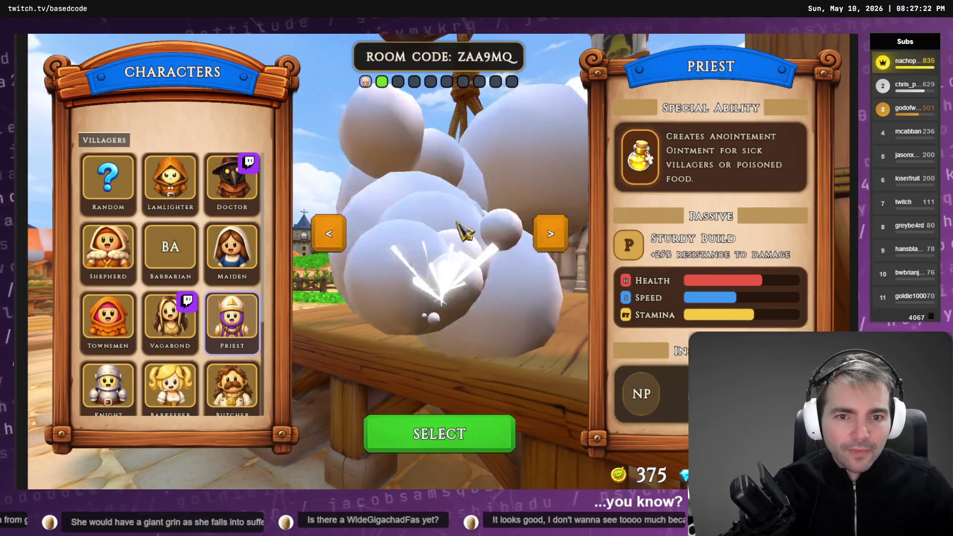
key(alt+Tab)
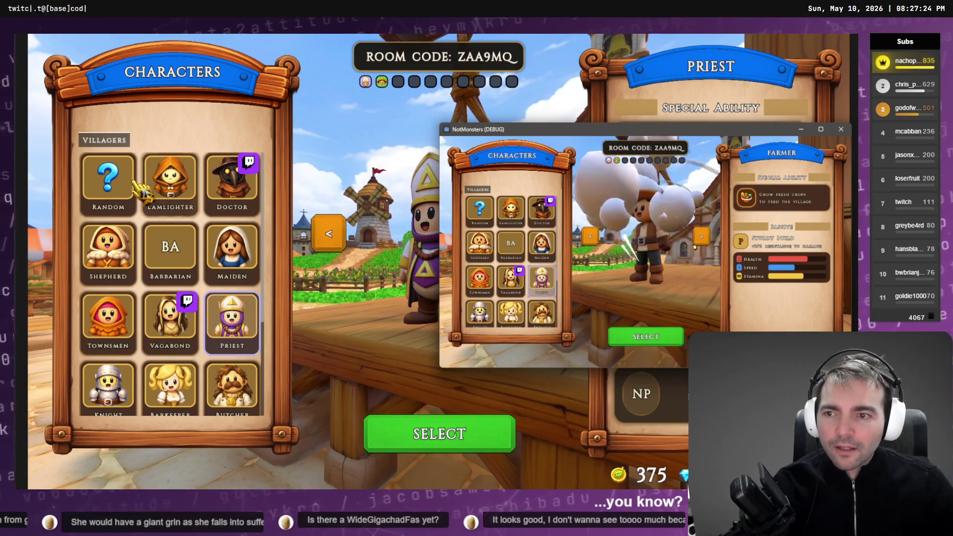
click(129, 185)
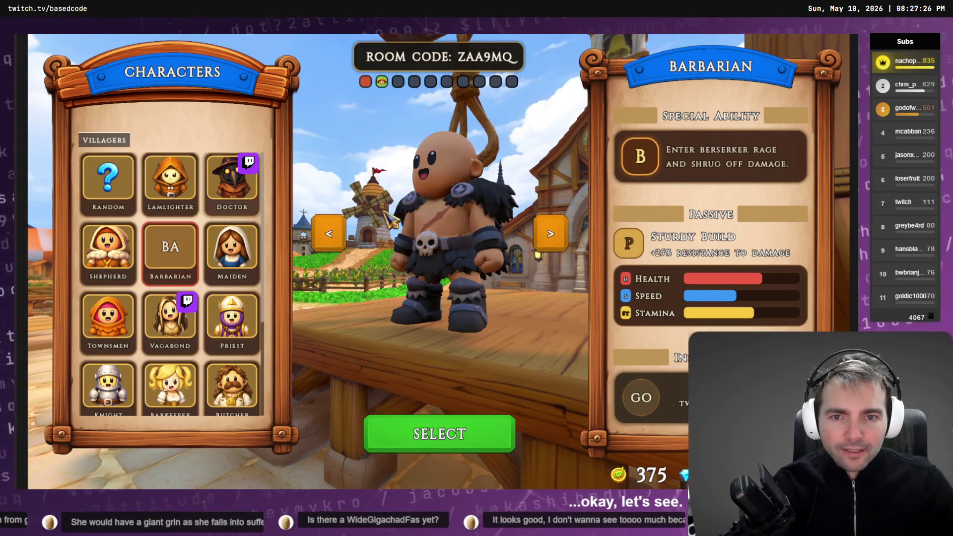
key(alt+Tab)
click(644, 338)
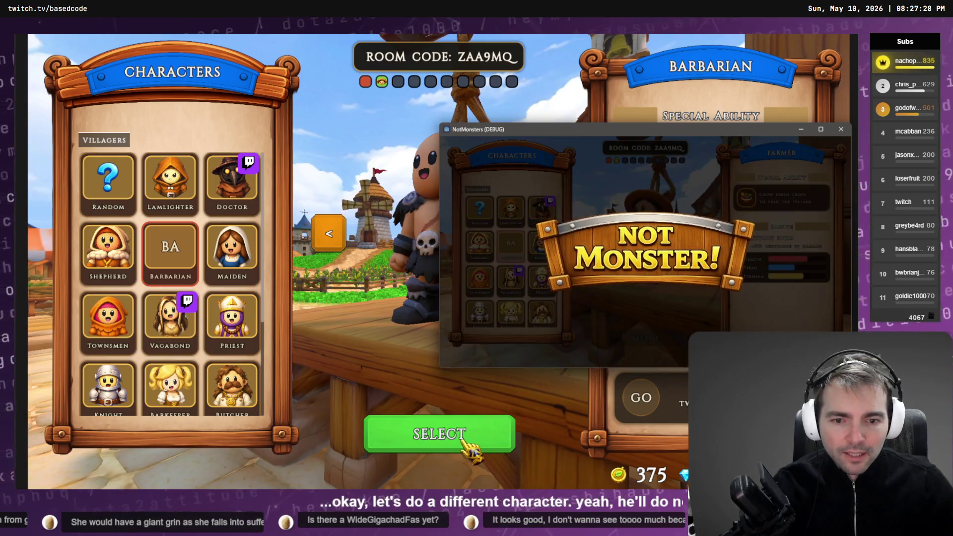
click(447, 436)
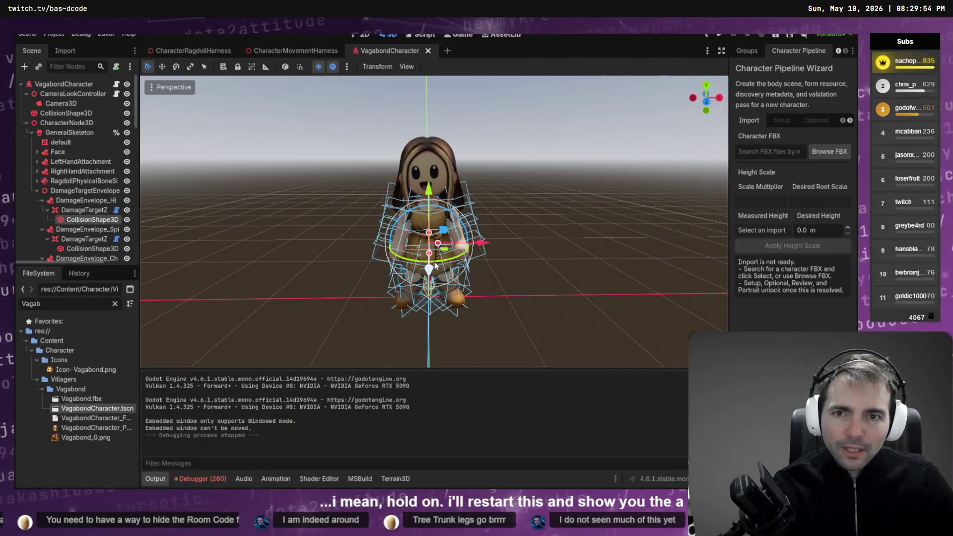
- Rebuild the .NET project and relaunch Not Monsters with F5
key(F5)
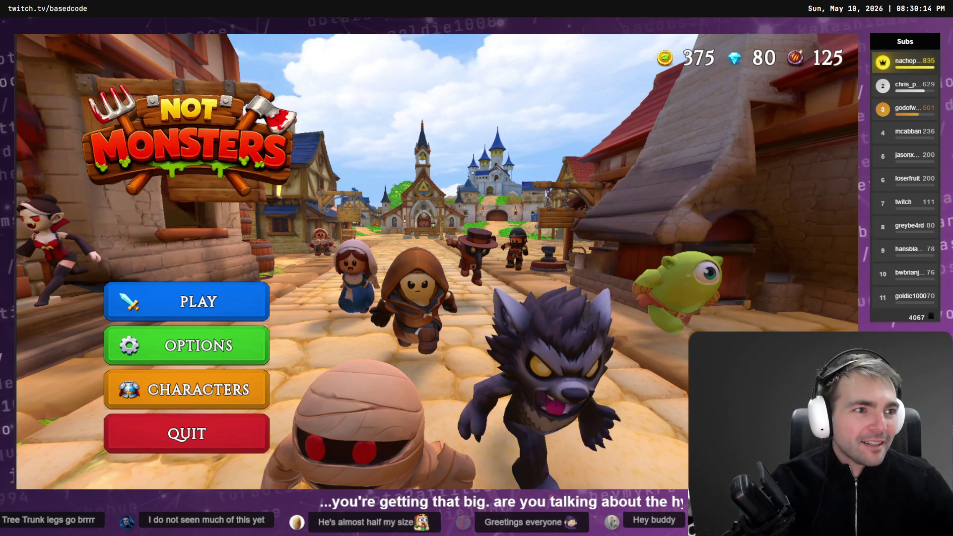
- Snap the two game windows side by side and matchmake in each to reach room 54NDUY
key(super+Right)
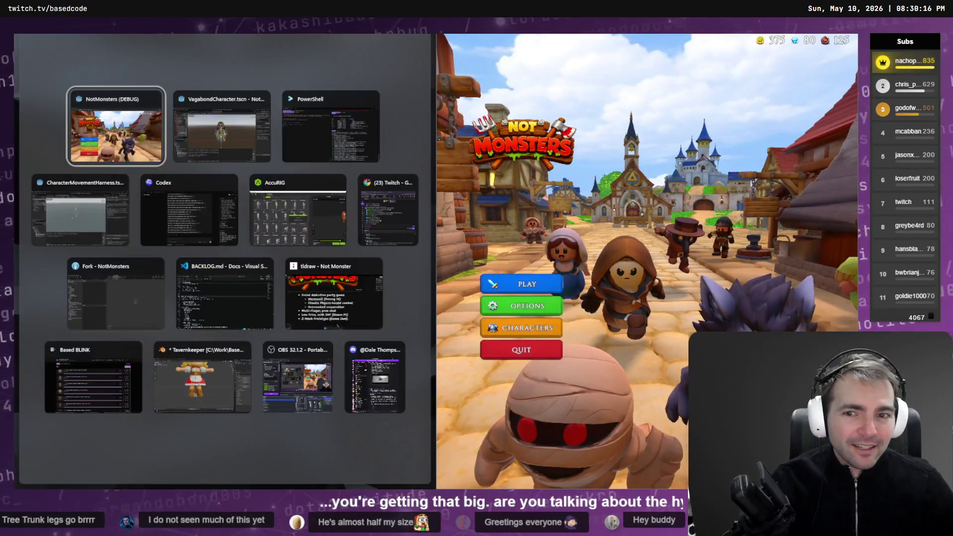
key(Return)
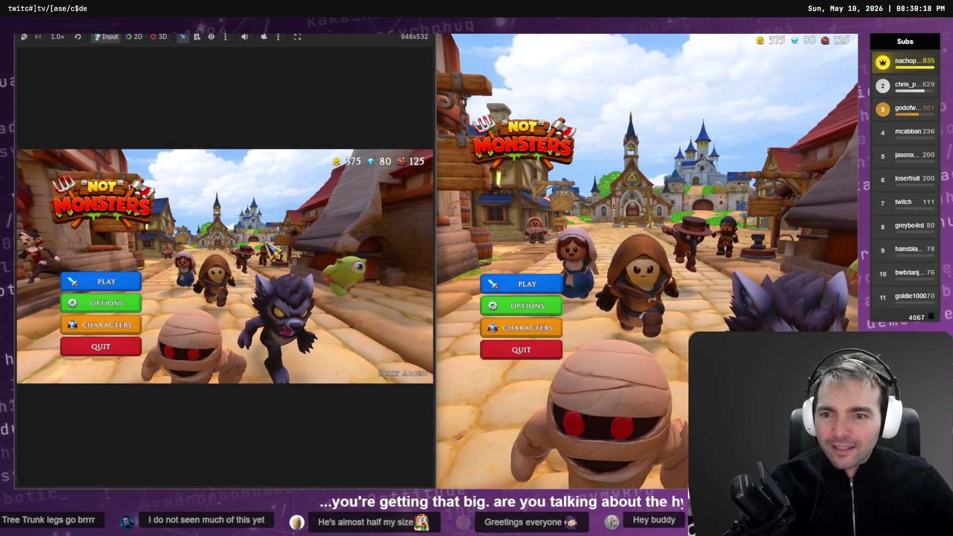
click(101, 282)
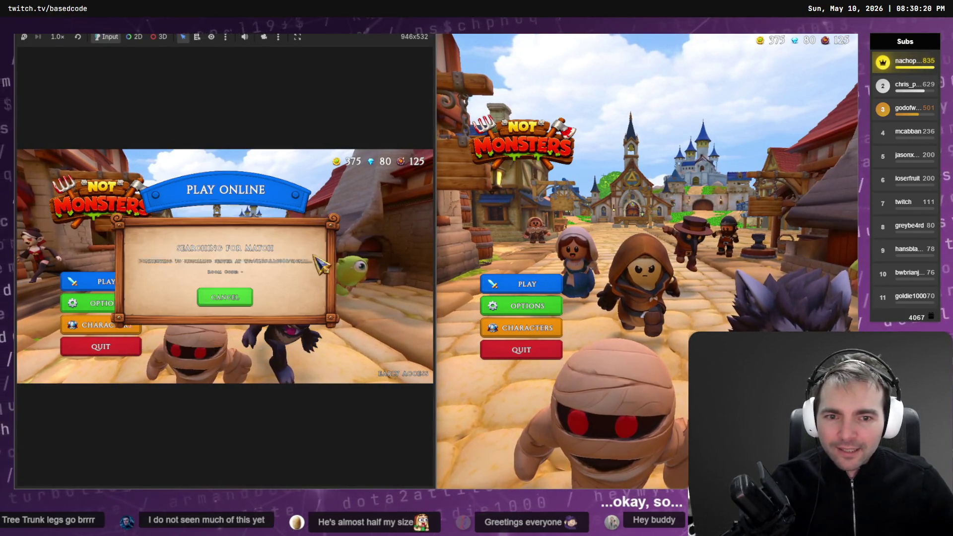
click(214, 296)
click(541, 284)
click(638, 258)
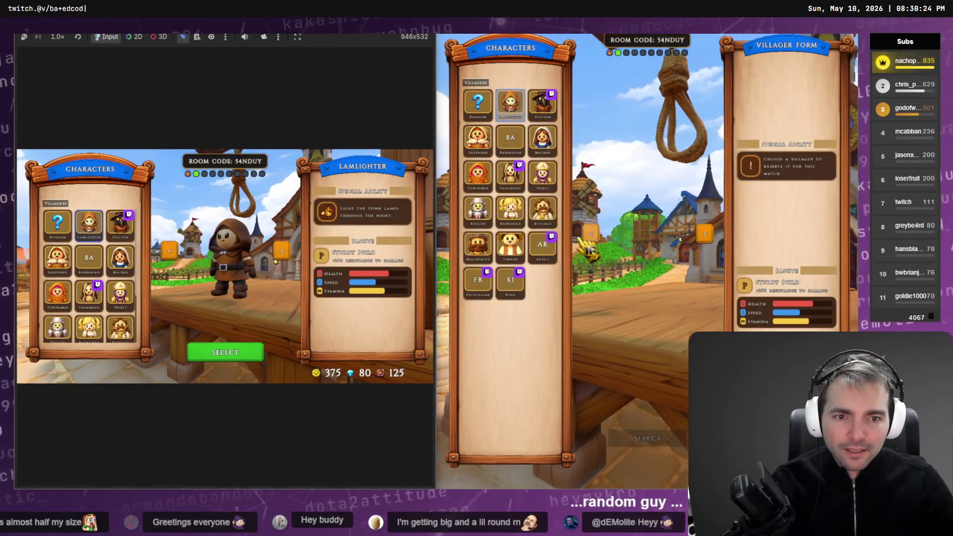
- Lock in Barbarian on the right, then preview Fruitseller, Lamplighter and Townsmen and select Butcher on the left
click(506, 130)
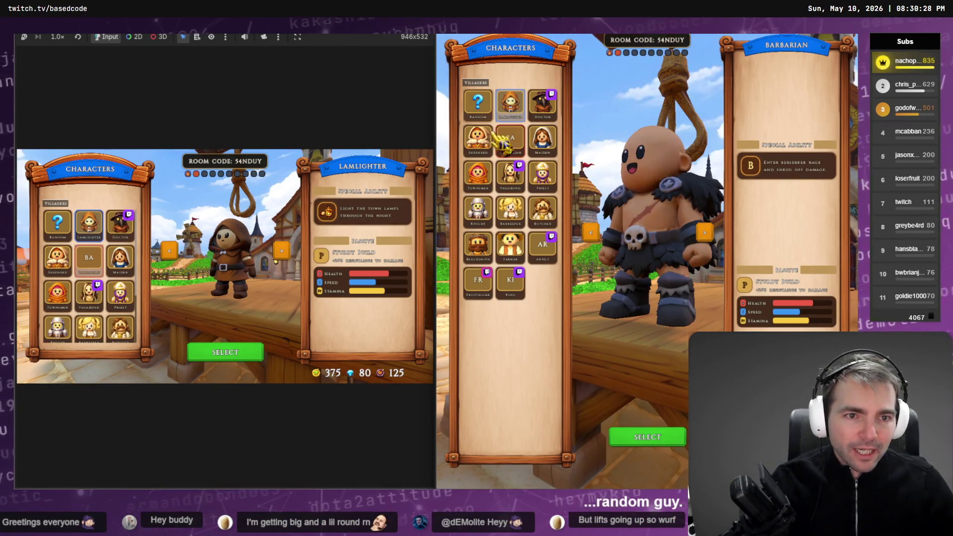
click(58, 230)
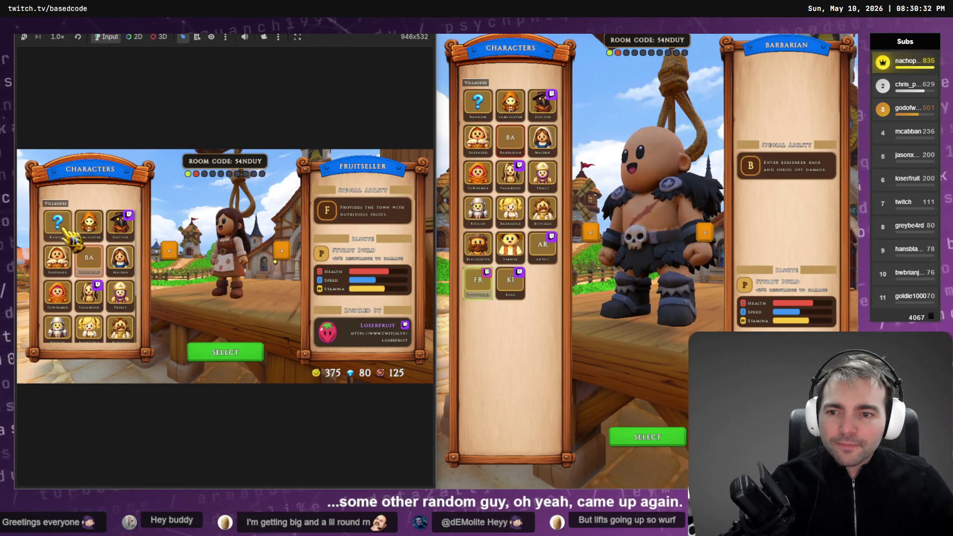
click(58, 226)
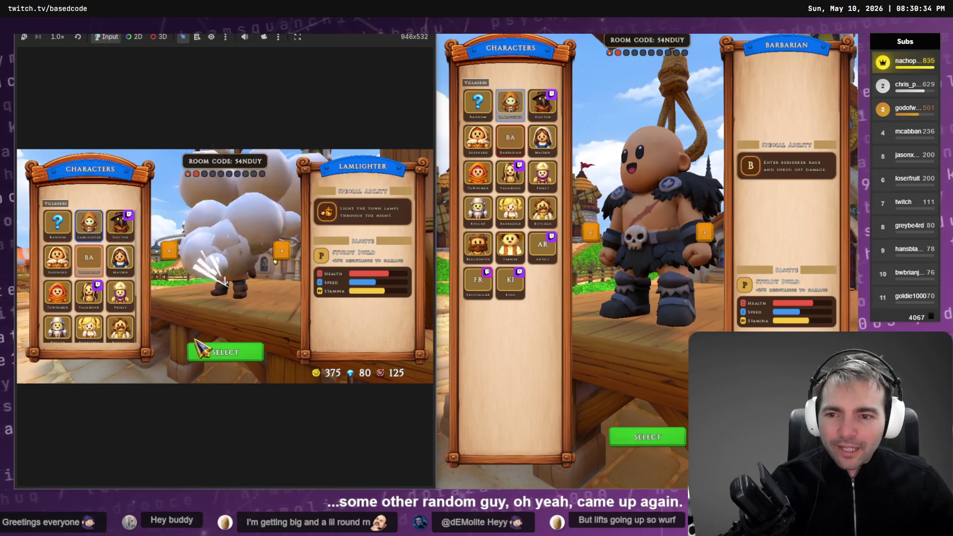
click(58, 293)
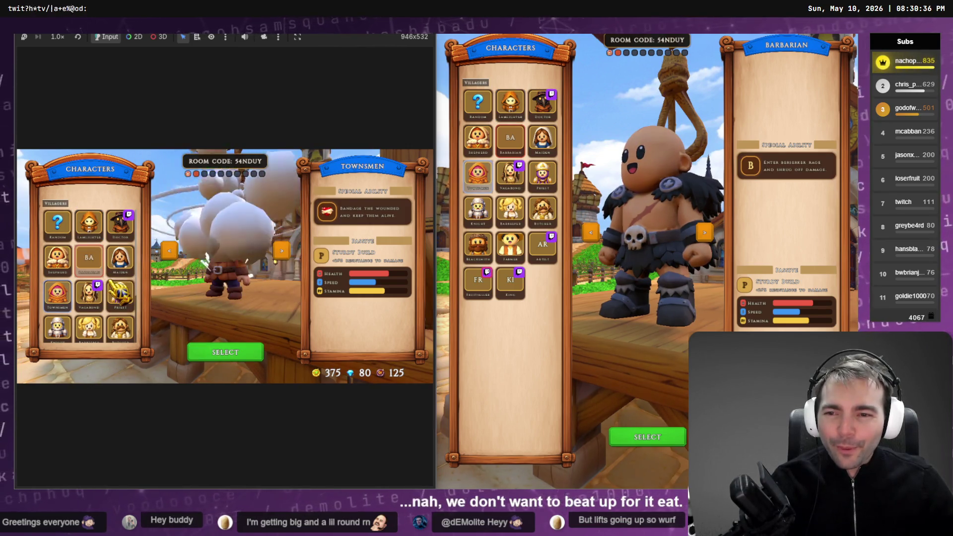
scroll(133, 297, down, 2)
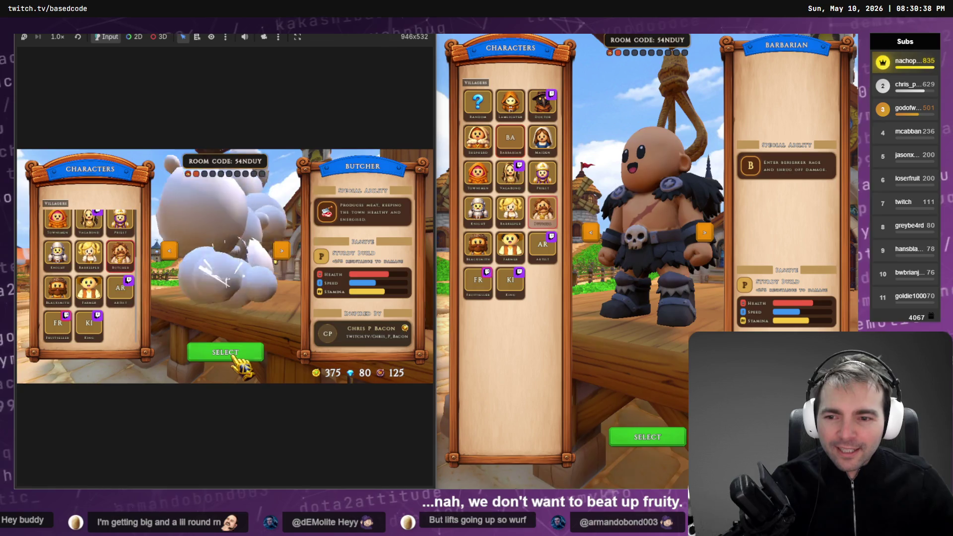
click(242, 367)
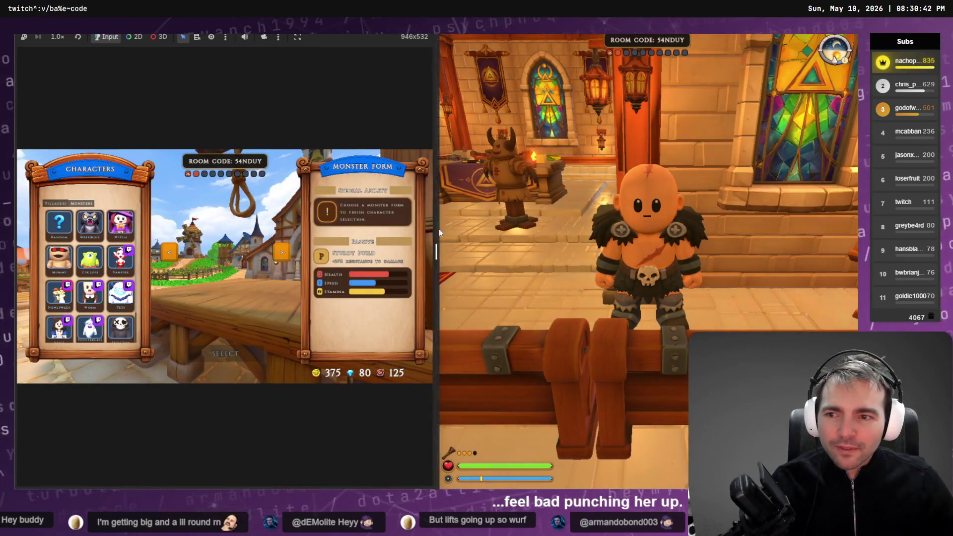
- Pick the Vampire monster form in the left window and enter the chapel match
key(Escape)
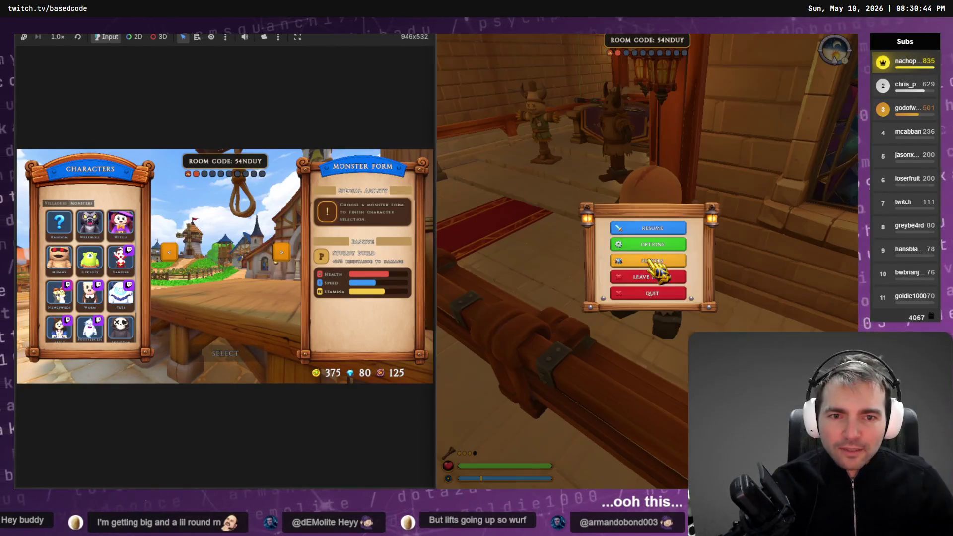
click(120, 257)
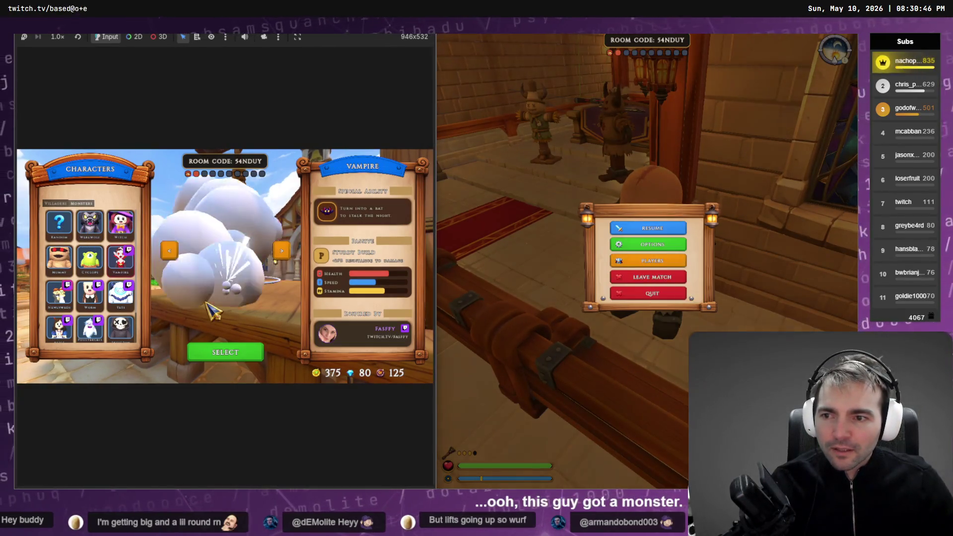
click(226, 352)
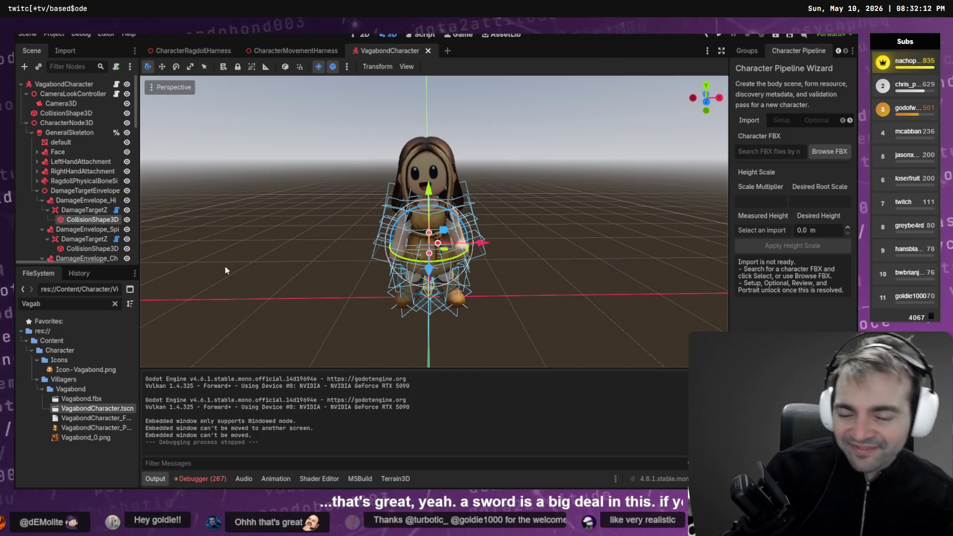
- Review the debugger's error list and jump to the Jolt rigid-body scale error's source
click(186, 479)
scroll(249, 447, down, 10)
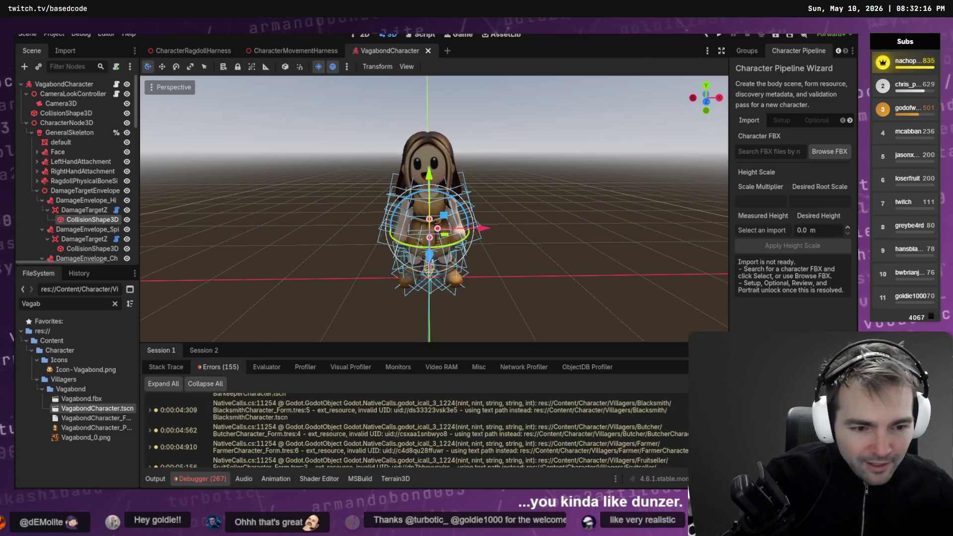
scroll(416, 431, down, 15)
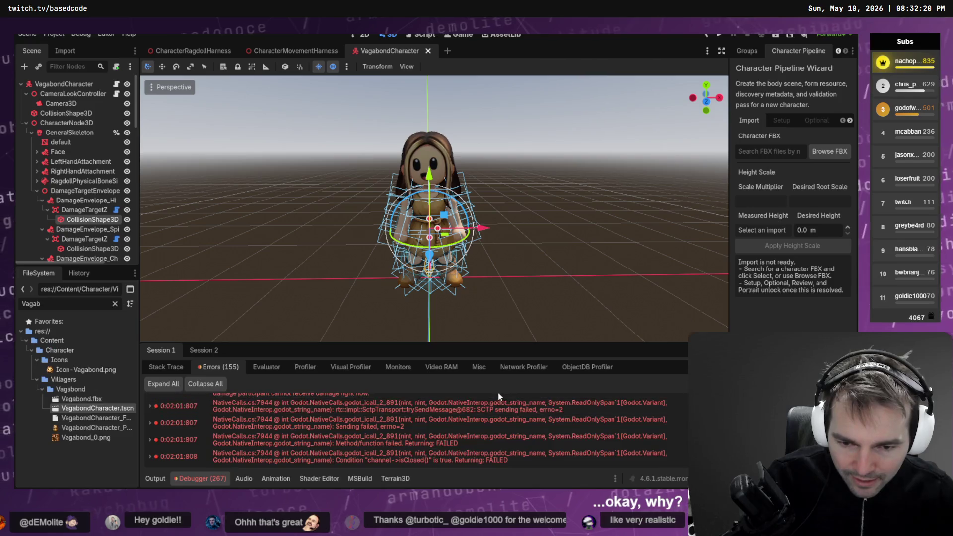
scroll(491, 424, up, 10)
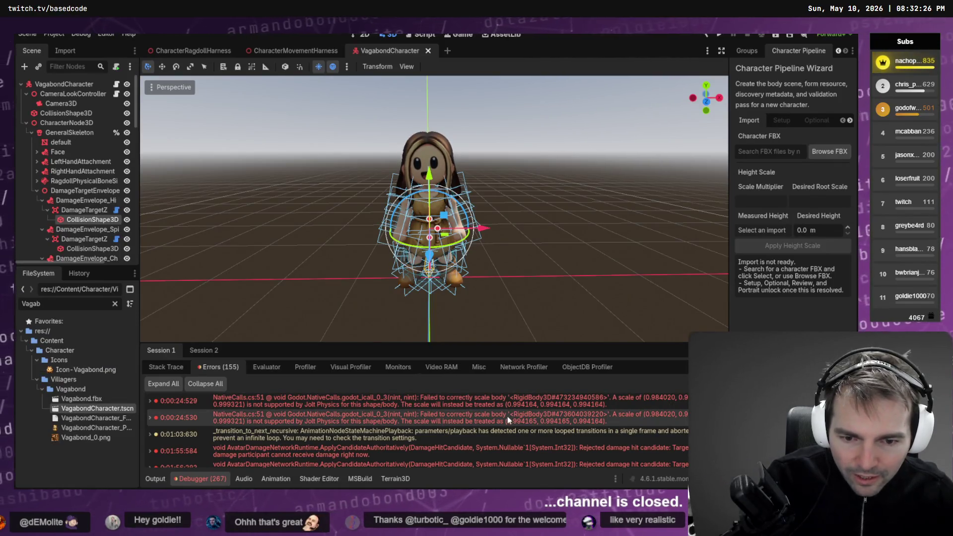
mouse_move(509, 420)
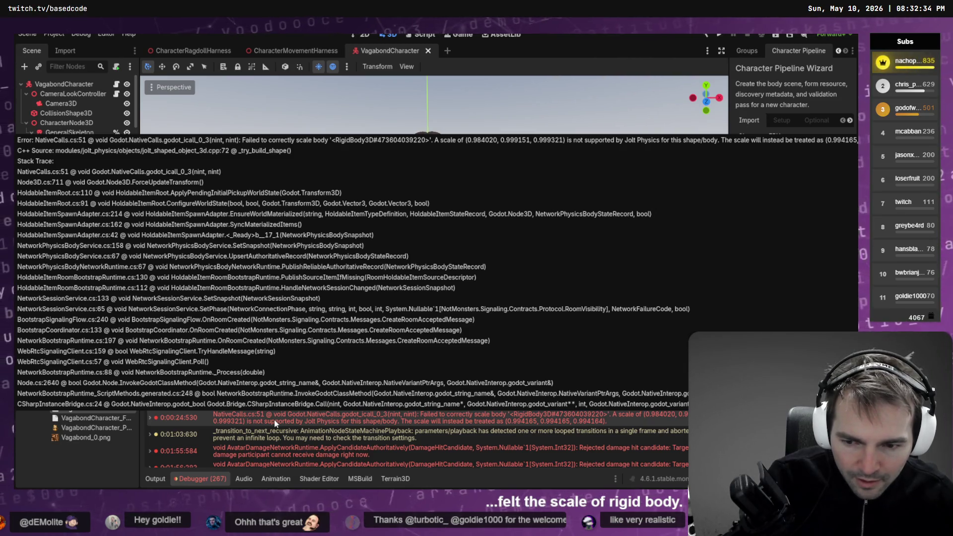
click(419, 416)
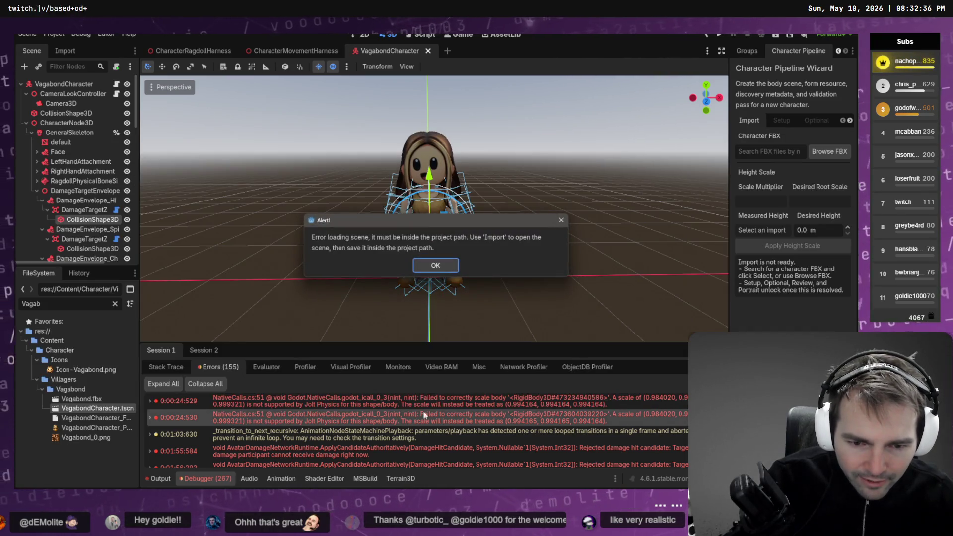
- Dismiss the scene-loading alert and deselect the character's collision shape
click(439, 269)
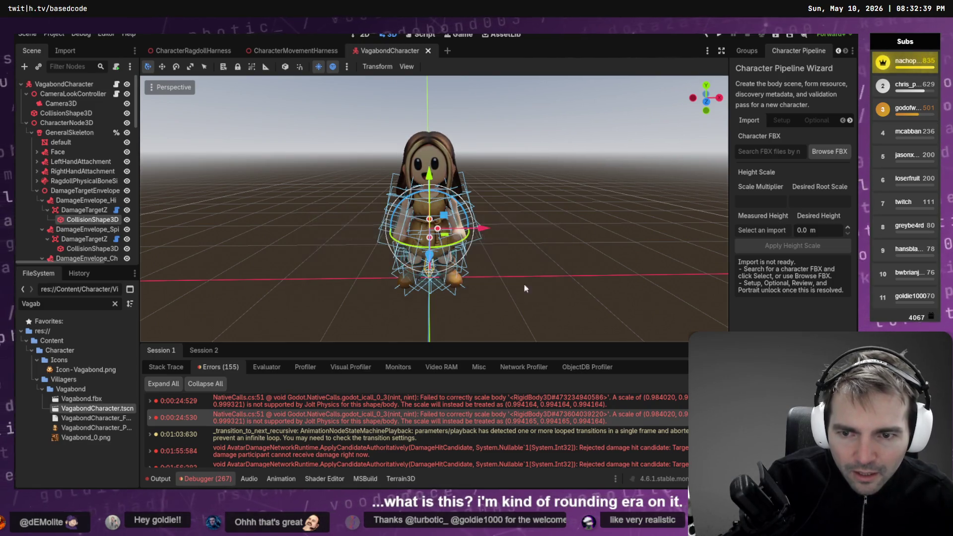
click(325, 110)
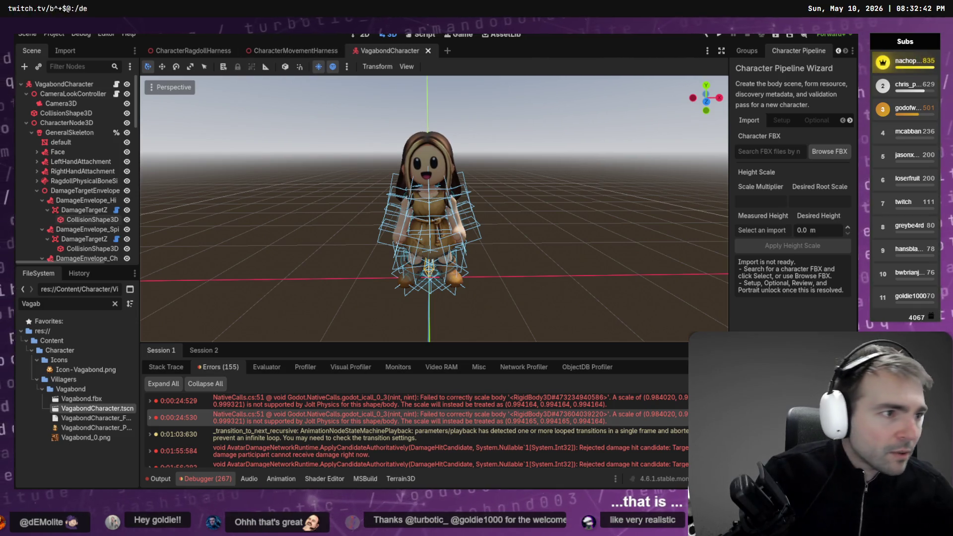
key(alt+Tab)
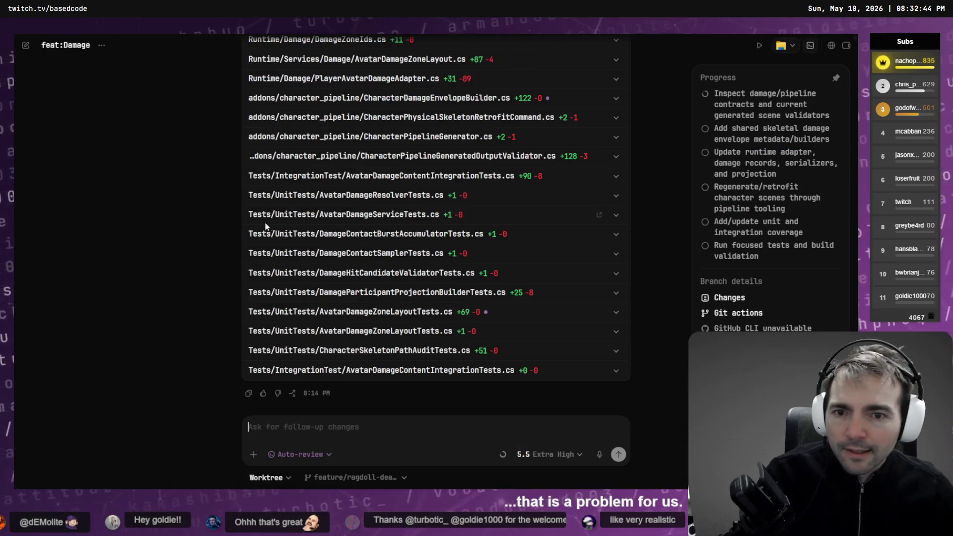
- Dictate a follow-up asking to grow all collider envelopes by about a third
scroll(365, 217, up, 10)
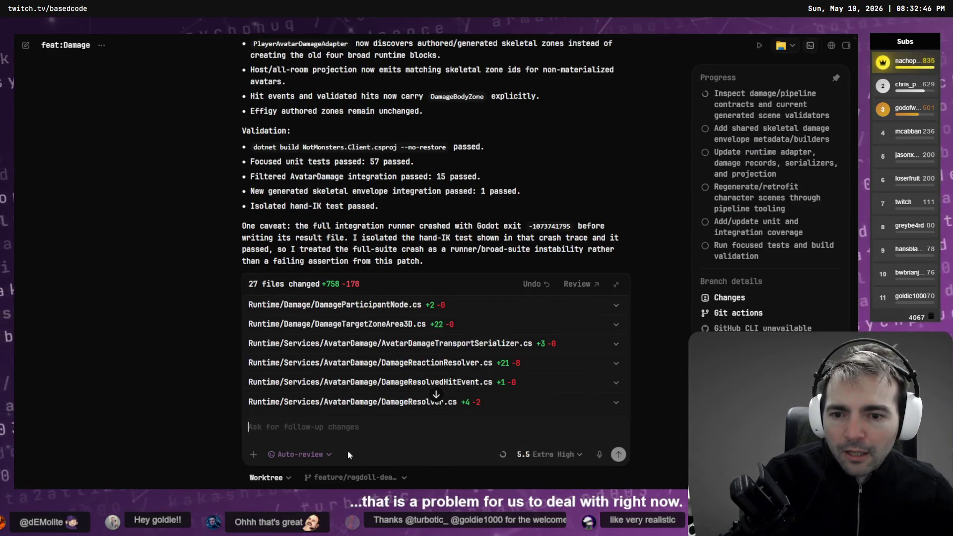
key(super+h)
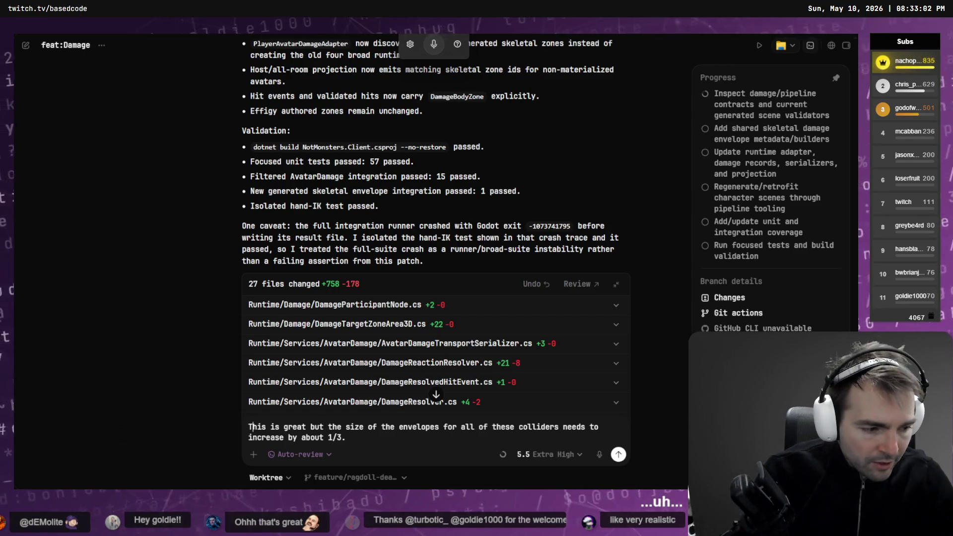
key(alt+Tab)
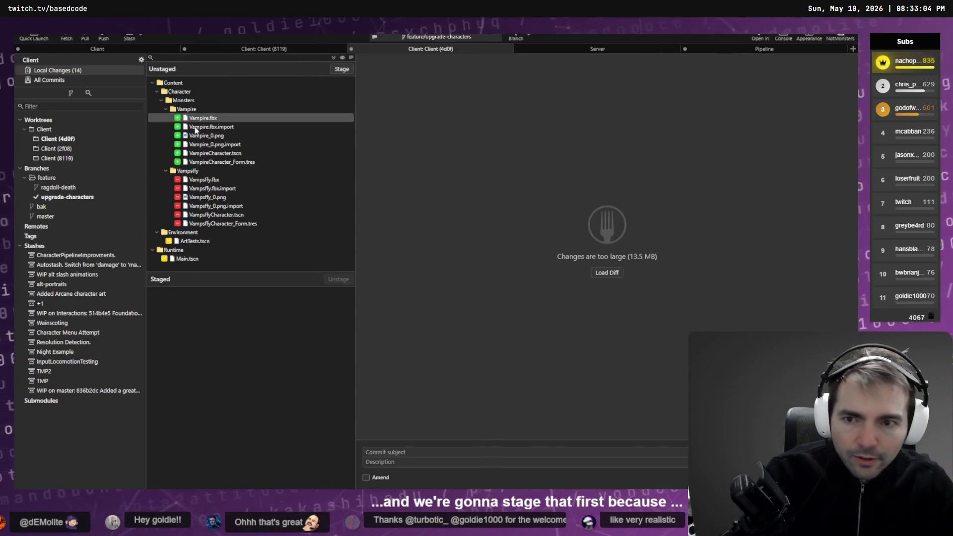
- Stage every unstaged local change in the Client (8119) worktree
click(261, 49)
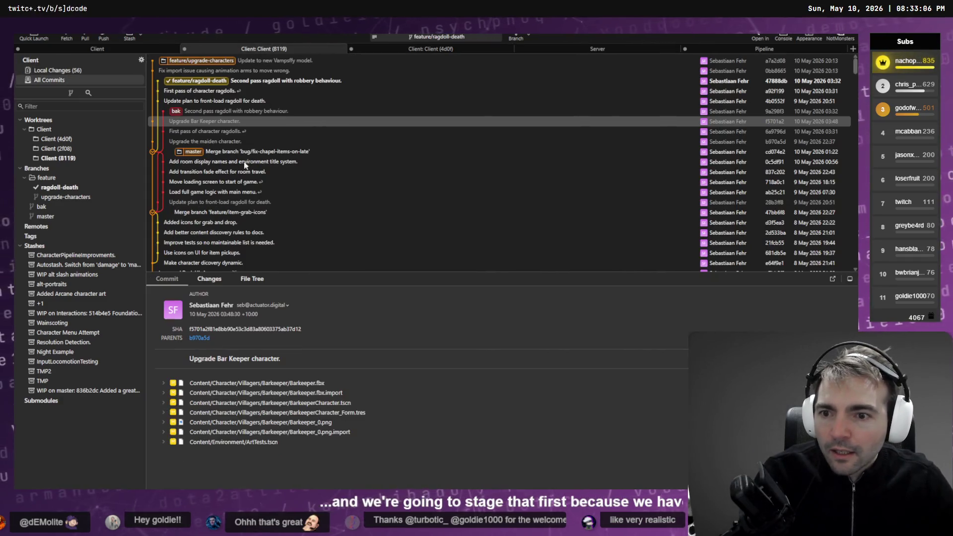
click(66, 70)
click(281, 137)
key(ctrl+a)
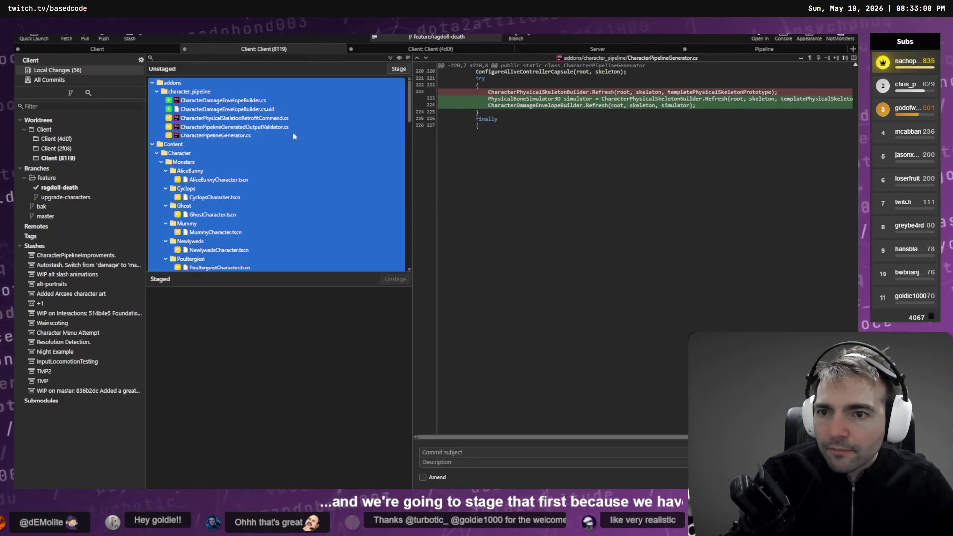
click(400, 70)
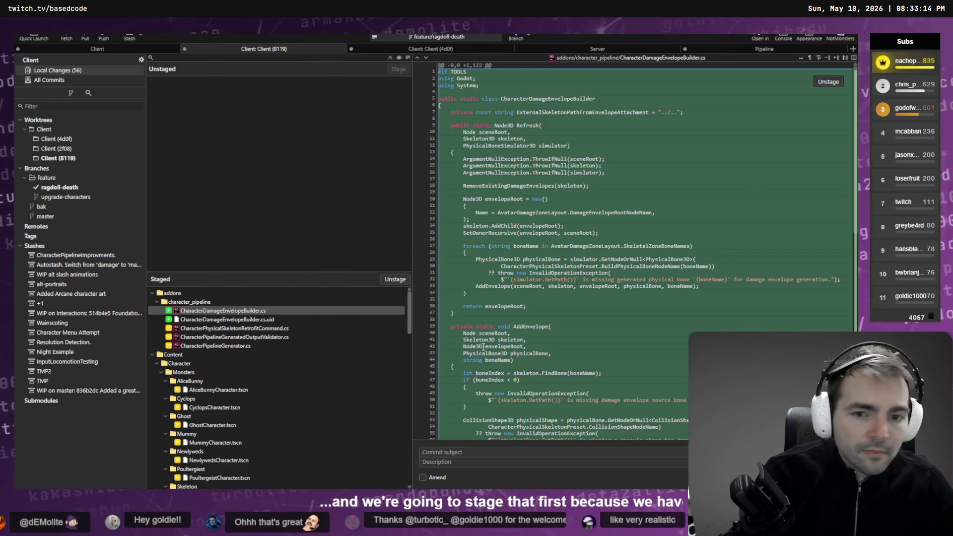
- Send the collider-envelope request to the Codex agent
key(alt+Tab)
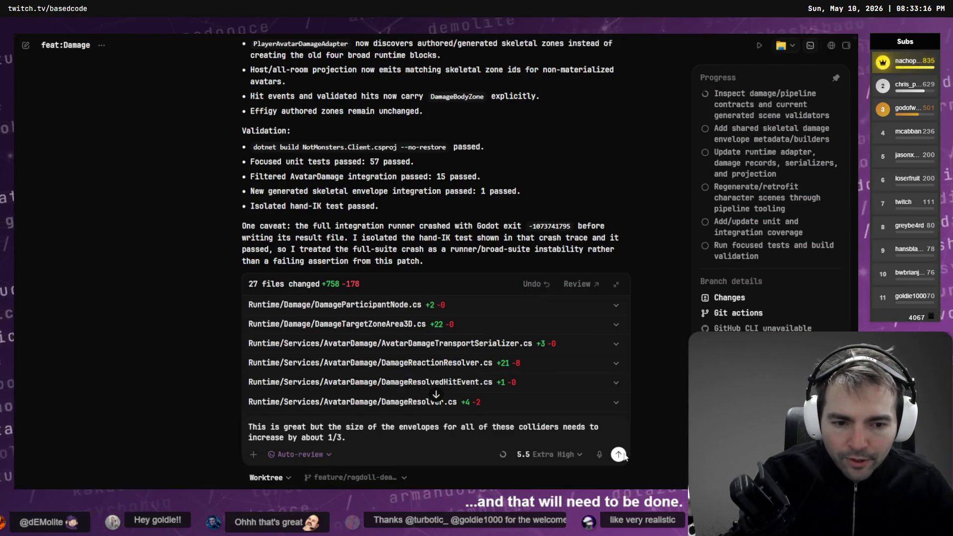
click(624, 454)
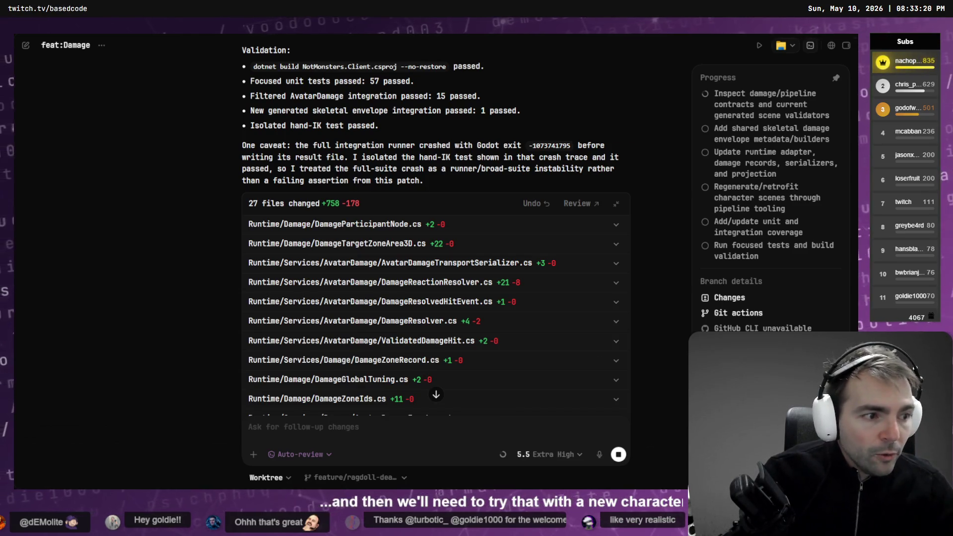
key(alt+Tab)
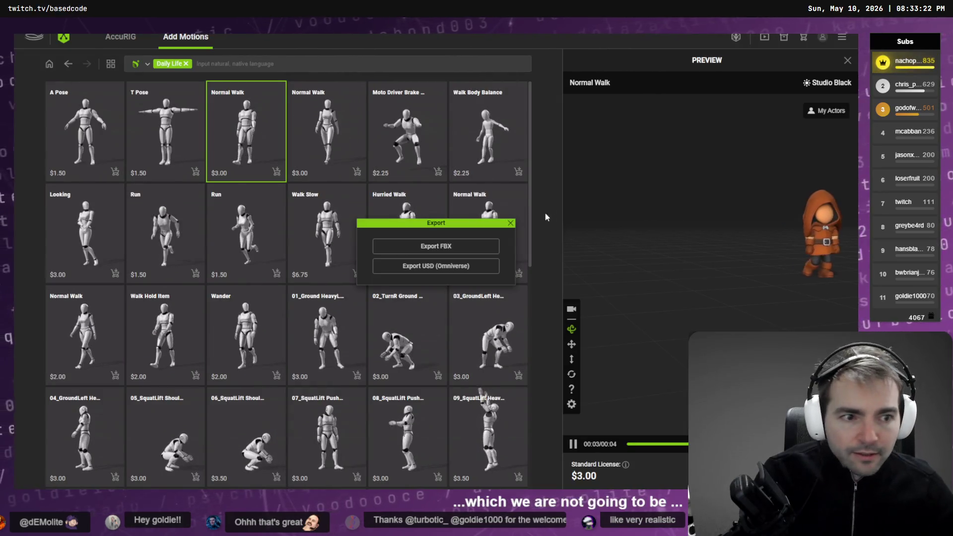
- Choose FBX export and browse to the NightWatchmen folder under _Characters
click(445, 248)
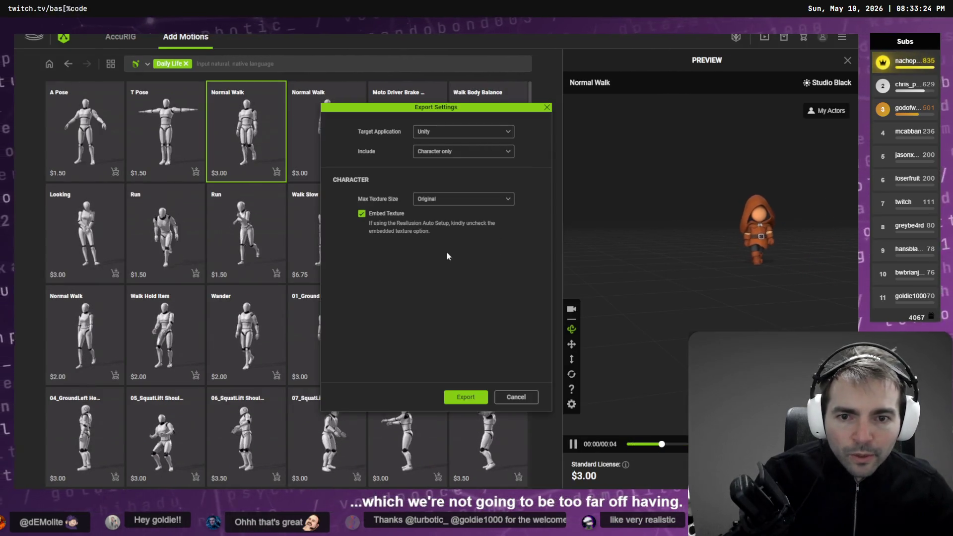
click(466, 398)
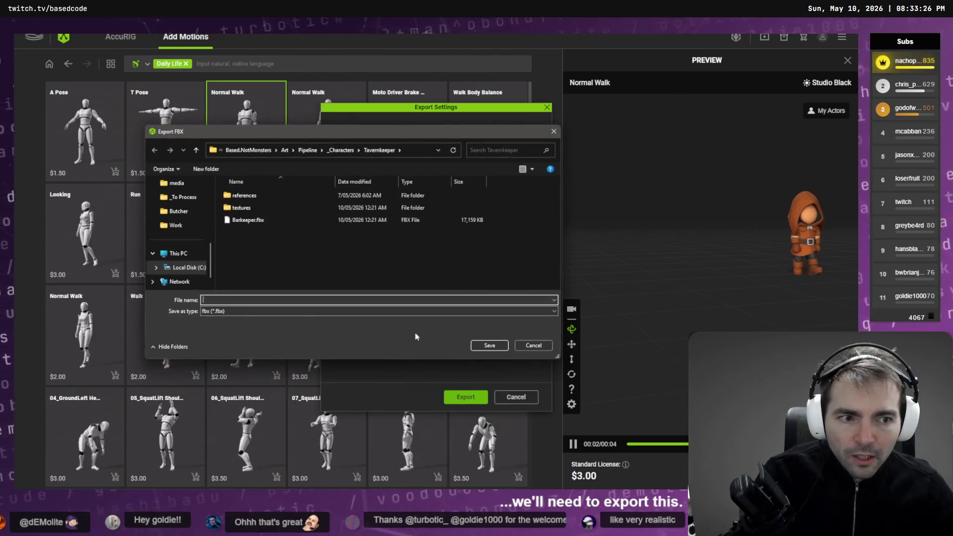
click(341, 149)
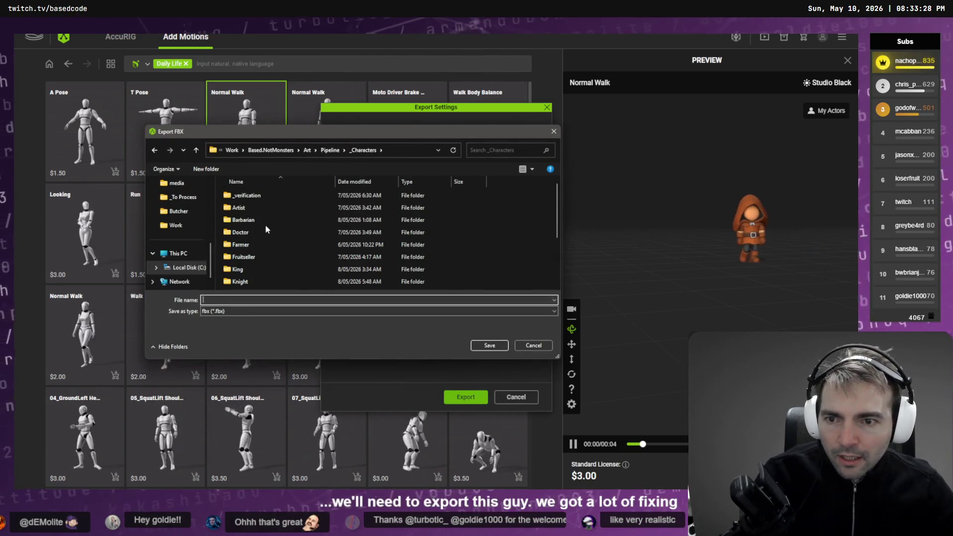
scroll(280, 253, down, 1)
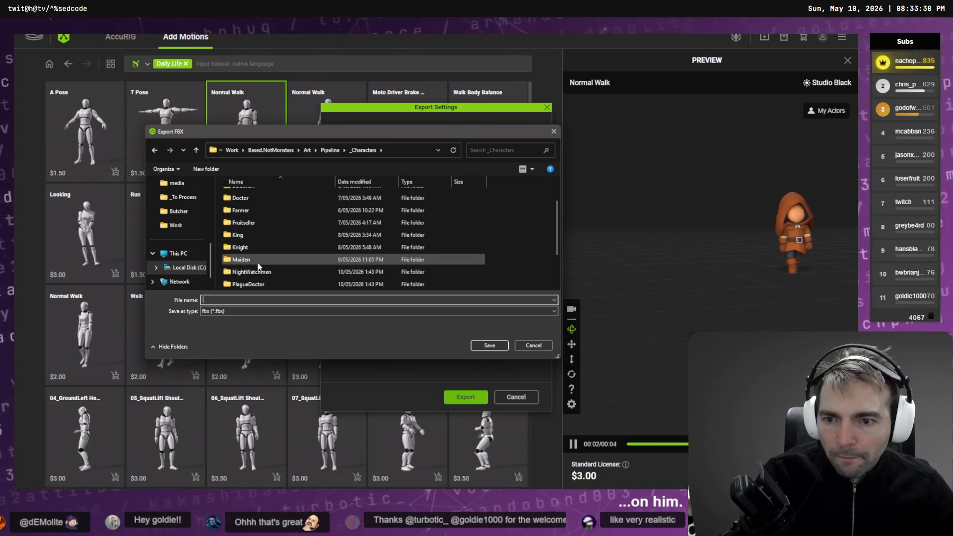
click(281, 273)
double_click(282, 273)
- Name the export NightWatchmen and save the FBX
click(257, 300)
text(NB)
key(BackSpace)
text(ightWatch)
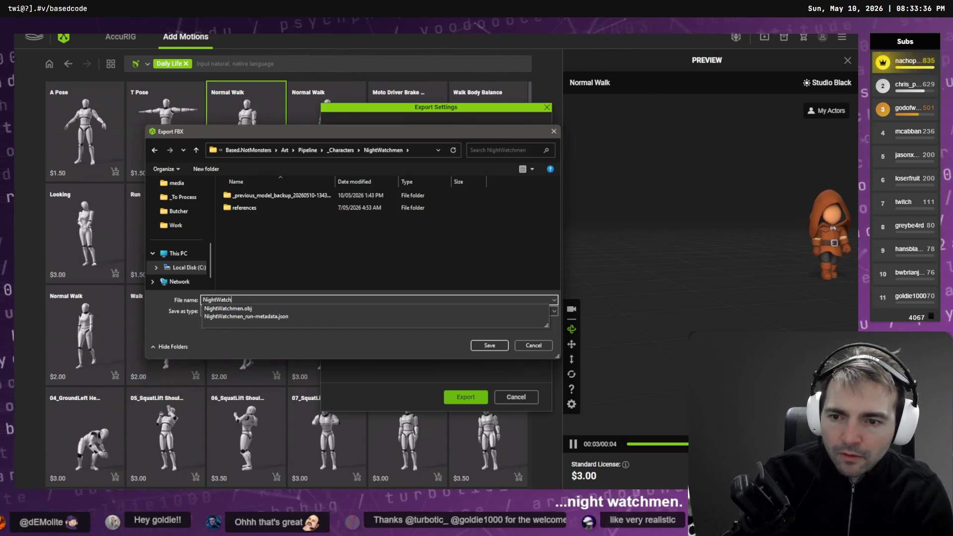
key(Return)
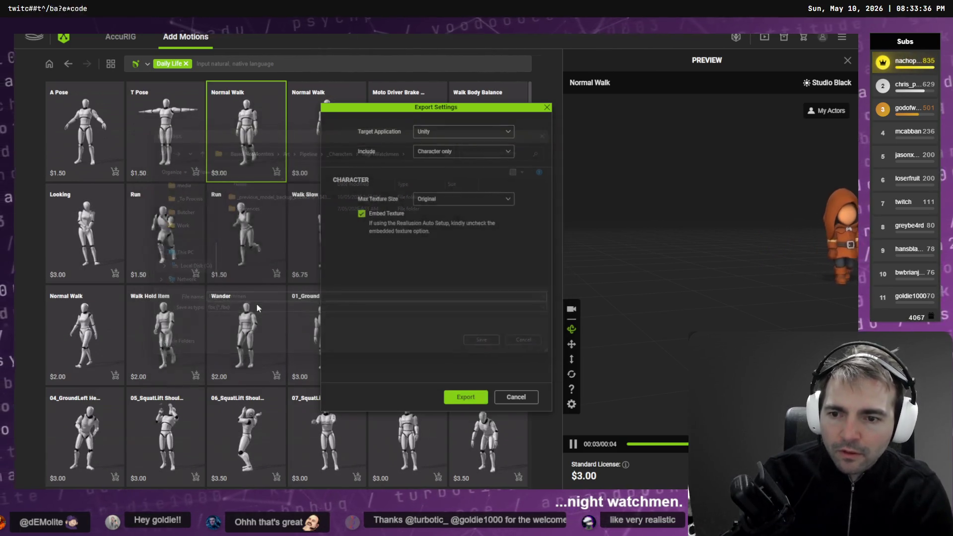
key(alt+Tab)
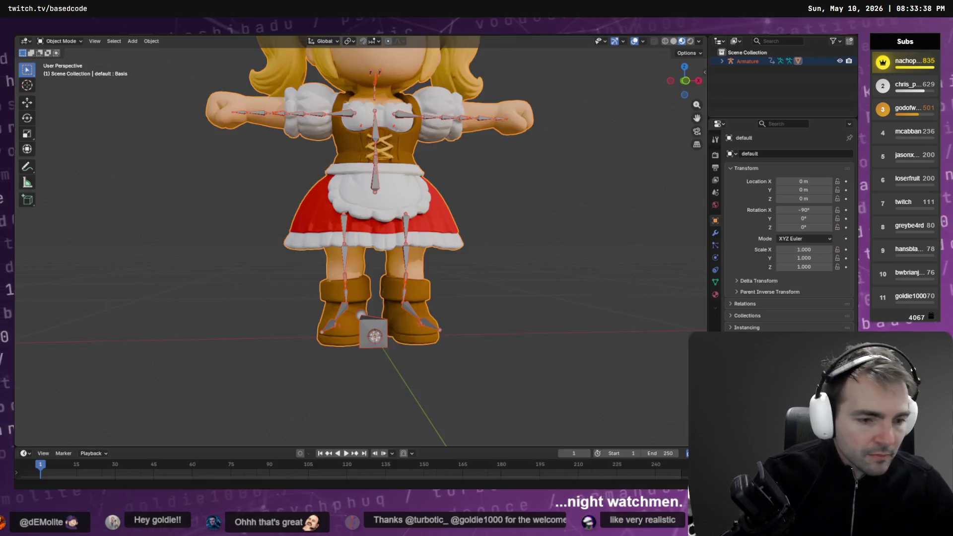
- Start a new General file, discarding changes to the character scene
key(ctrl+n)
click(340, 234)
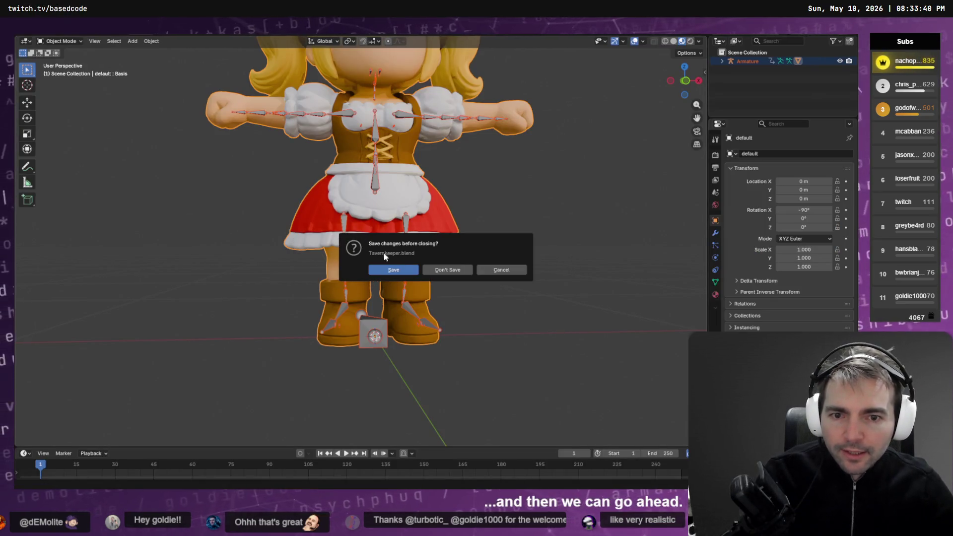
click(449, 271)
- Delete the default camera, cube and light to leave an empty scene
ctrl+click(754, 70)
key(Delete)
click(751, 70)
key(Delete)
key(alt+Tab)
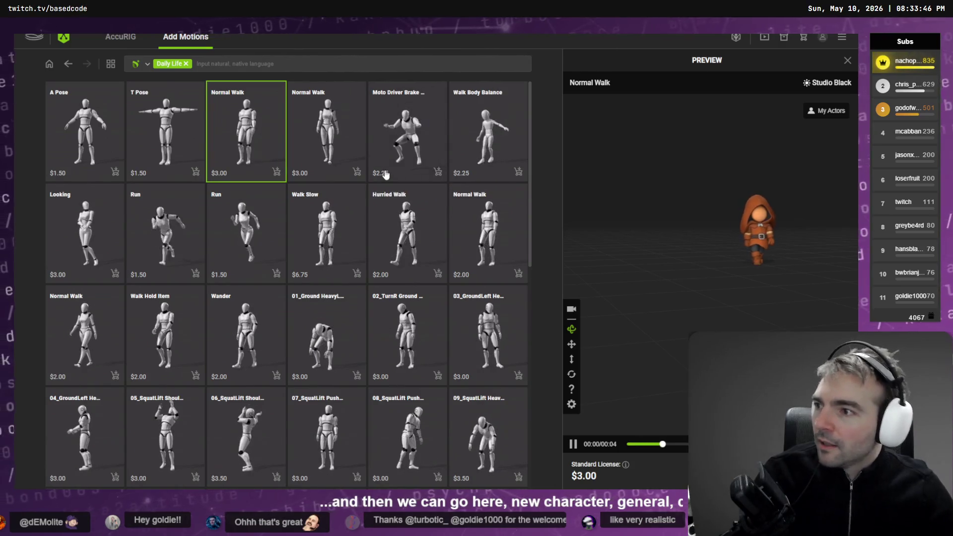
key(alt+Tab)
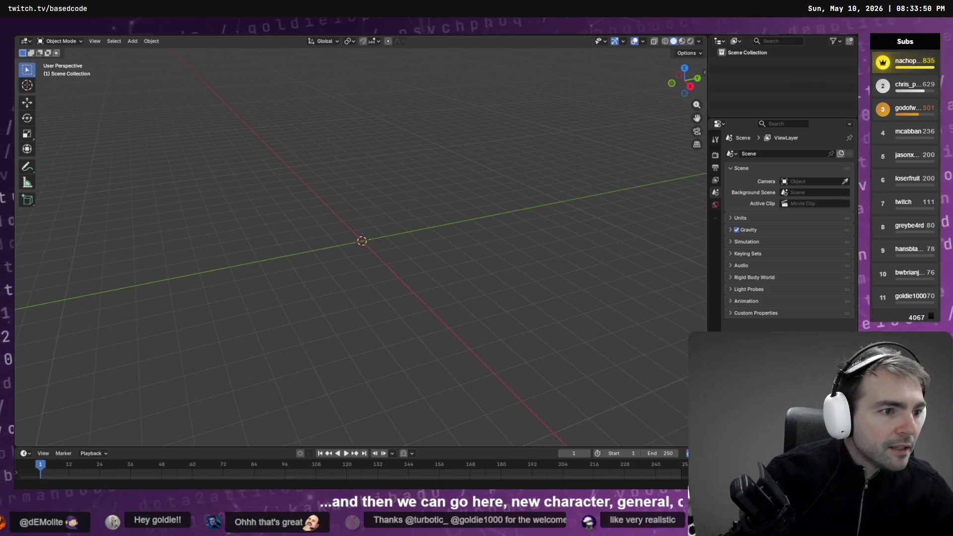
key(alt+Tab)
key(alt+Tab)
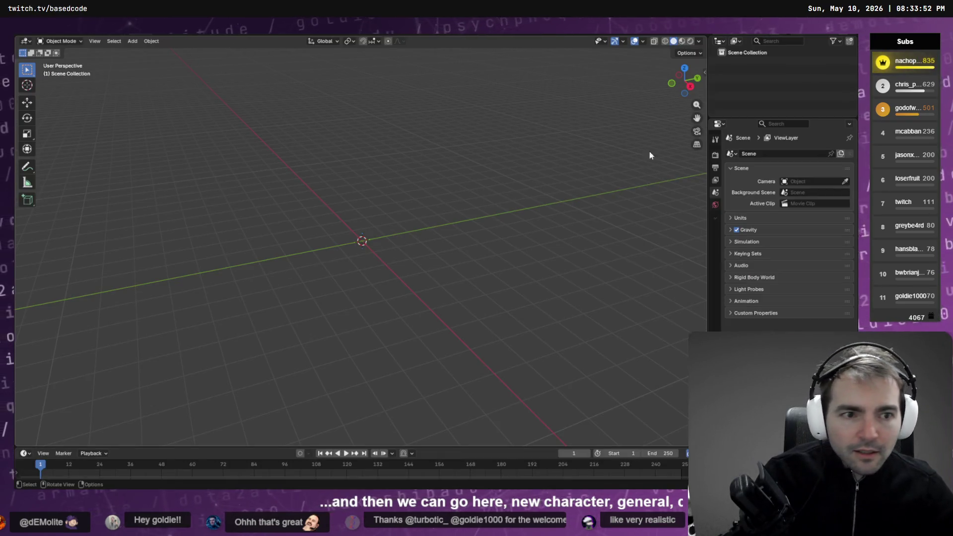
key(alt+Tab)
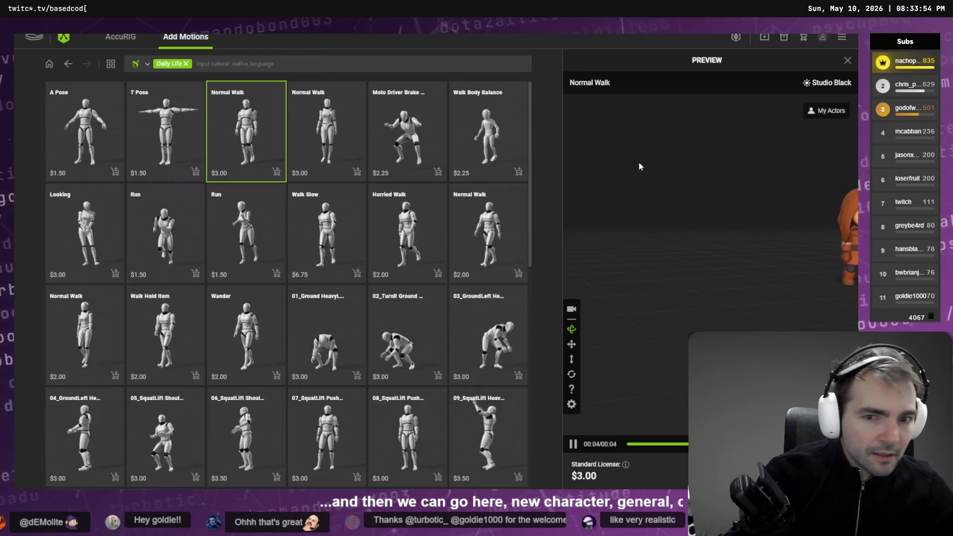
key(super+e)
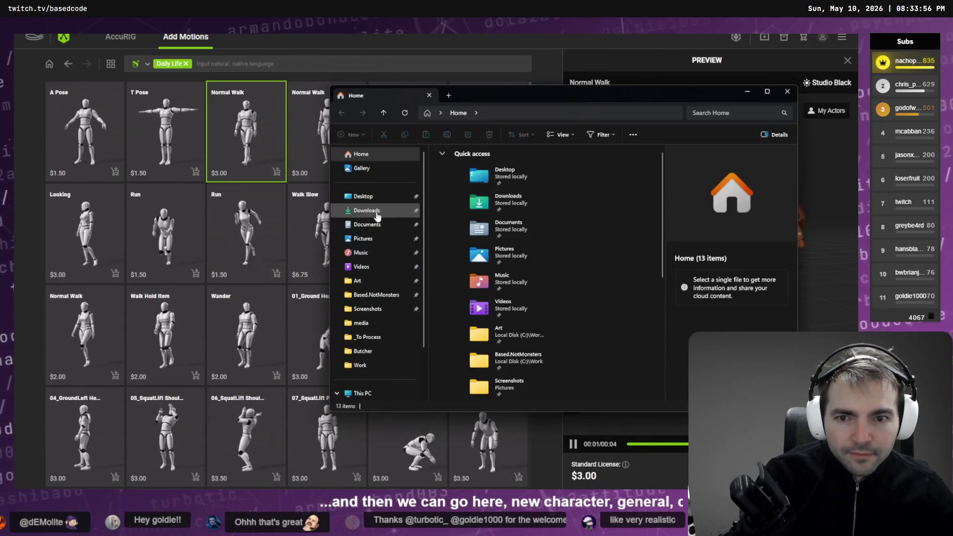
- Look through the Downloads folder's most recent zip archive, then leave that window
click(377, 211)
click(492, 176)
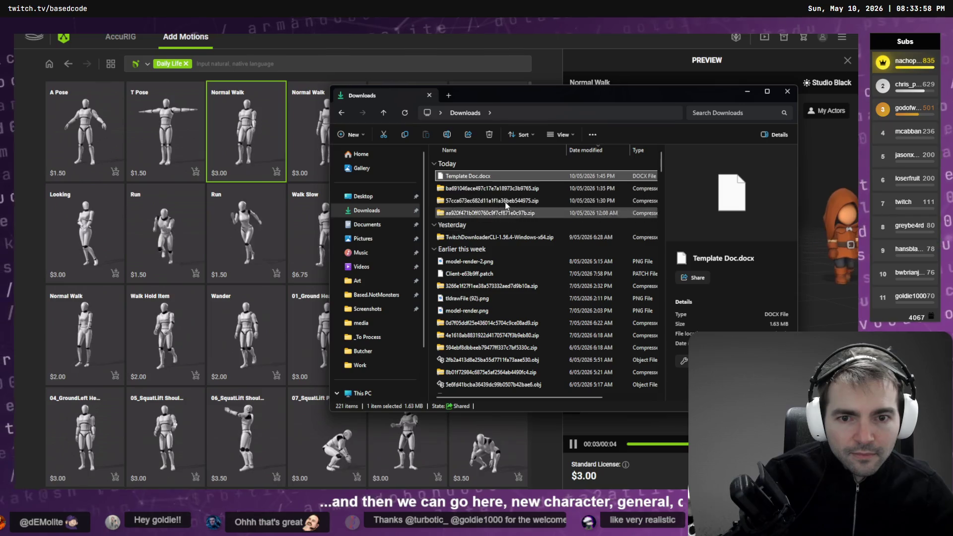
click(500, 192)
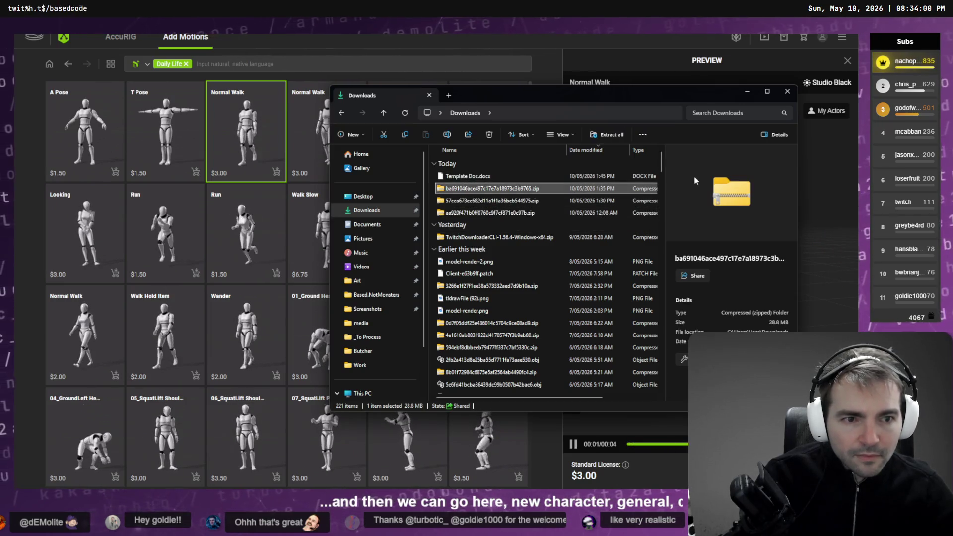
key(alt+Tab)
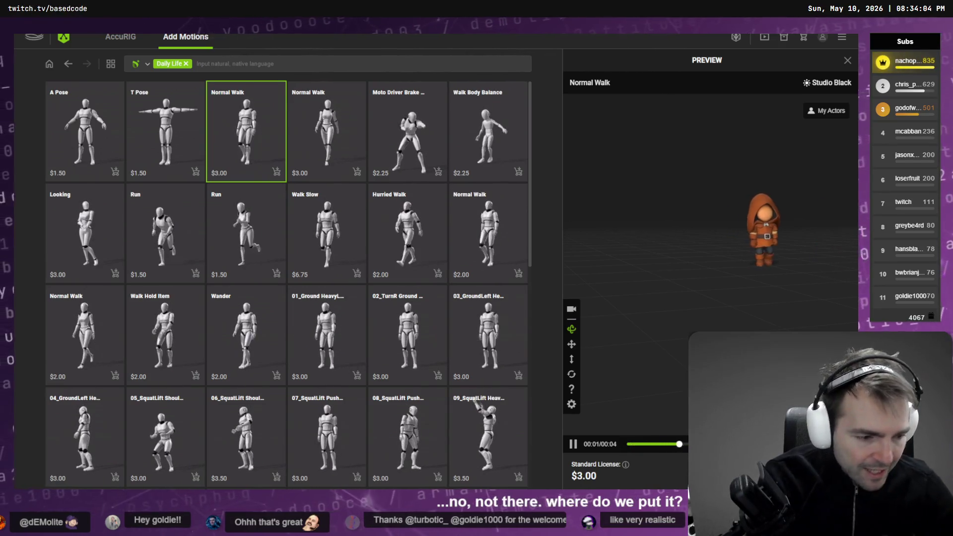
- Open Art > Pipeline > _Characters > NightWatchmen and drag NightWatchmen.fbx into Blender
key(super+e)
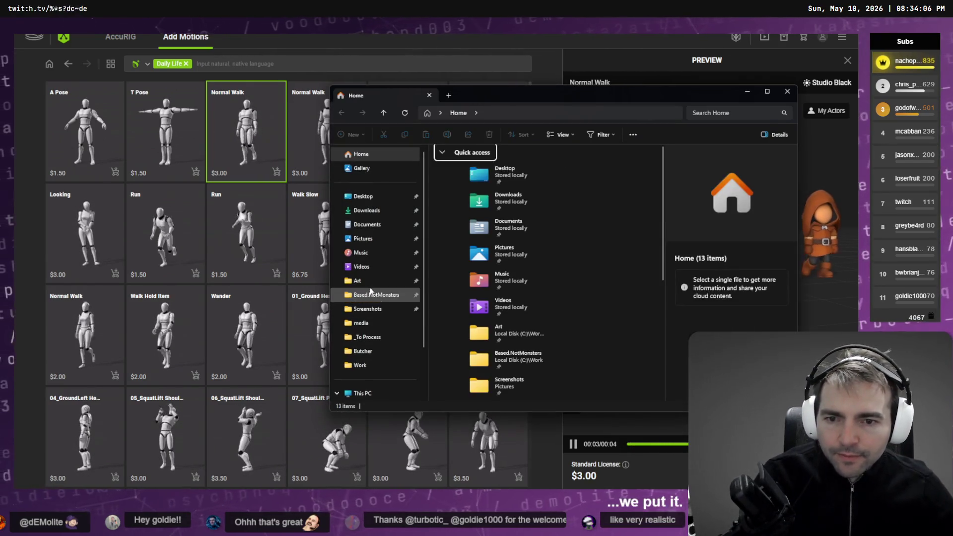
click(358, 280)
double_click(472, 187)
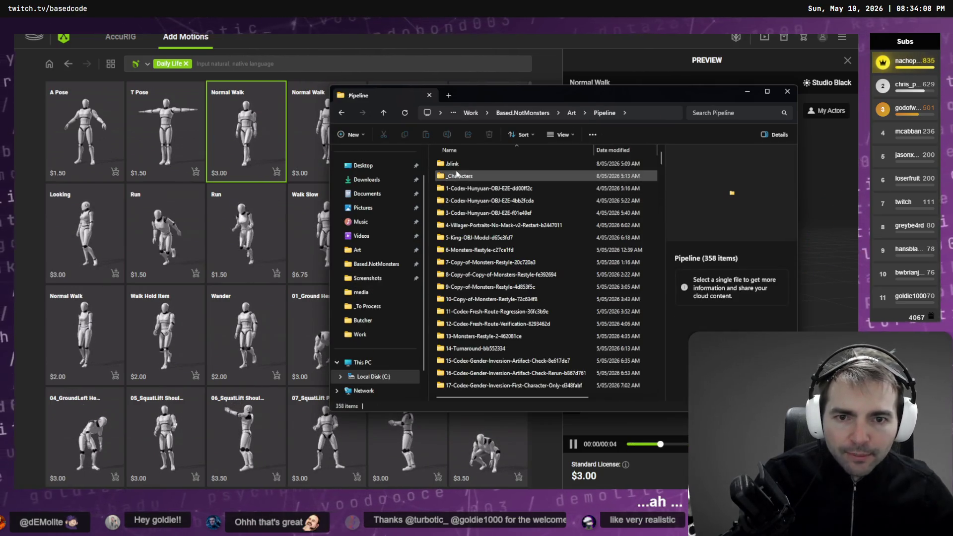
click(457, 175)
double_click(458, 174)
click(570, 325)
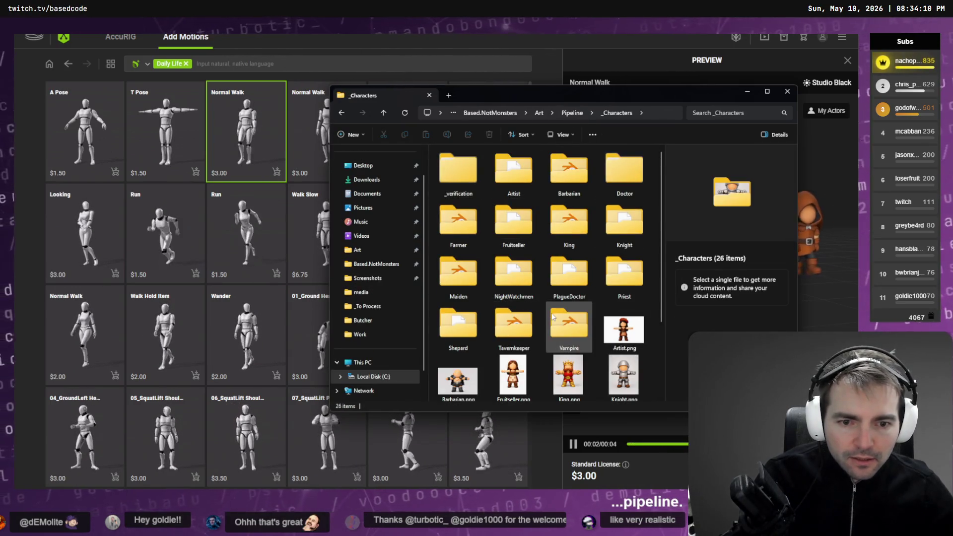
click(510, 322)
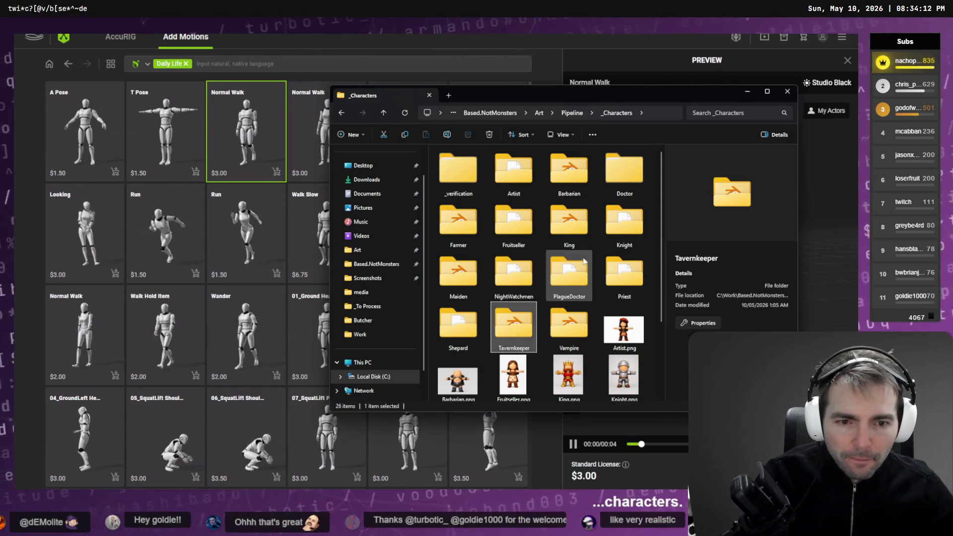
click(458, 325)
double_click(514, 273)
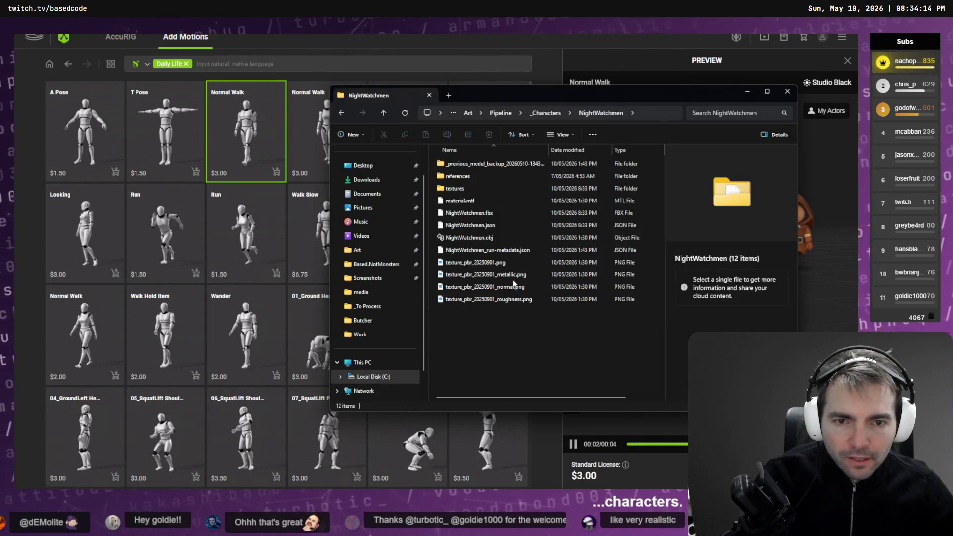
mouse_move(480, 213)
mouse_down()
mouse_move(479, 221)
mouse_move(392, 213)
mouse_up()
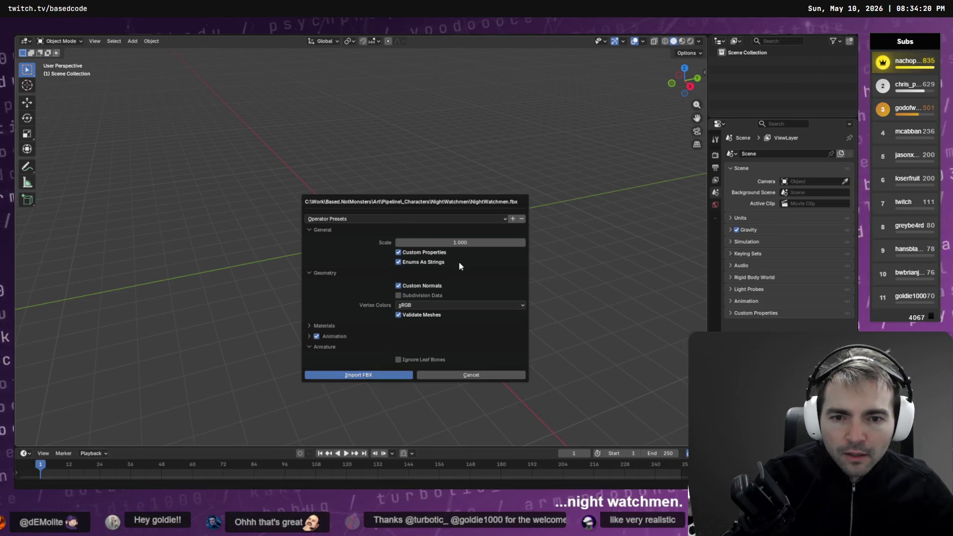
- Import NightWatchmen.fbx at scale 100 and view it in Material Preview
drag(460, 242, 460, 243)
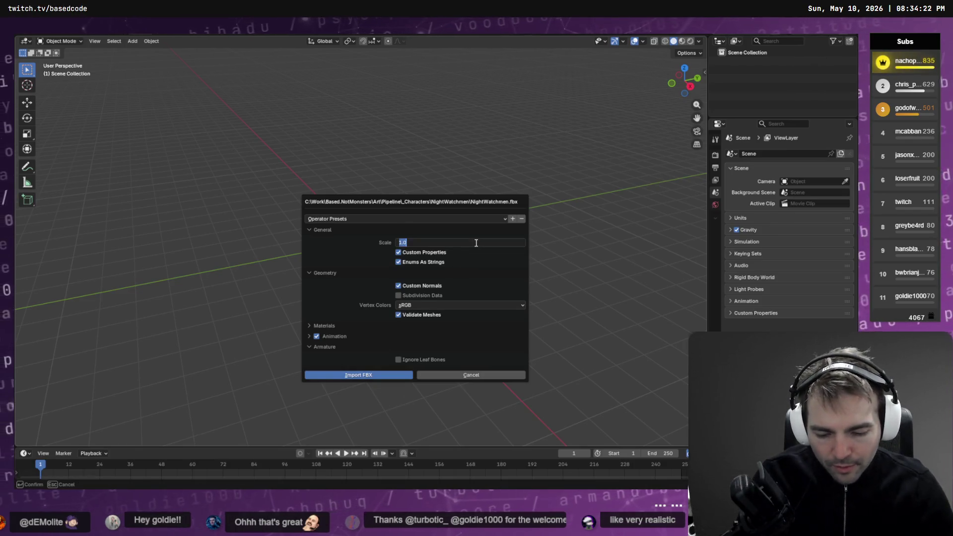
text(100)
key(Return)
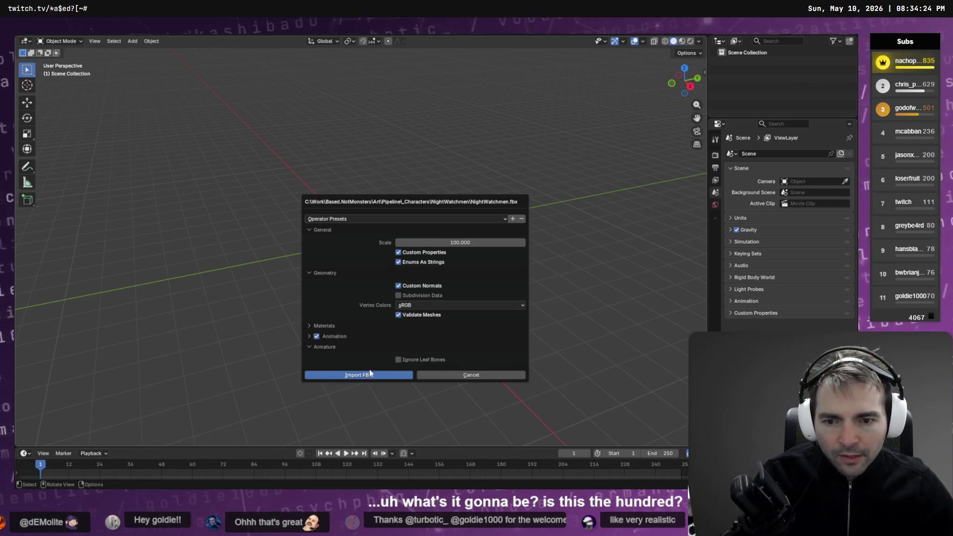
click(373, 374)
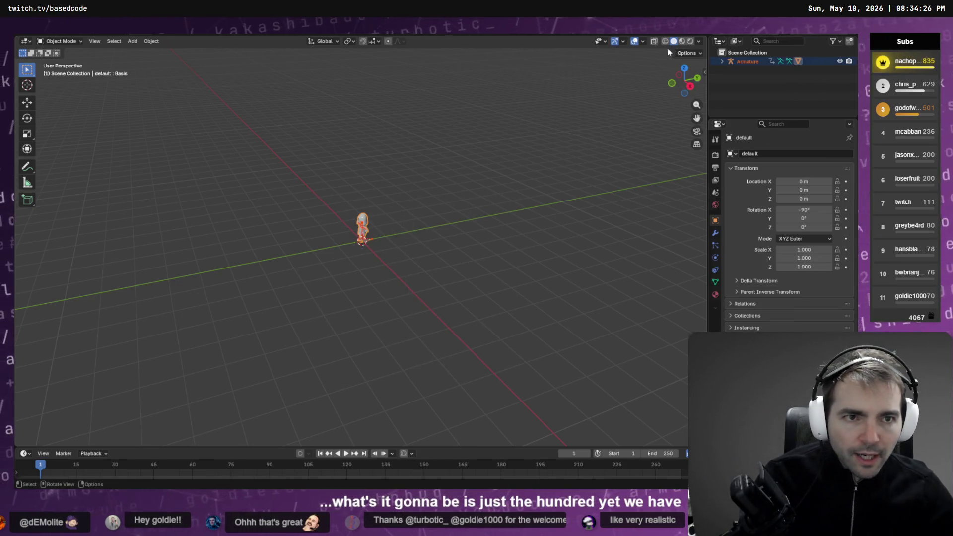
click(689, 42)
scroll(380, 215, up, 10)
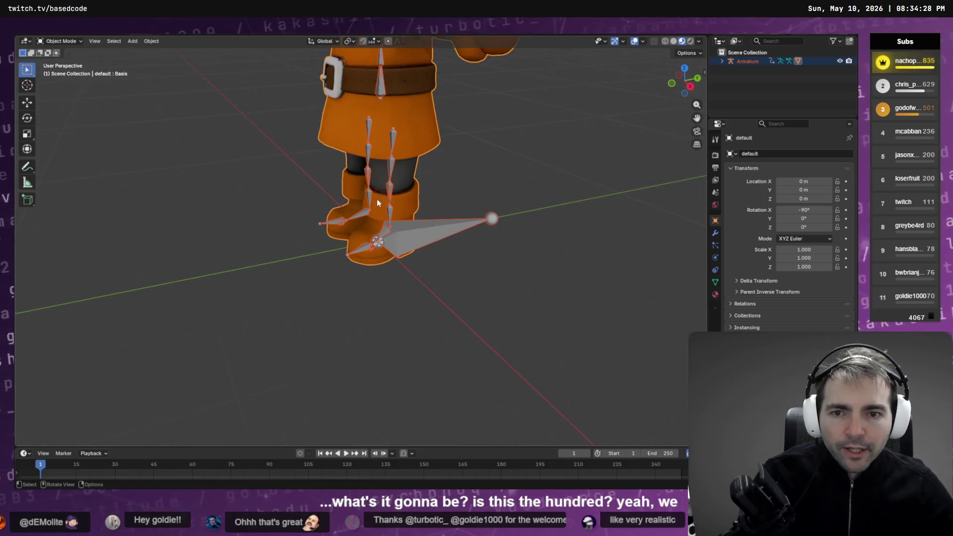
scroll(516, 219, down, 3)
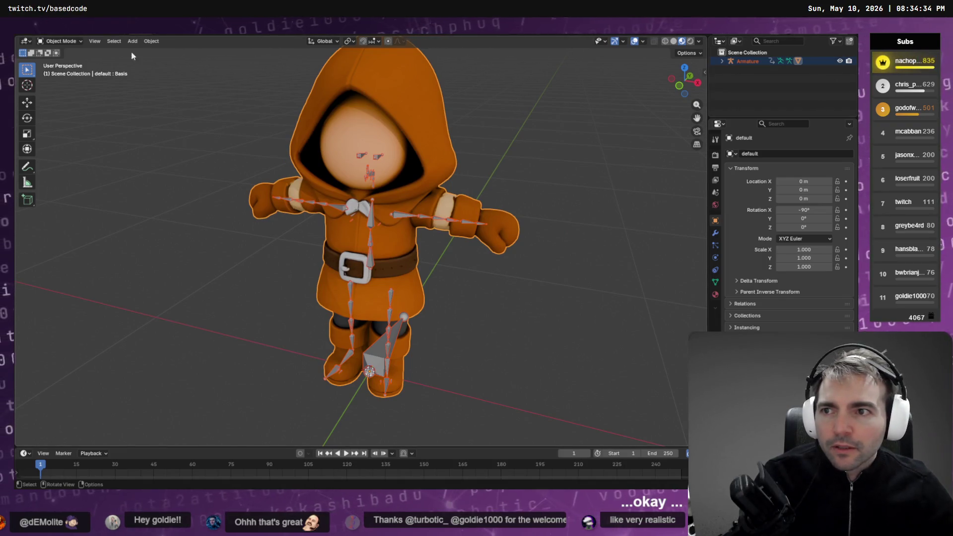
- Put the character in Weight Paint mode with vertex selection masking enabled
click(49, 41)
click(77, 100)
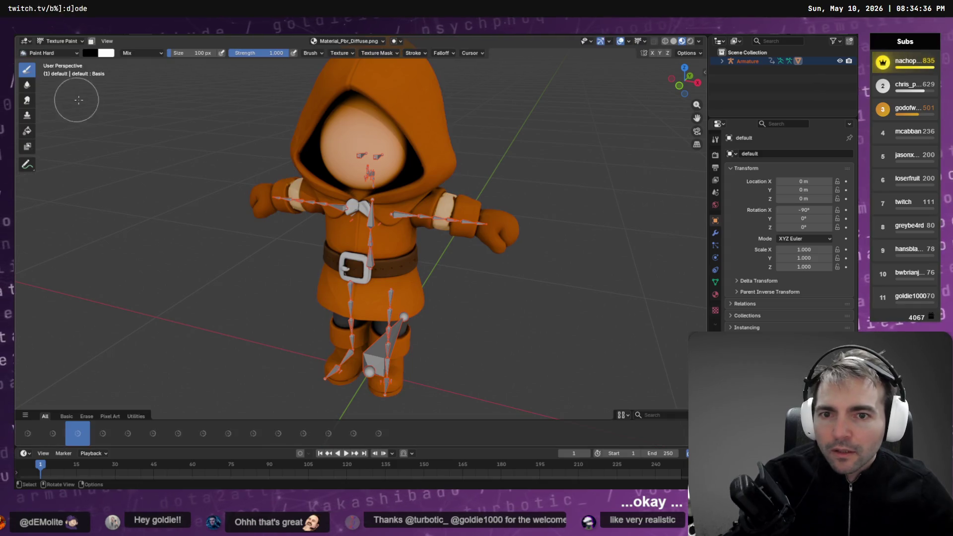
click(71, 54)
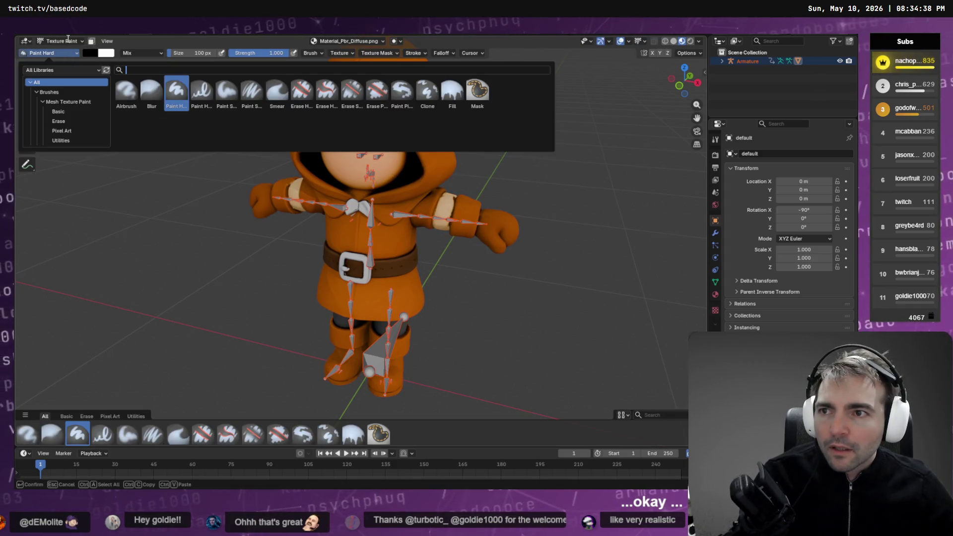
click(49, 42)
click(79, 91)
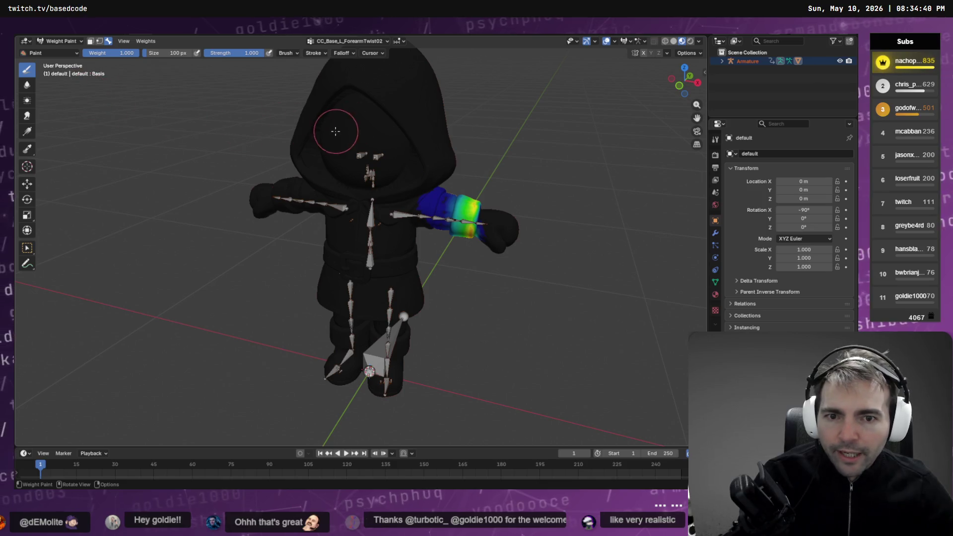
scroll(415, 137, up, 5)
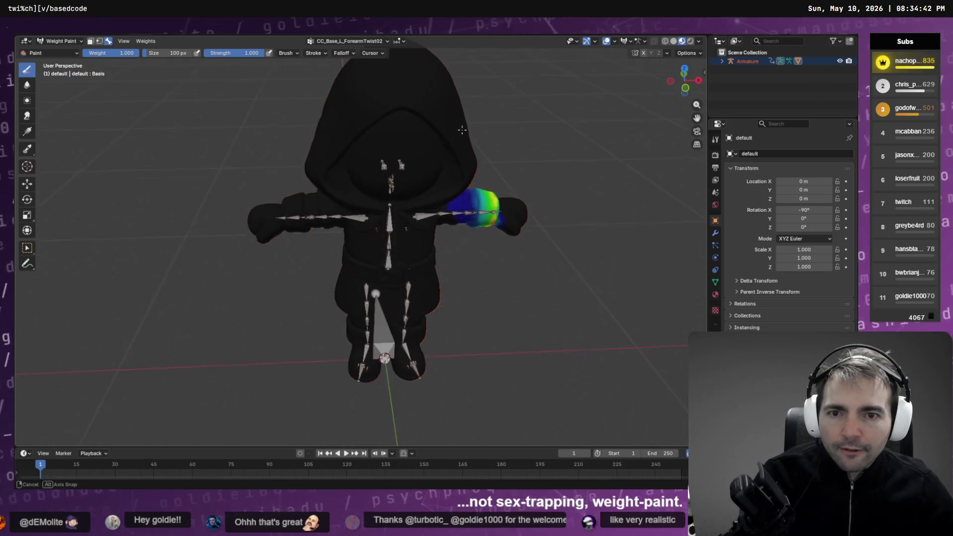
click(100, 42)
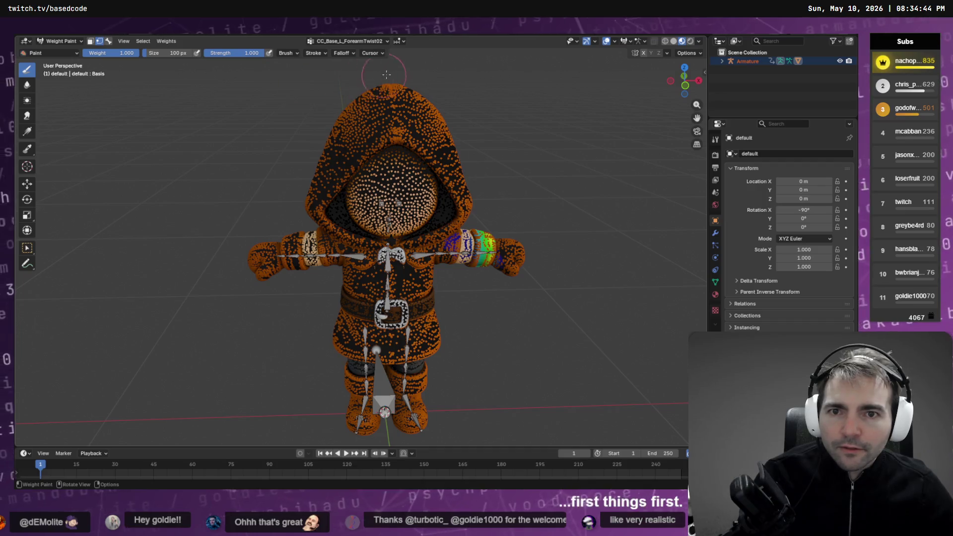
- Box-select the vertices at the top of the hood in front view
click(26, 248)
mouse_move(419, 70)
mouse_down()
mouse_move(362, 102)
mouse_move(333, 101)
mouse_up()
drag(472, 64, 304, 101)
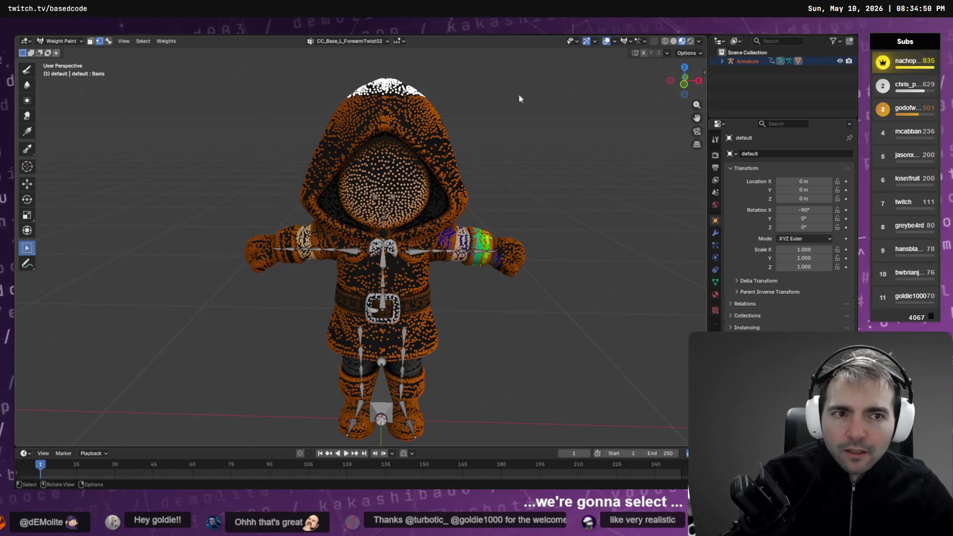
click(685, 85)
mouse_move(464, 76)
mouse_down()
mouse_move(332, 110)
mouse_move(314, 103)
mouse_up()
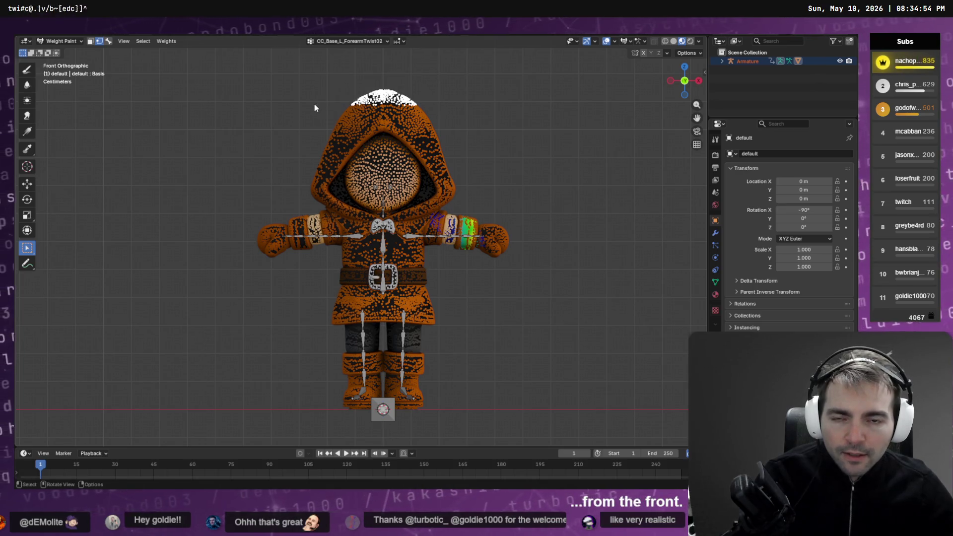
- Grow the selection repeatedly and box-add the rest of the hood around the face
key(q)
click(314, 104)
key(ctrl+KP_Add)
key(ctrl+KP_Add)
key(ctrl+KP_Add)
key(ctrl+KP_Add)
key(ctrl+KP_Add)
key(ctrl+KP_Add)
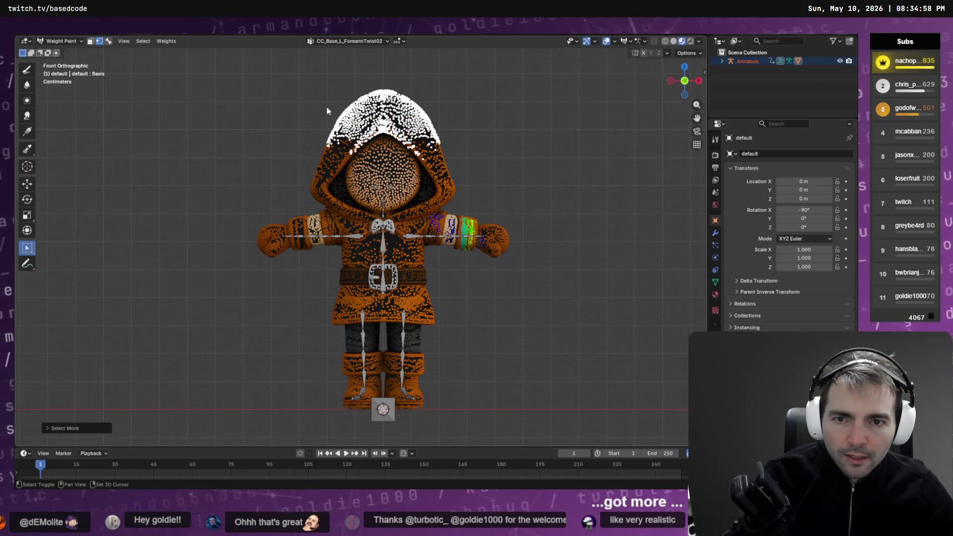
key(ctrl+KP_Add)
key(ctrl+KP_Add)
key(ctrl+KP_Add)
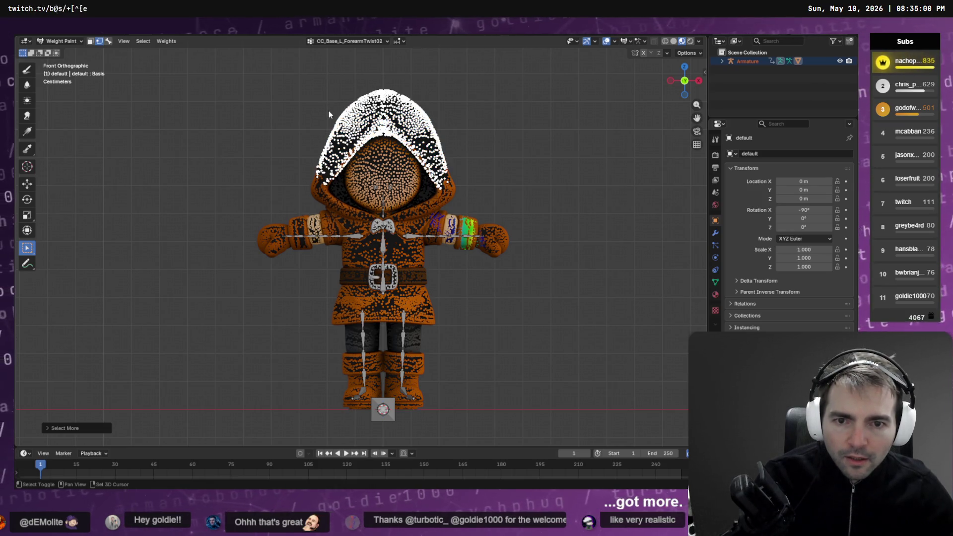
mouse_move(526, 105)
mouse_down()
mouse_move(209, 206)
mouse_move(216, 204)
mouse_up()
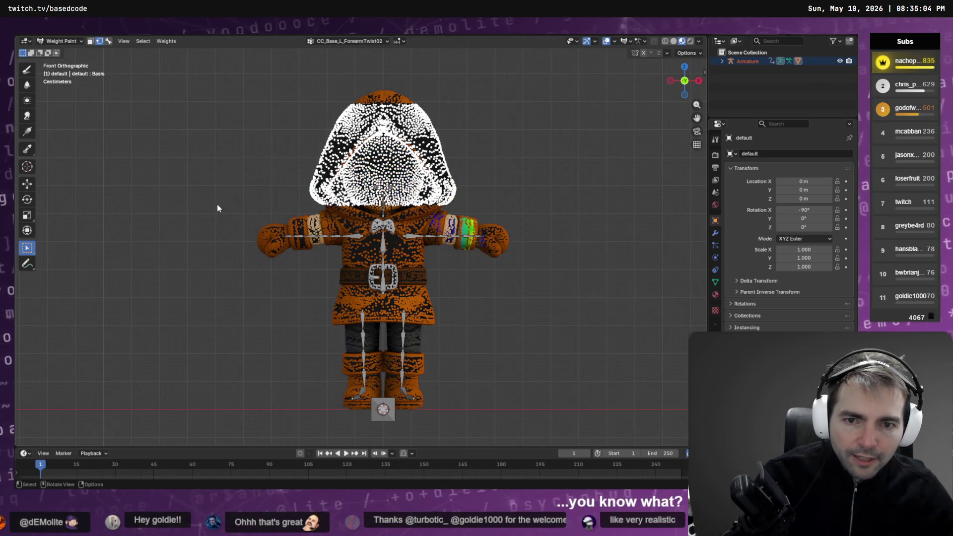
key(ctrl+KP_Add)
key(ctrl+KP_Add)
key(ctrl+KP_Add)
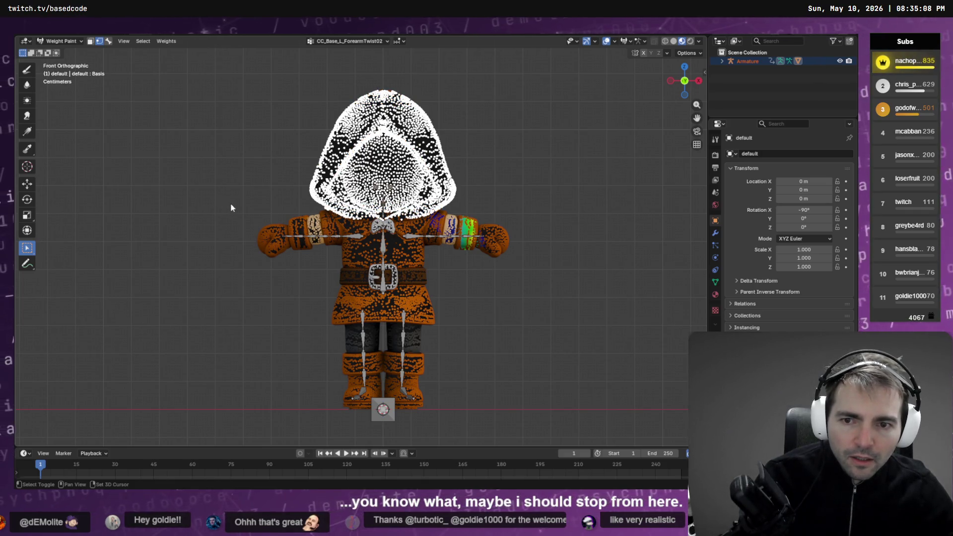
scroll(444, 221, up, 3)
- Inspect the hood selection from a few angles and switch to the Circle Select tool
drag(320, 219, 373, 228)
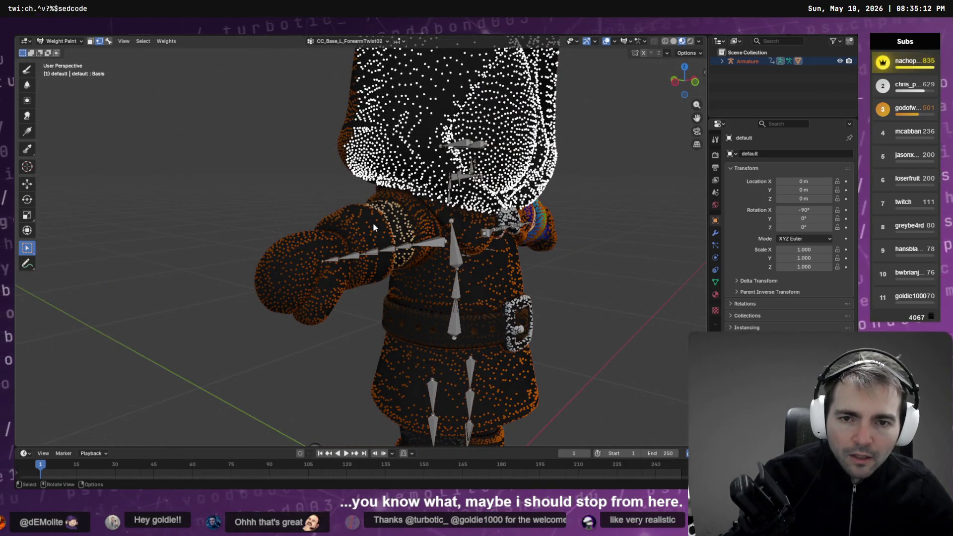
key(q)
key(Escape)
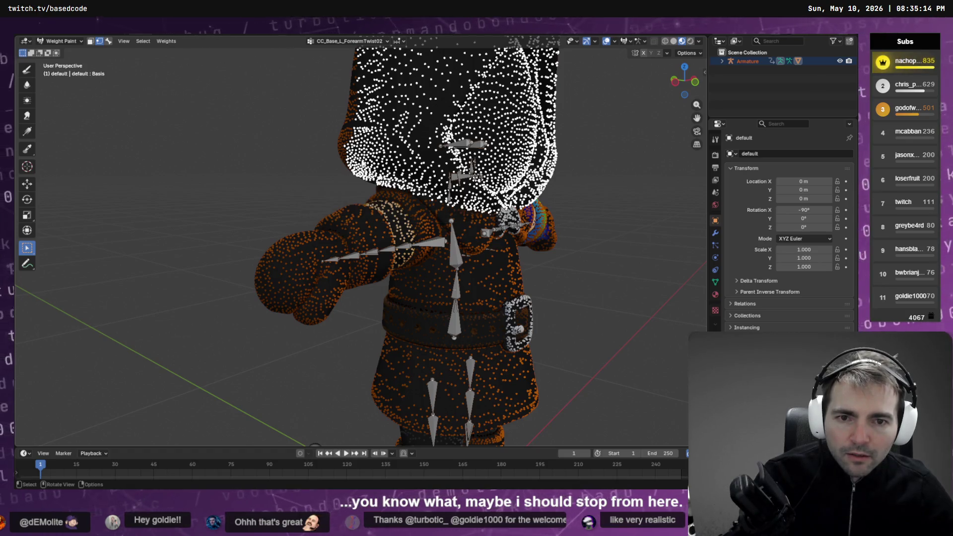
drag(363, 163, 318, 167)
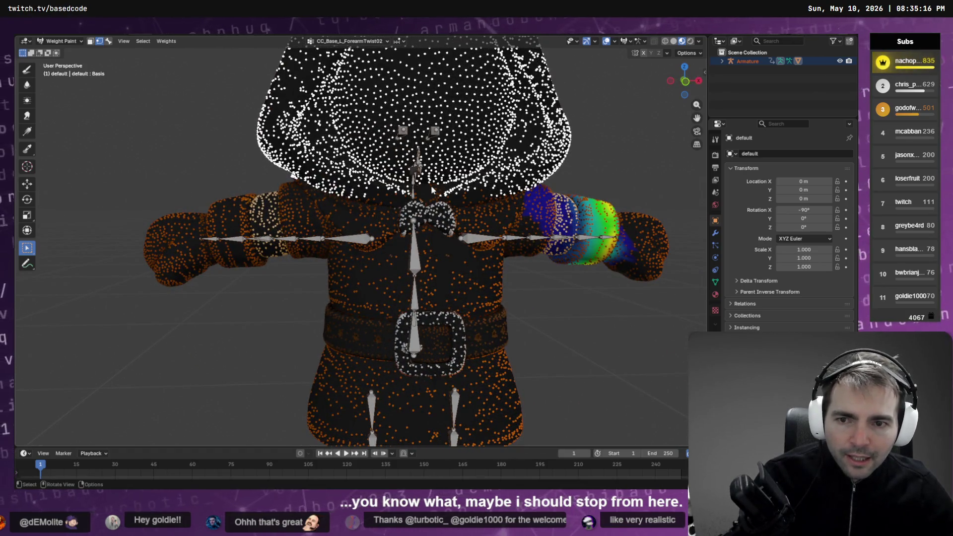
scroll(431, 189, down, 1)
drag(463, 177, 114, 233)
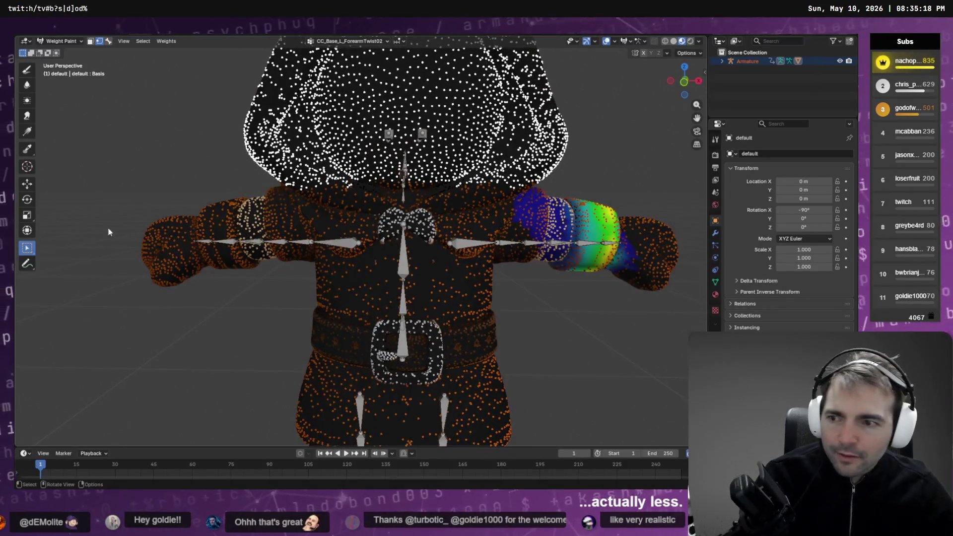
click(24, 250)
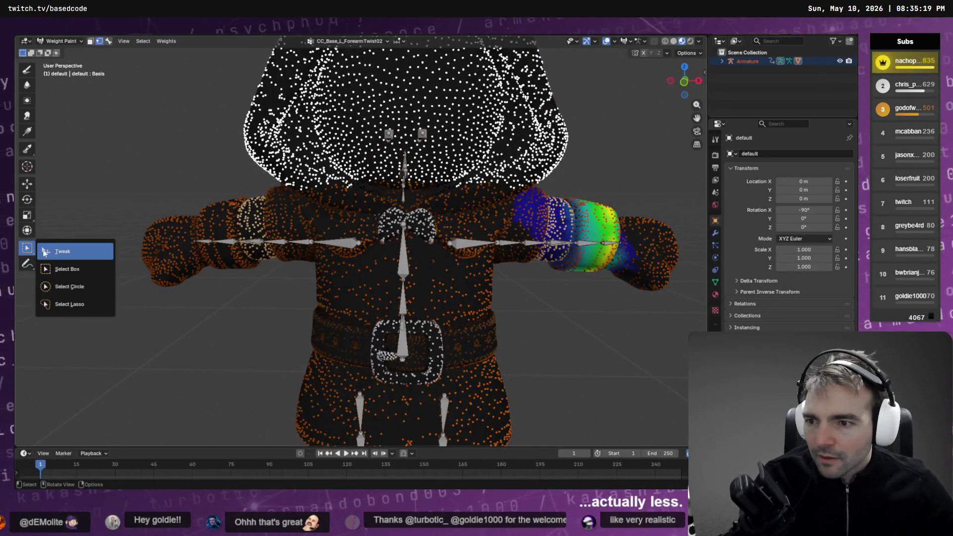
click(70, 285)
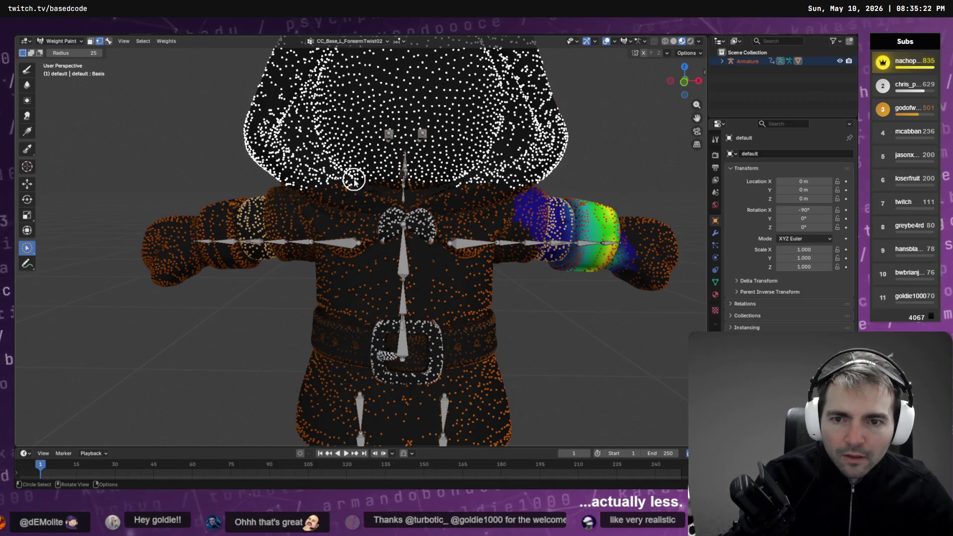
- Shrink the hood selection twice with Select Less, then brush-select hood vertices with C
key(F3)
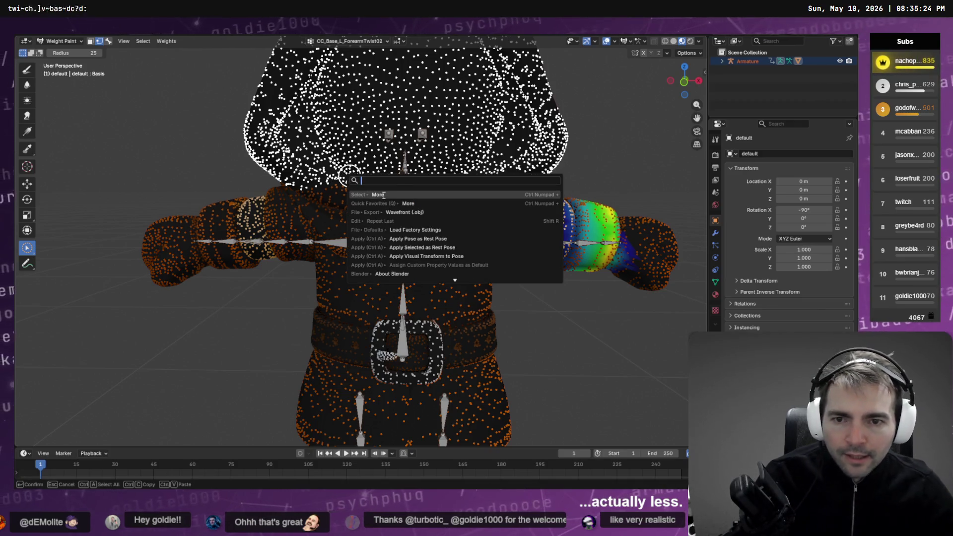
text(select less)
key(Return)
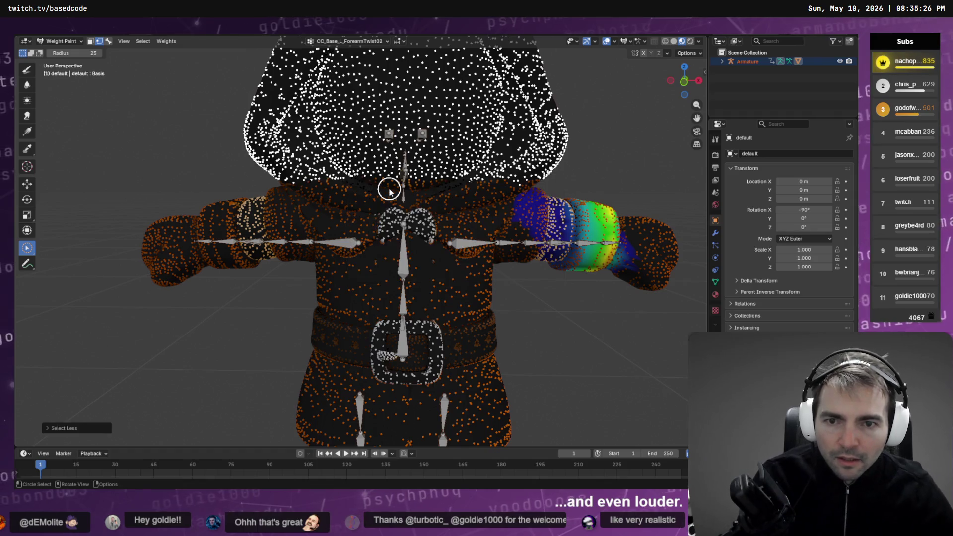
key(ctrl+KP_Subtract)
key(ctrl+KP_Subtract)
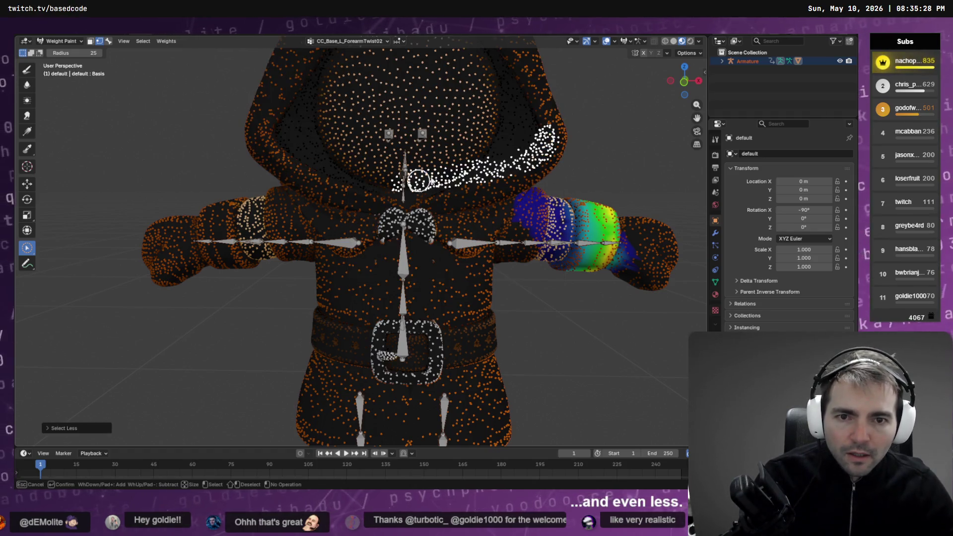
key(c)
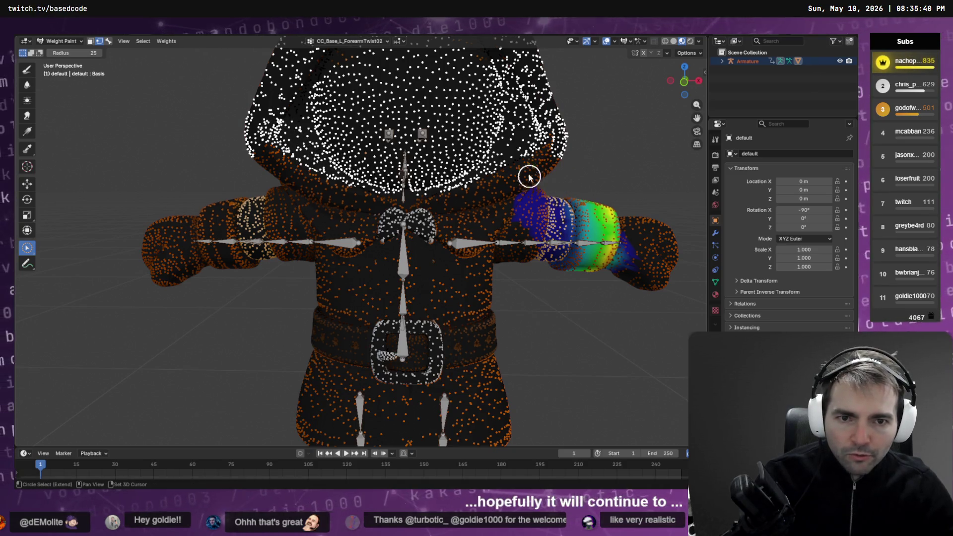
mouse_move(587, 160)
mouse_down()
mouse_move(351, 164)
mouse_move(327, 163)
mouse_move(515, 158)
mouse_move(330, 161)
mouse_move(329, 153)
mouse_up()
scroll(512, 165, down, 5)
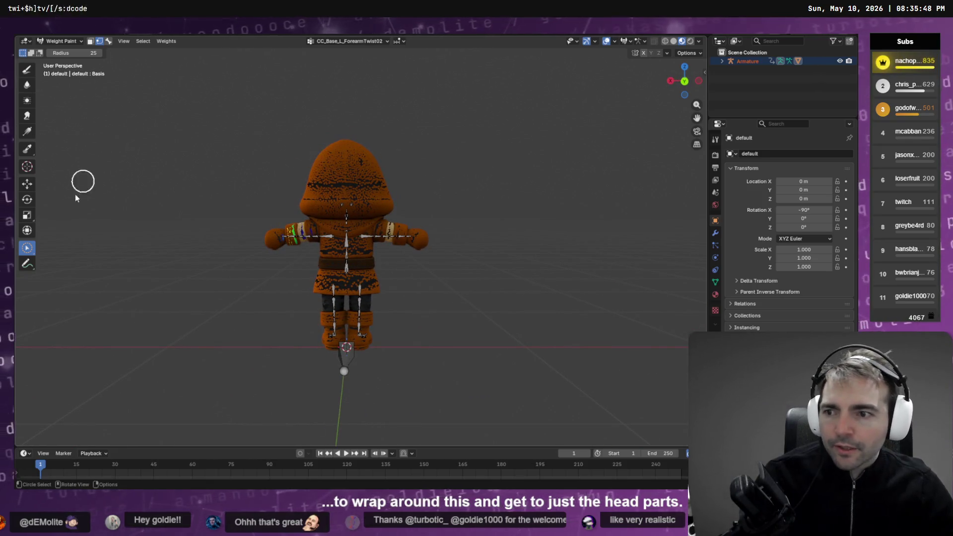
- Box-select the hood's vertices from the front in several passes
drag(27, 248, 56, 256)
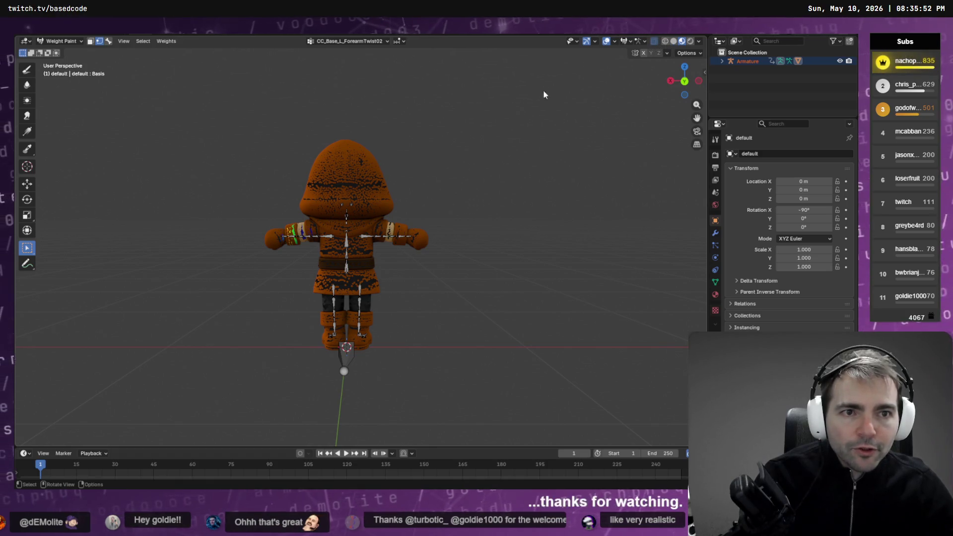
mouse_move(407, 146)
mouse_down()
mouse_move(240, 206)
mouse_move(298, 191)
mouse_move(243, 185)
mouse_up()
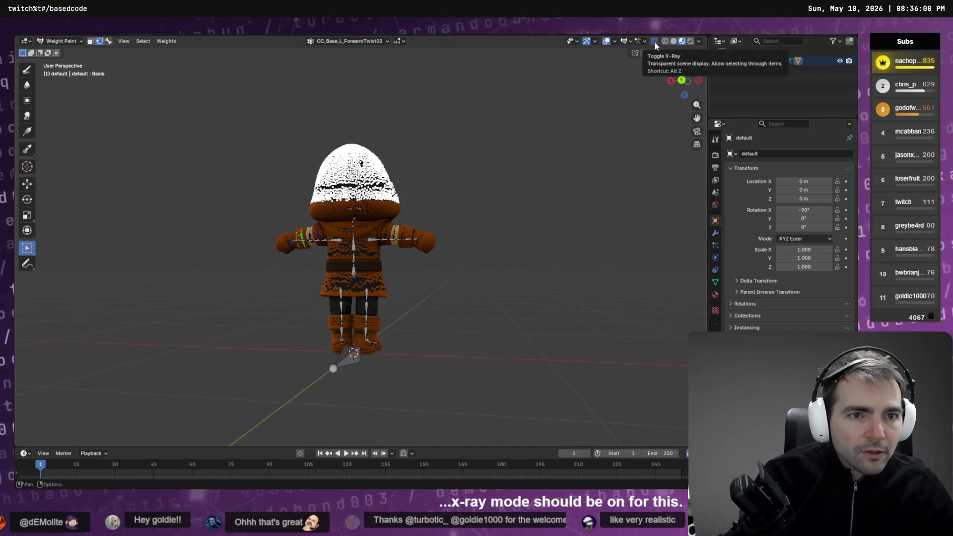
drag(417, 146, 256, 213)
mouse_move(256, 213)
mouse_down()
mouse_move(261, 201)
mouse_move(291, 206)
mouse_up()
drag(439, 157, 243, 214)
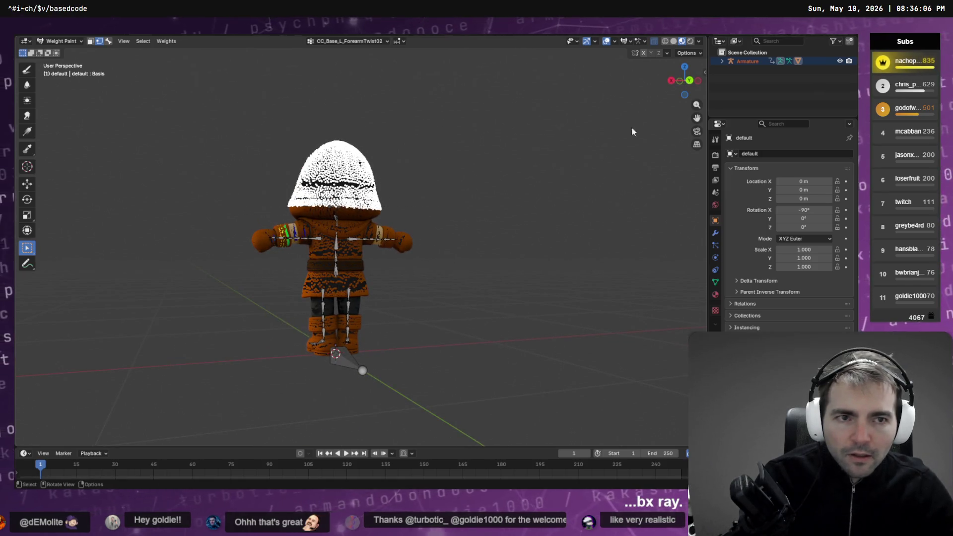
- Add the hood's back and side vertices from the back, left and right views
click(689, 80)
mouse_move(424, 144)
mouse_down()
mouse_move(272, 208)
mouse_move(248, 207)
mouse_up()
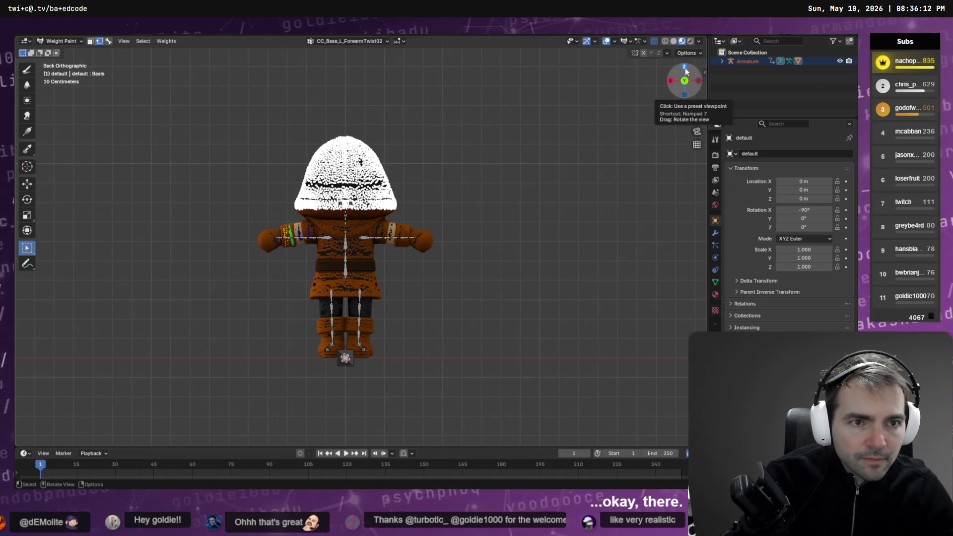
click(699, 81)
drag(498, 115, 326, 209)
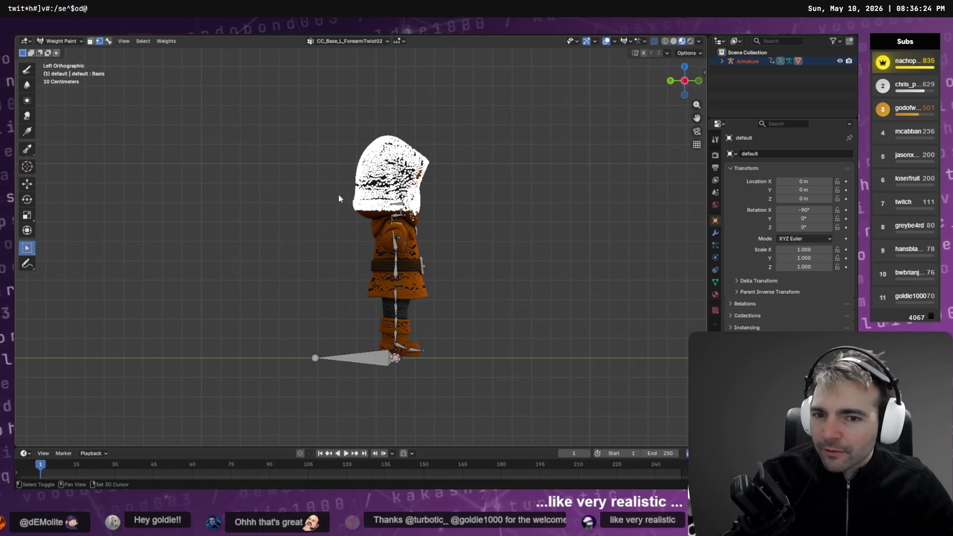
mouse_move(30, 252)
mouse_down()
mouse_move(65, 258)
mouse_move(65, 303)
mouse_move(64, 286)
mouse_up()
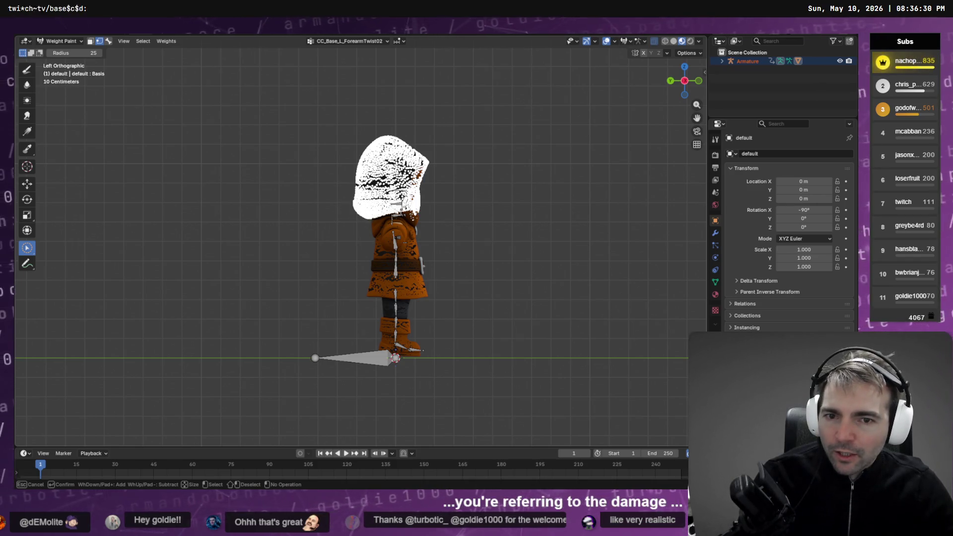
drag(506, 201, 562, 130)
click(688, 82)
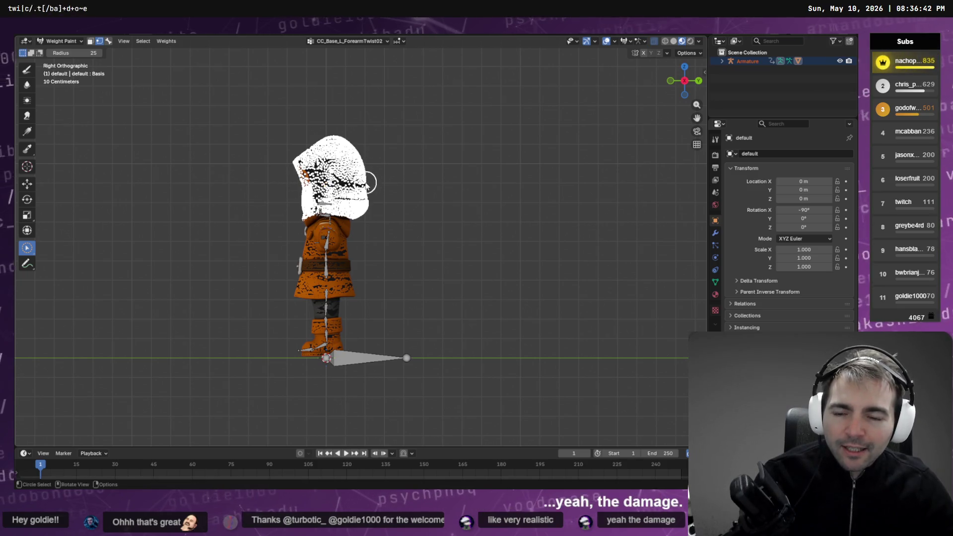
- Grow the hood selection five times with Quick Favorites > More
key(q)
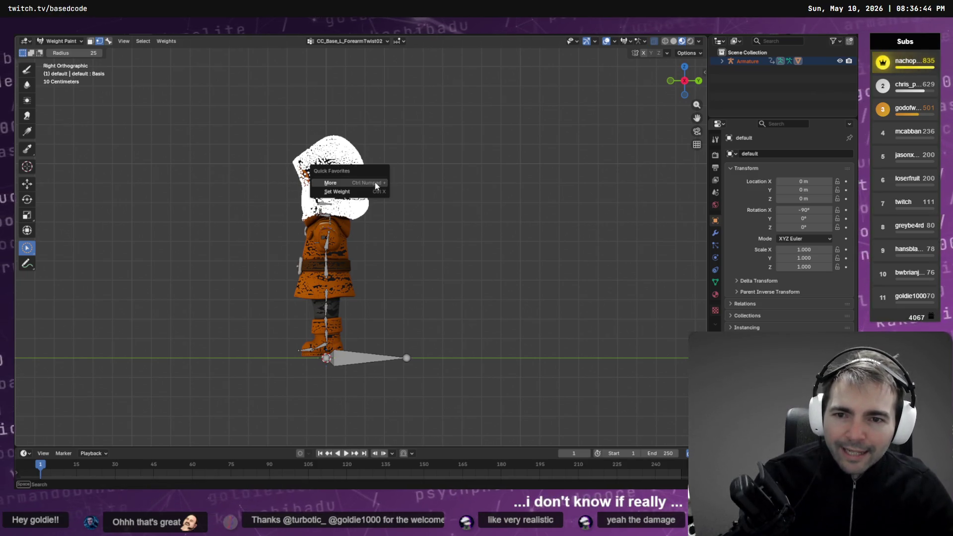
click(375, 183)
key(q)
click(375, 183)
key(q)
click(375, 184)
key(q)
click(375, 184)
key(q)
click(375, 184)
- Return to a front view centred on the upper body and check the hood from behind
mouse_move(293, 193)
mouse_down()
mouse_move(268, 197)
mouse_move(472, 198)
mouse_move(454, 201)
mouse_up()
key(KP_1)
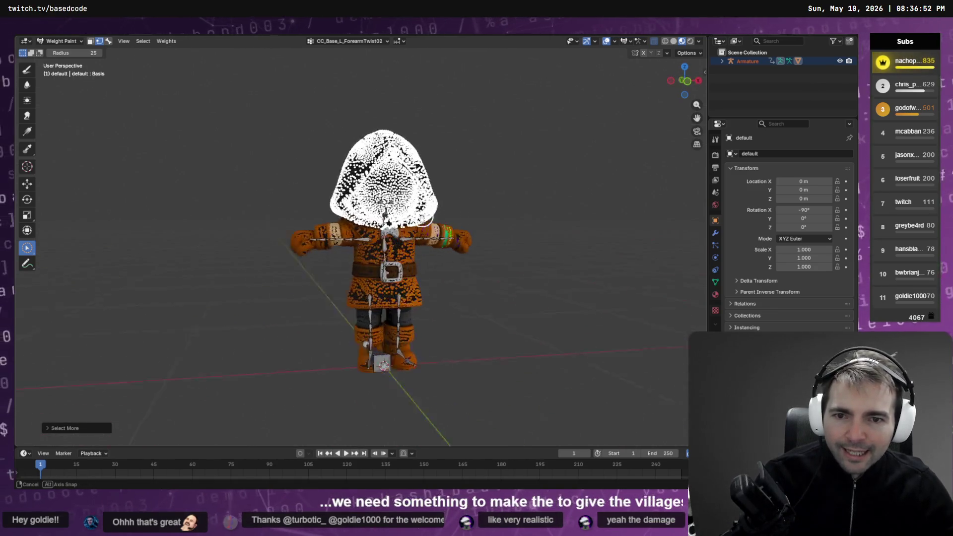
scroll(546, 188, up, 3)
mouse_move(569, 176)
mouse_down()
mouse_move(538, 219)
mouse_move(521, 215)
mouse_move(513, 174)
mouse_move(546, 205)
mouse_move(589, 202)
mouse_move(530, 204)
mouse_move(660, 222)
mouse_move(482, 258)
mouse_up()
key(q)
key(Escape)
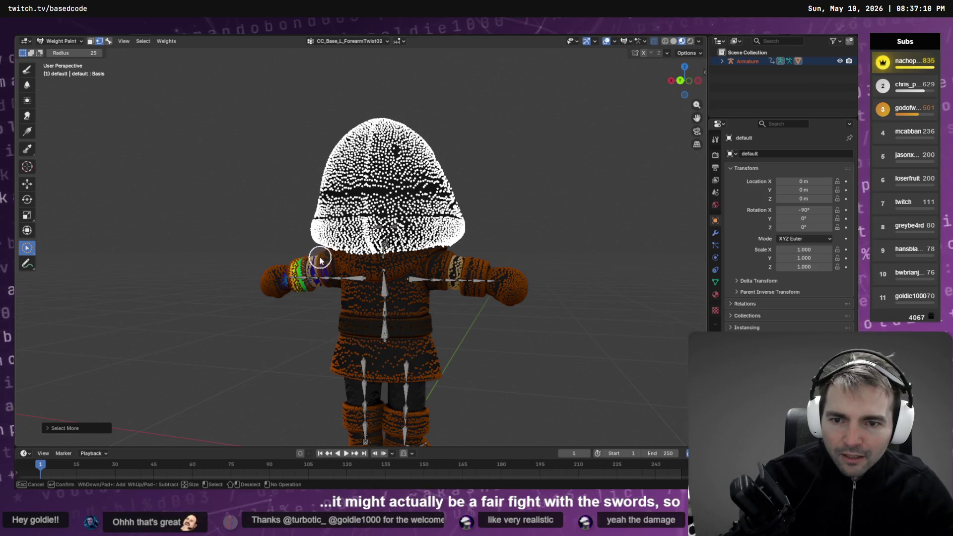
drag(277, 255, 500, 253)
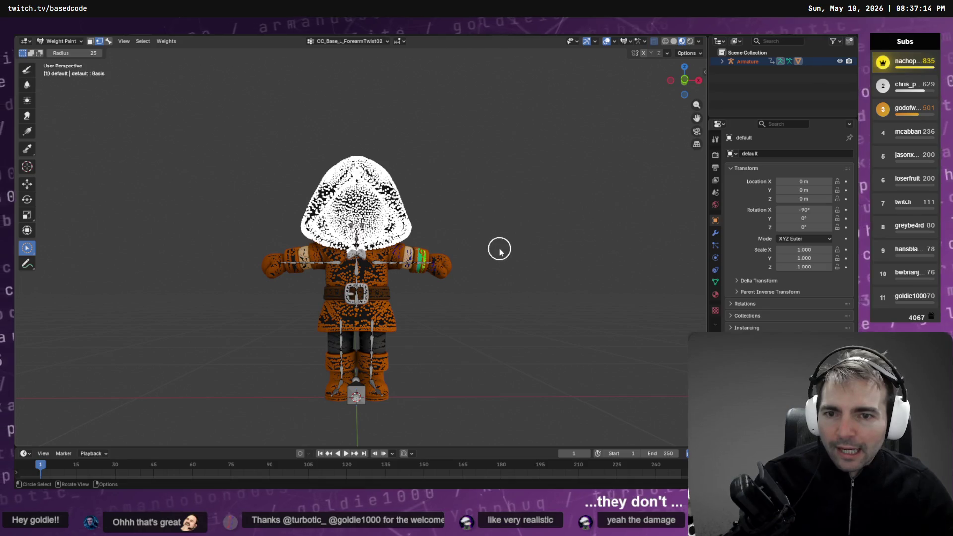
- Make CC_Base_Spine02 the active vertex group and switch to the Draw weight tool
scroll(499, 246, up, 3)
click(360, 42)
scroll(345, 67, up, 6)
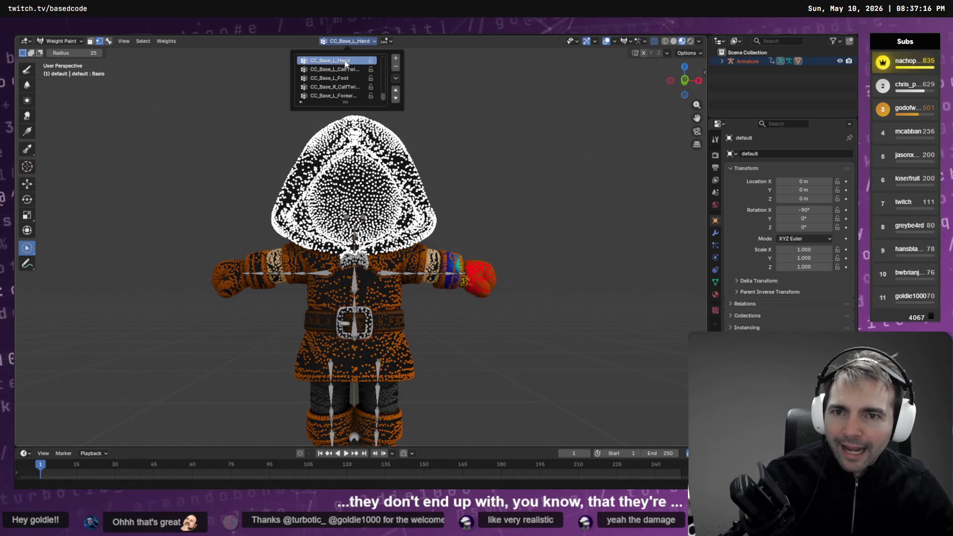
scroll(346, 66, up, 2)
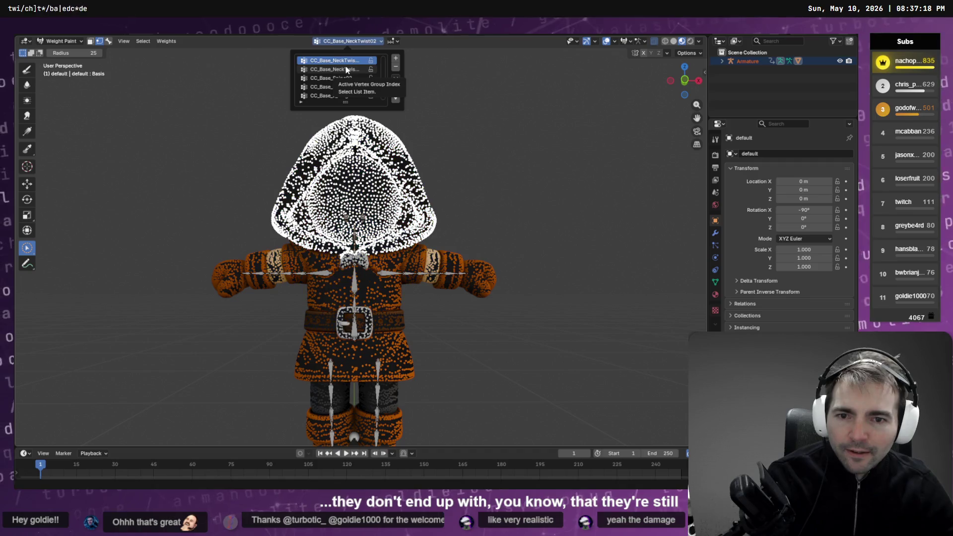
scroll(345, 67, down, 2)
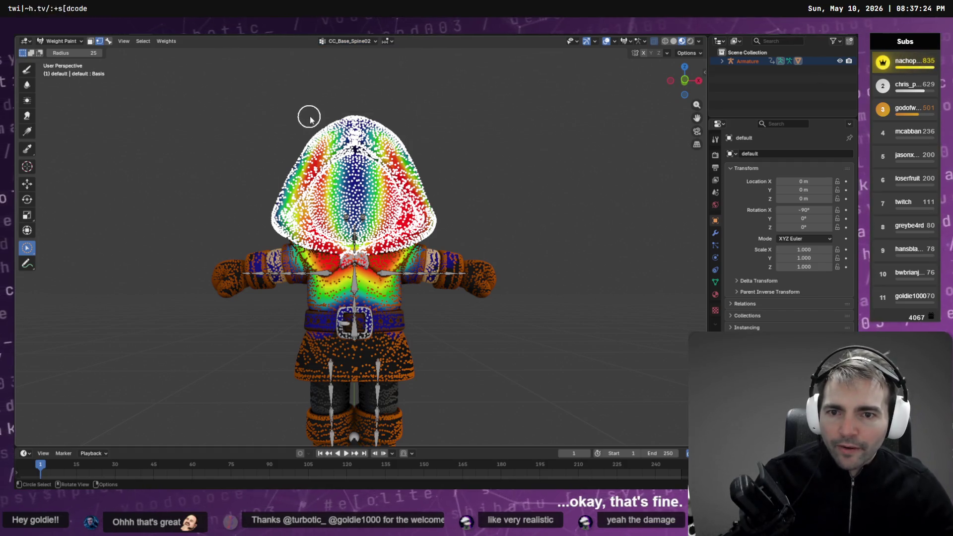
key(q)
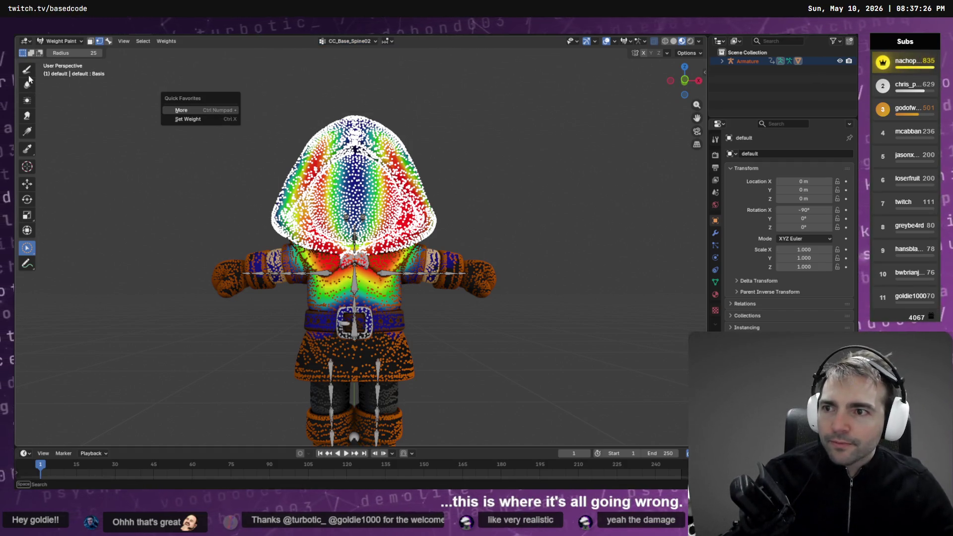
click(27, 69)
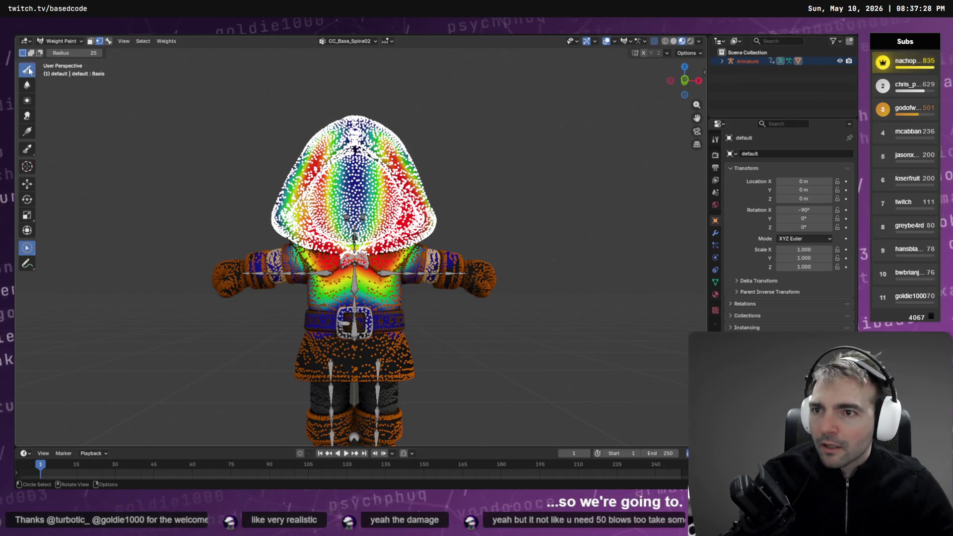
- Zero the hood's CC_Base_Spine02 weights, then switch to the CC_Base_NeckTwist02 group
key(q)
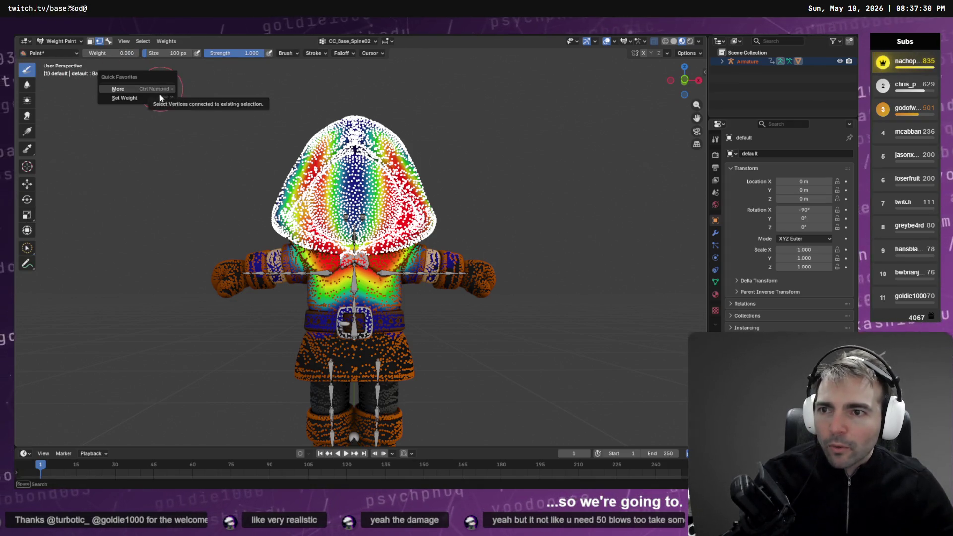
click(163, 97)
click(348, 42)
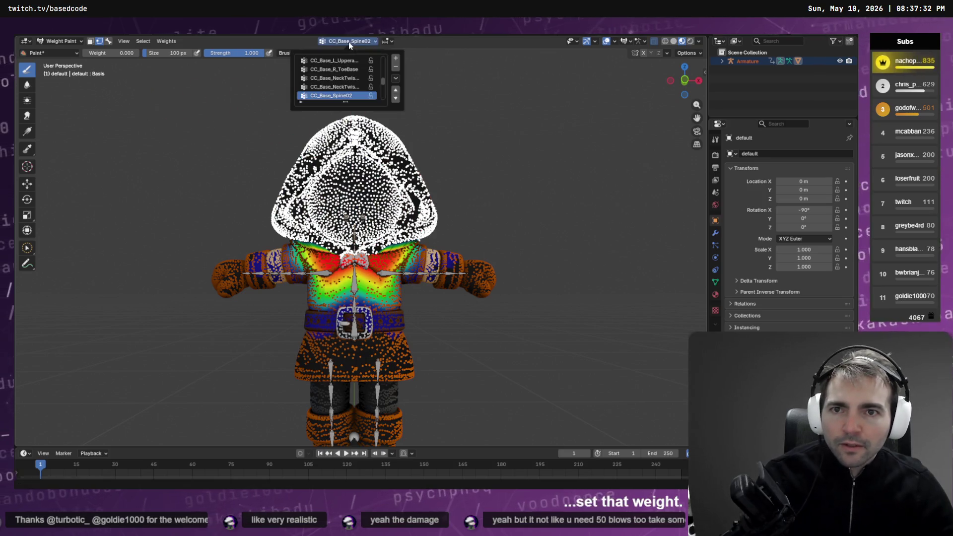
click(342, 87)
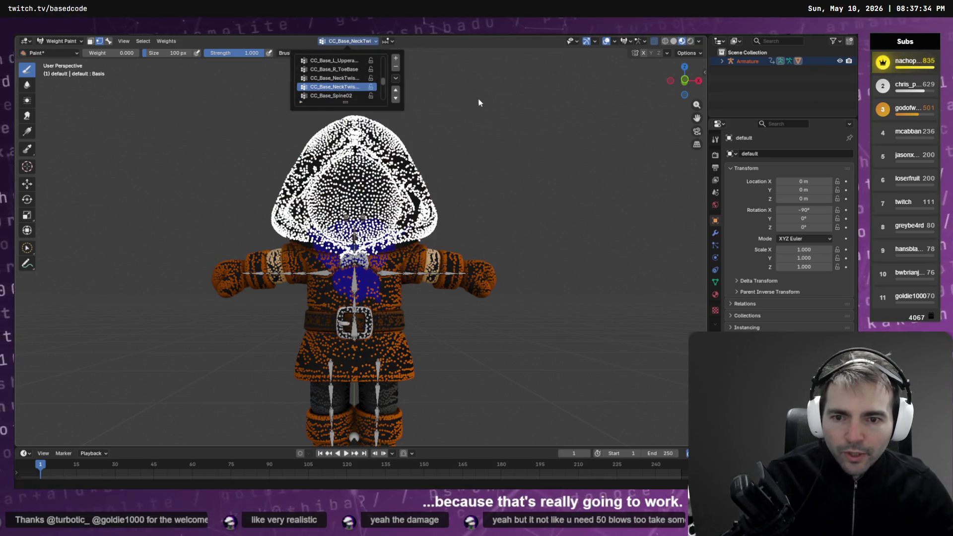
click(349, 79)
scroll(349, 84, up, 2)
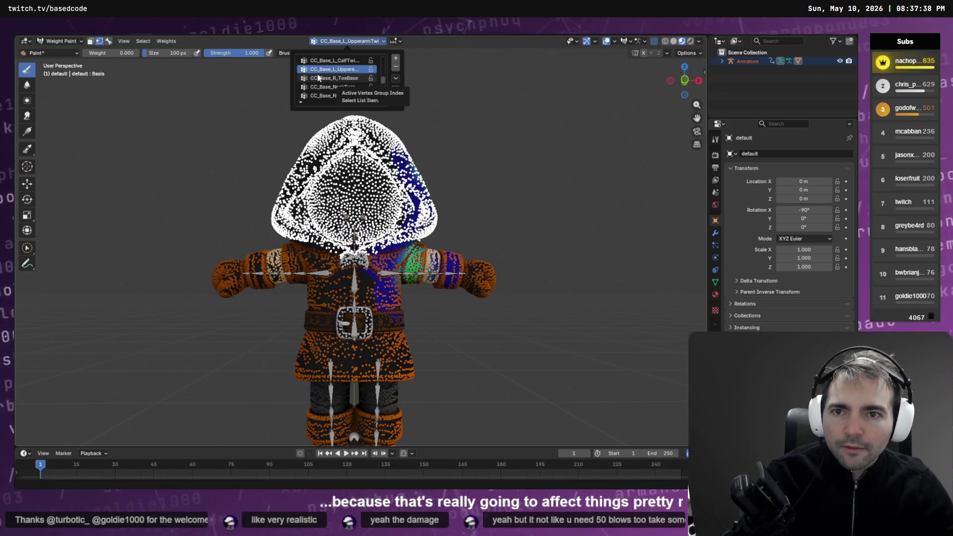
- Zero the hood's weights in the upper-arm twist group and browse the vertex group list
key(q)
click(229, 112)
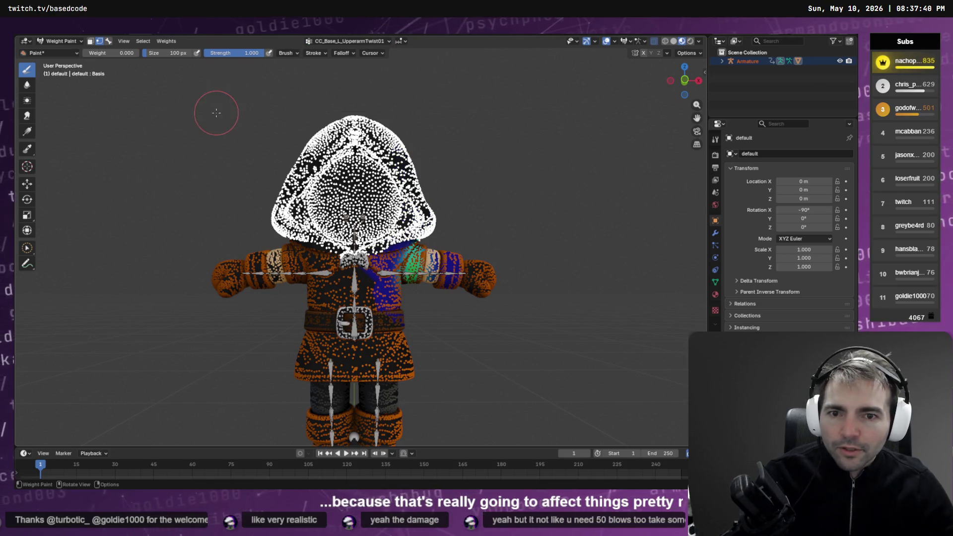
click(352, 42)
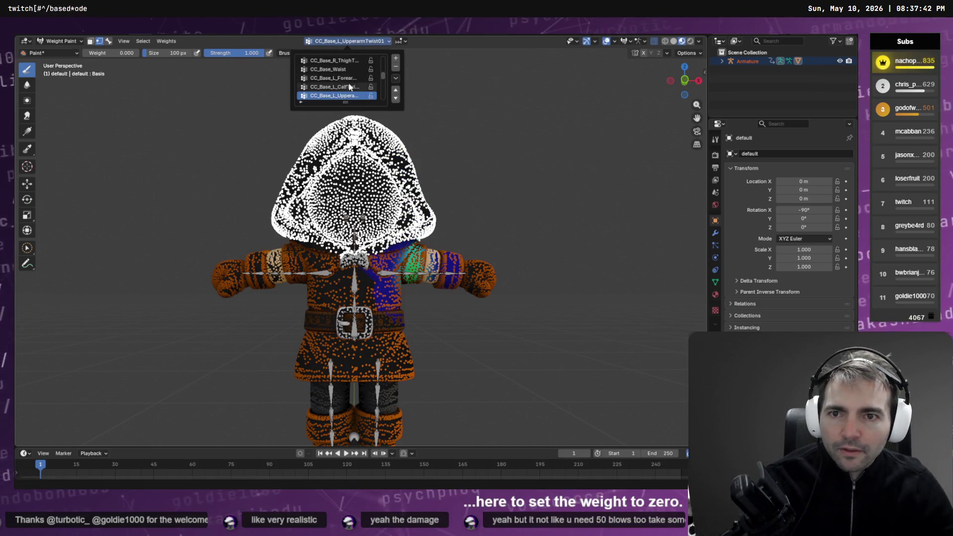
scroll(349, 87, up, 3)
scroll(349, 88, up, 2)
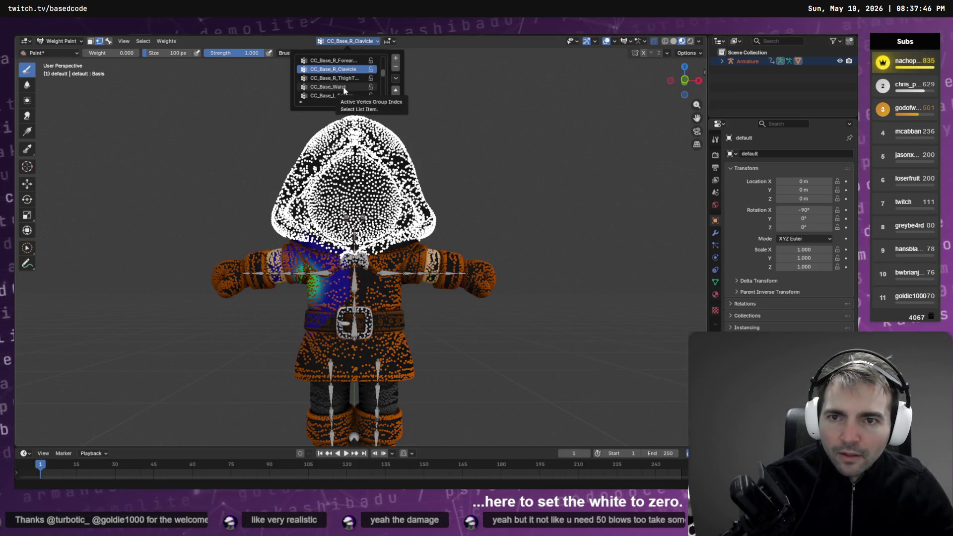
scroll(344, 90, up, 4)
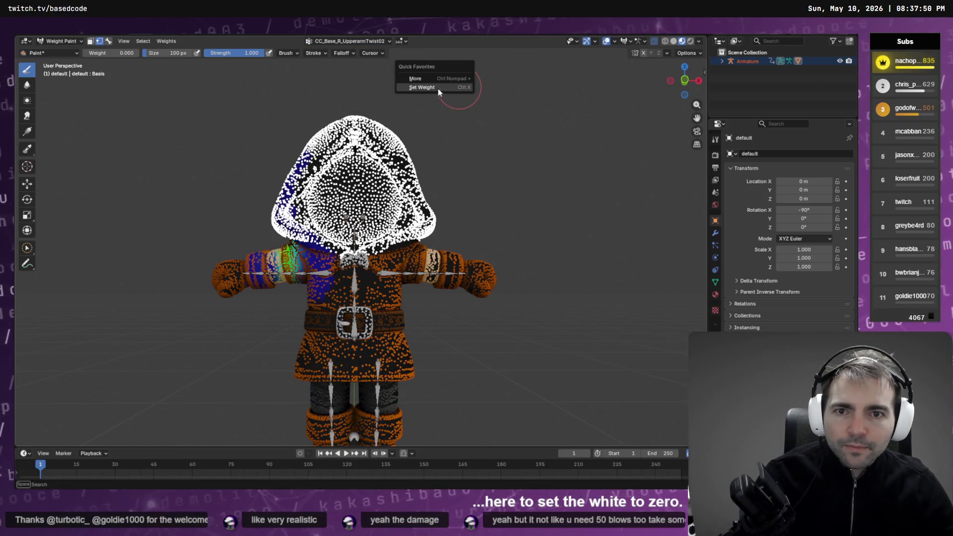
- Choose CC_Base_Head as the active group and set the paint weight to 1
click(348, 42)
scroll(346, 88, up, 1)
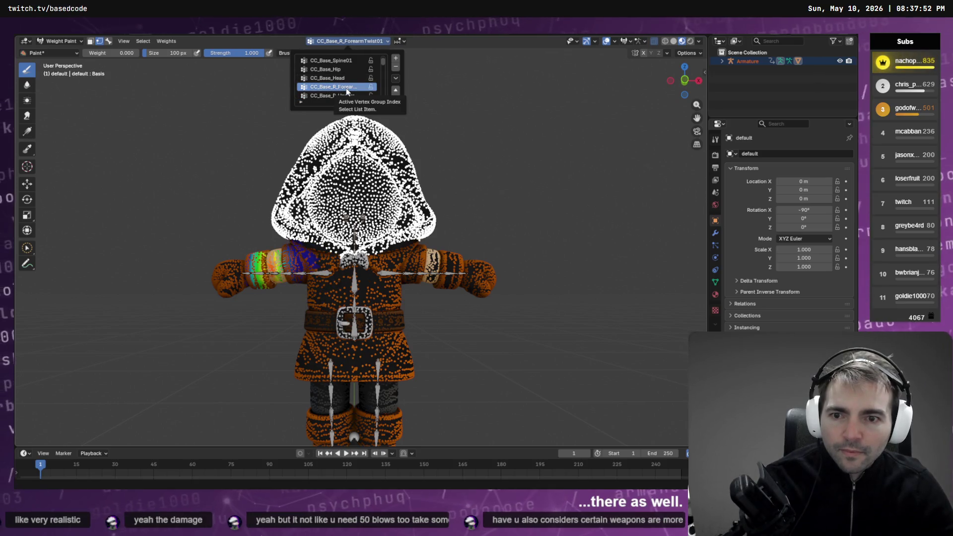
scroll(346, 88, up, 1)
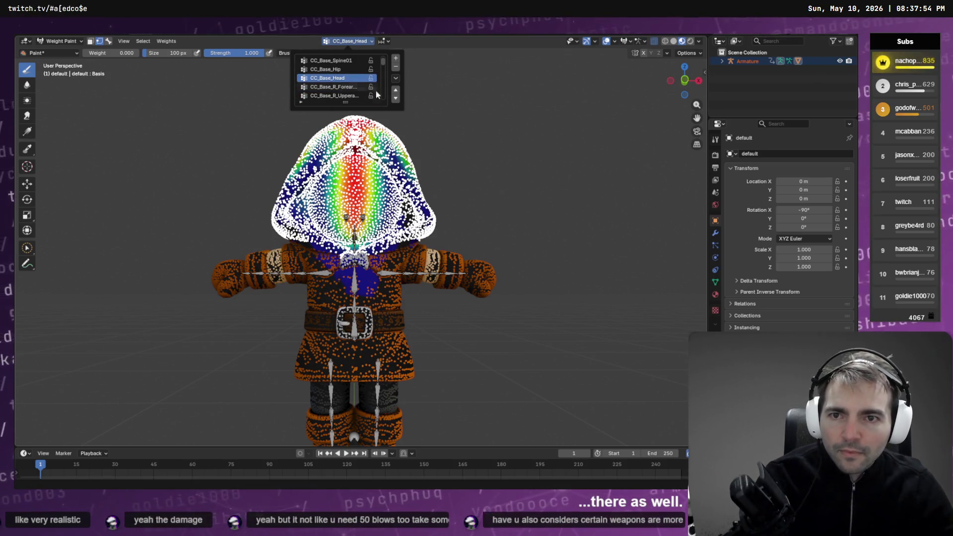
click(116, 53)
text(1)
key(Return)
- Give the hood full 1.0 weight in CC_Base_Head, then switch to the Hip group
key(q)
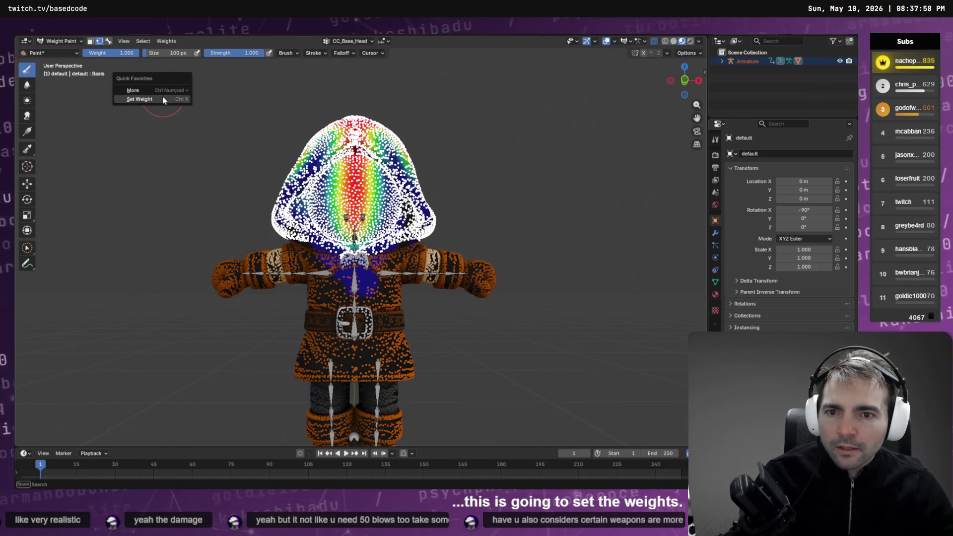
click(178, 101)
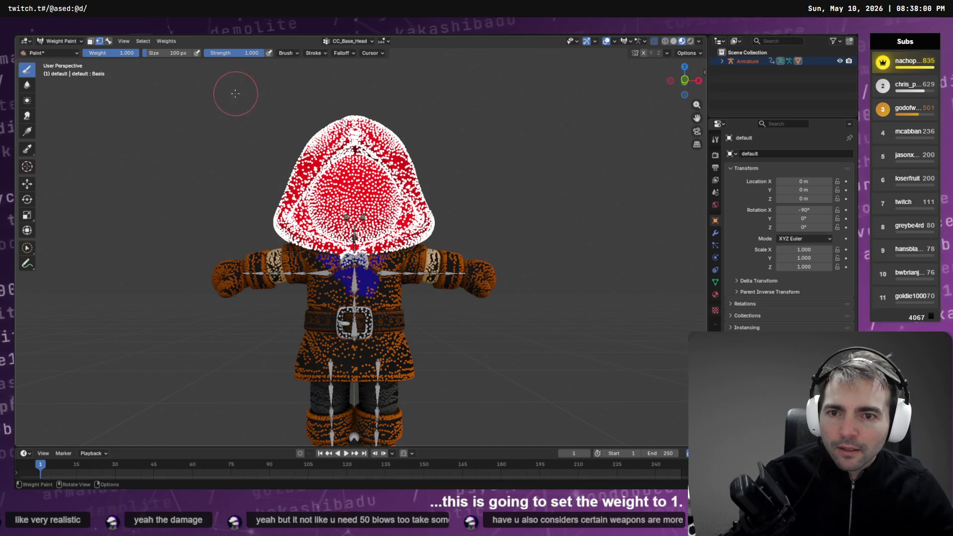
click(351, 42)
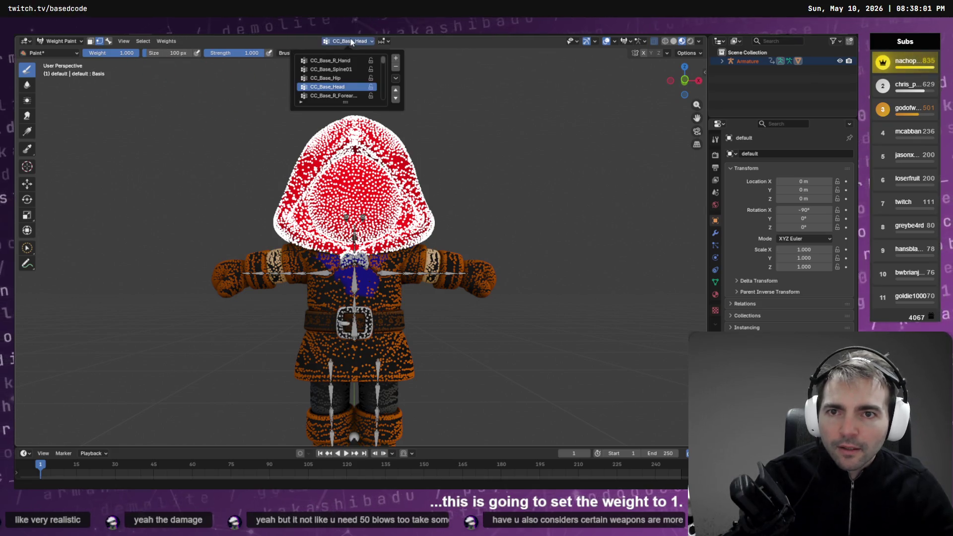
click(337, 78)
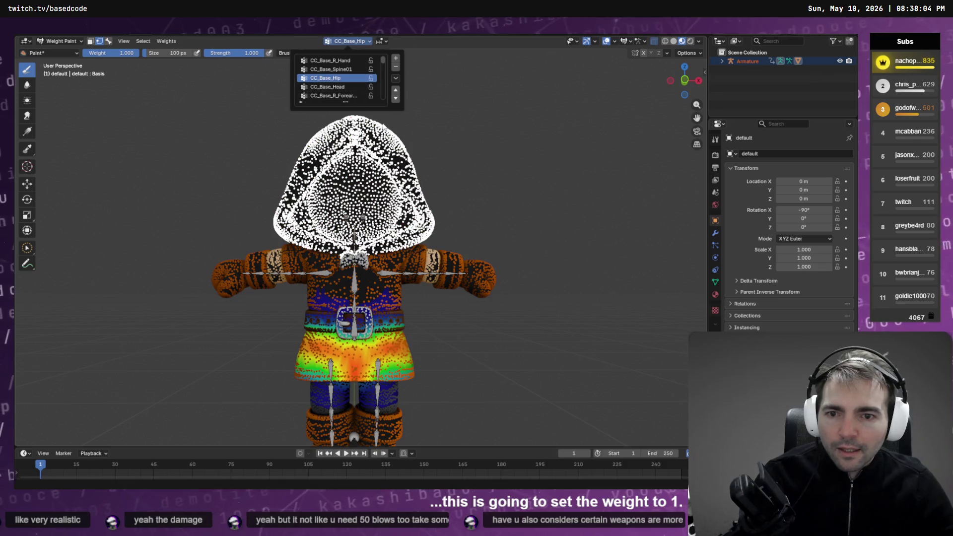
- Apply weight to the hood in CC_Base_R_UpperarmTwist01 and drag paint weight to 0.000
scroll(351, 76, up, 2)
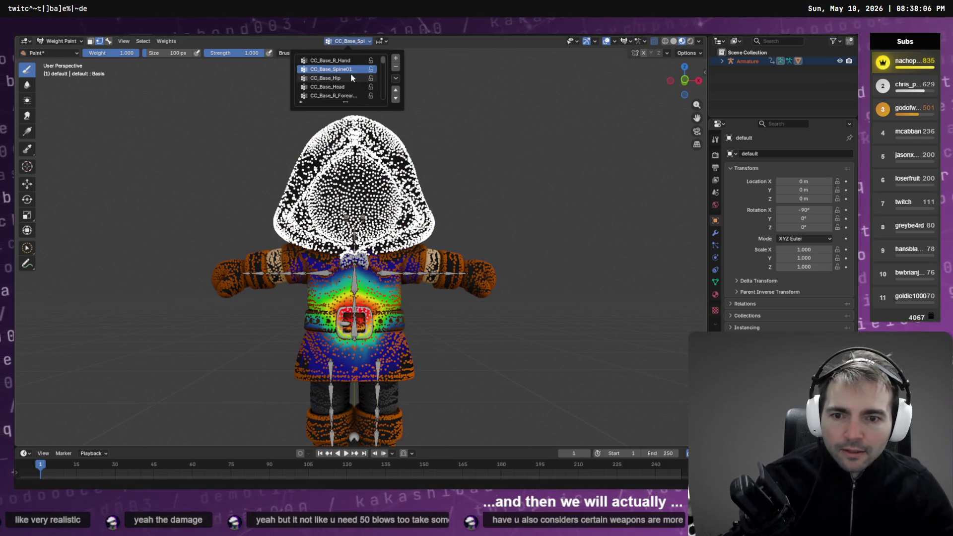
scroll(351, 80, down, 4)
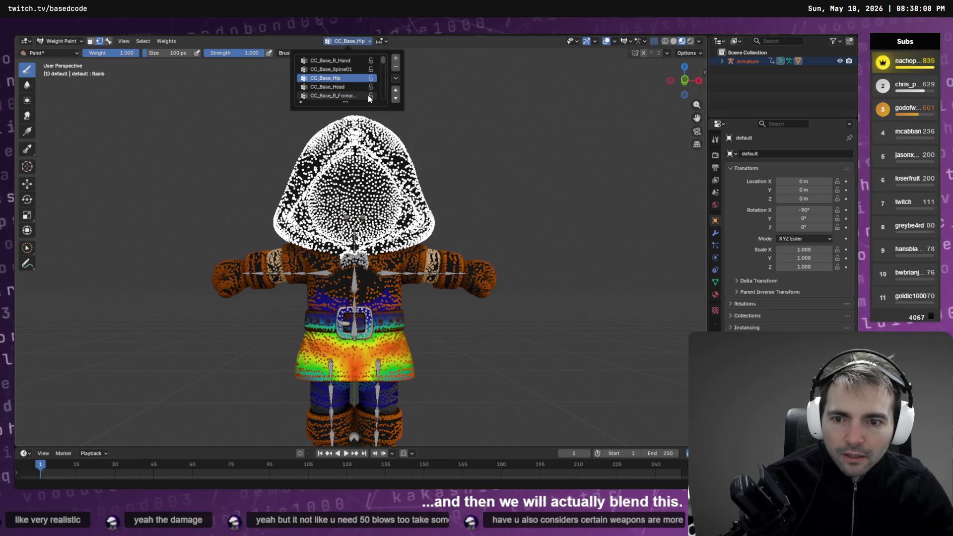
scroll(369, 98, down, 8)
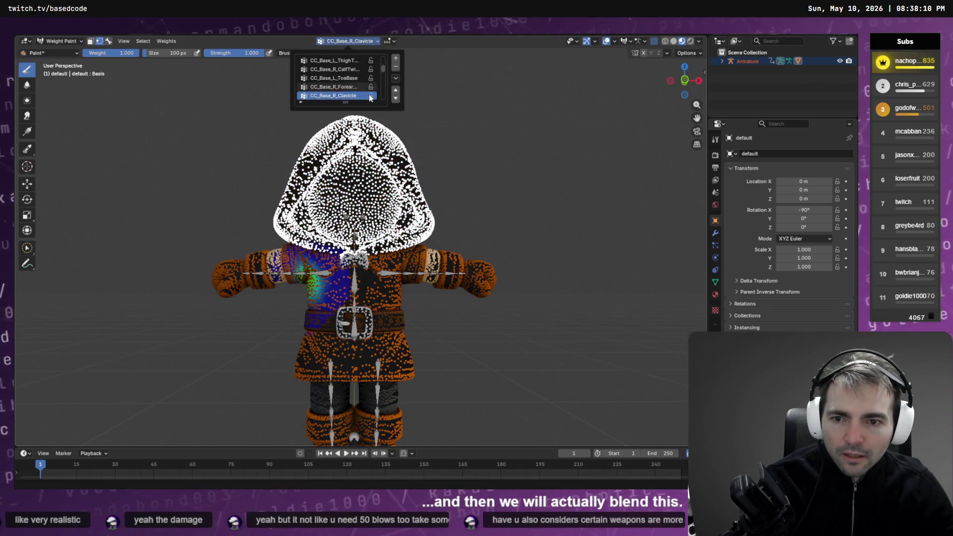
scroll(369, 98, down, 6)
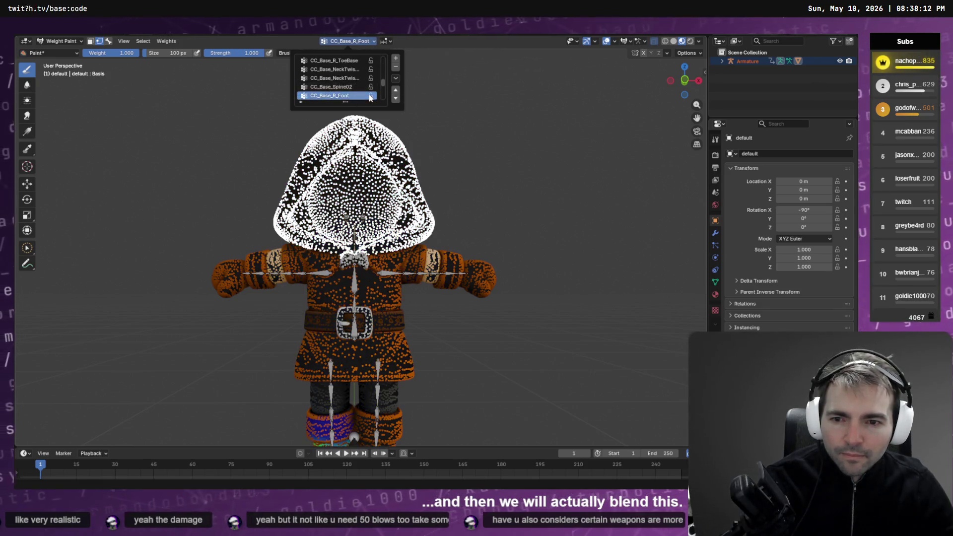
scroll(370, 98, down, 1)
scroll(370, 98, up, 1)
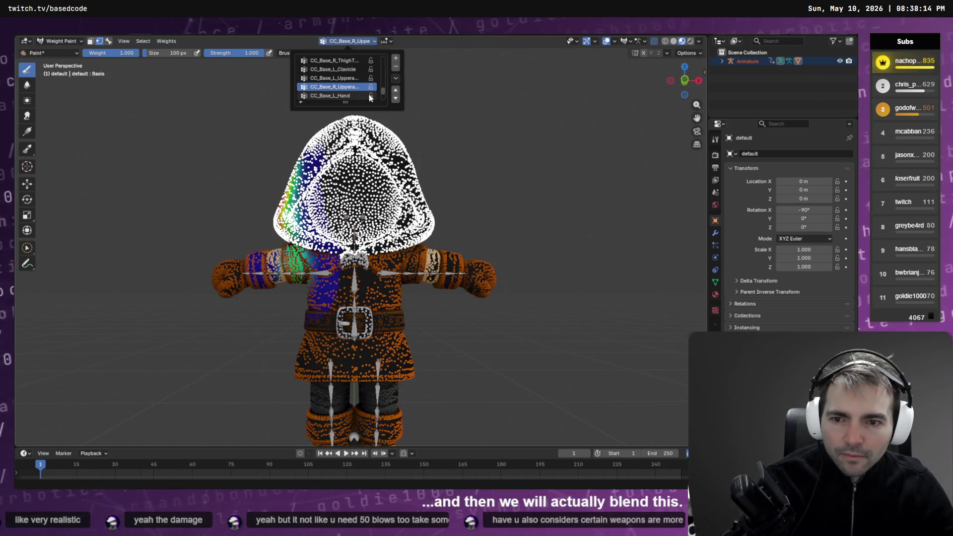
key(ctrl+shift+x)
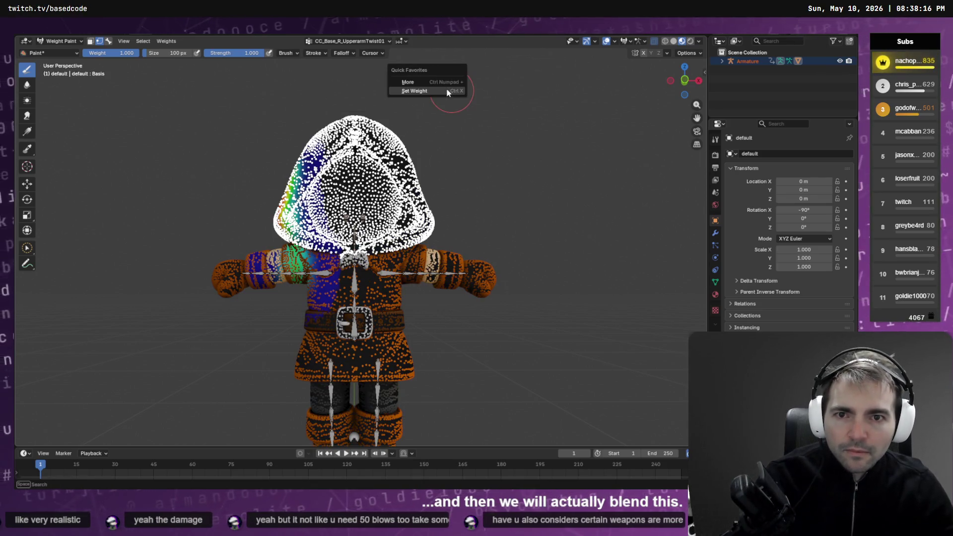
click(444, 90)
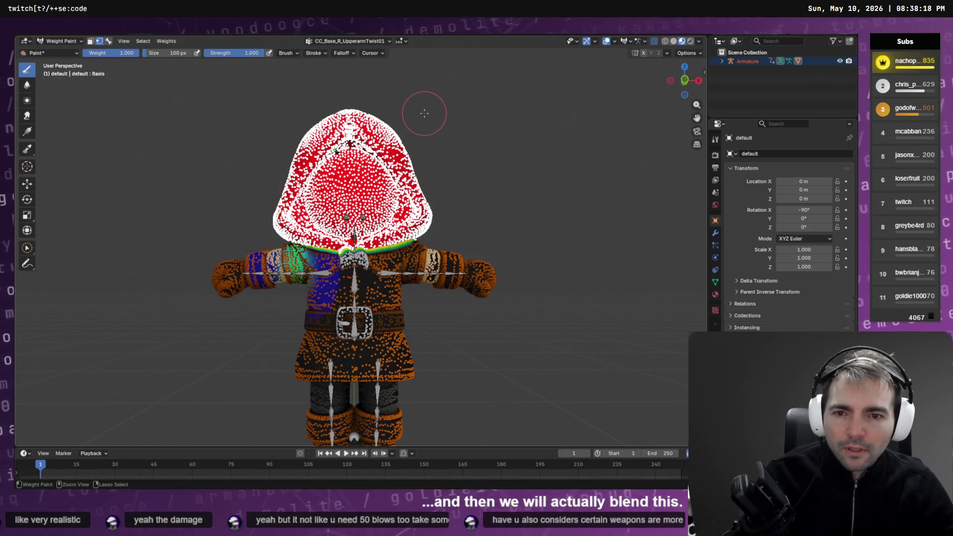
drag(121, 58, 89, 58)
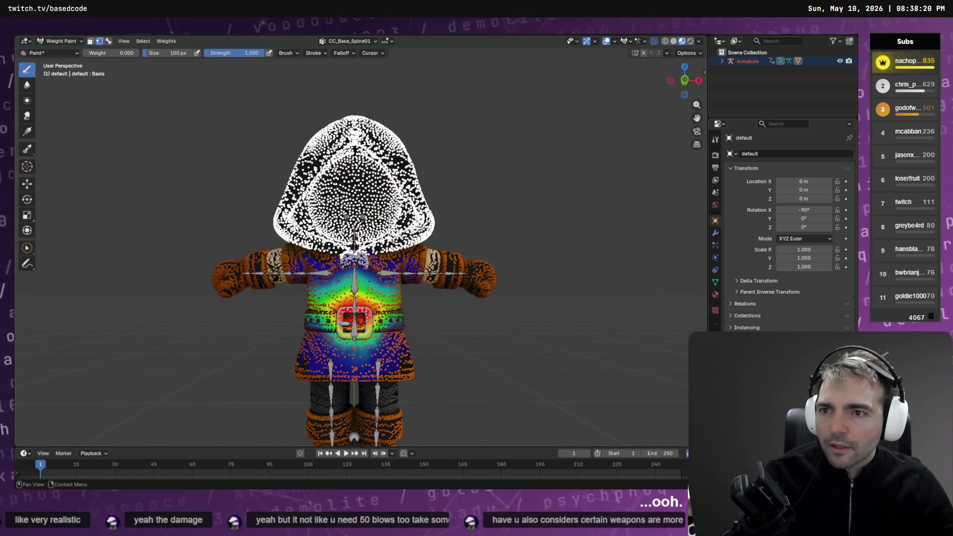
- Step through the vertex groups from Hip onward, checking which still weight the hood
key(q)
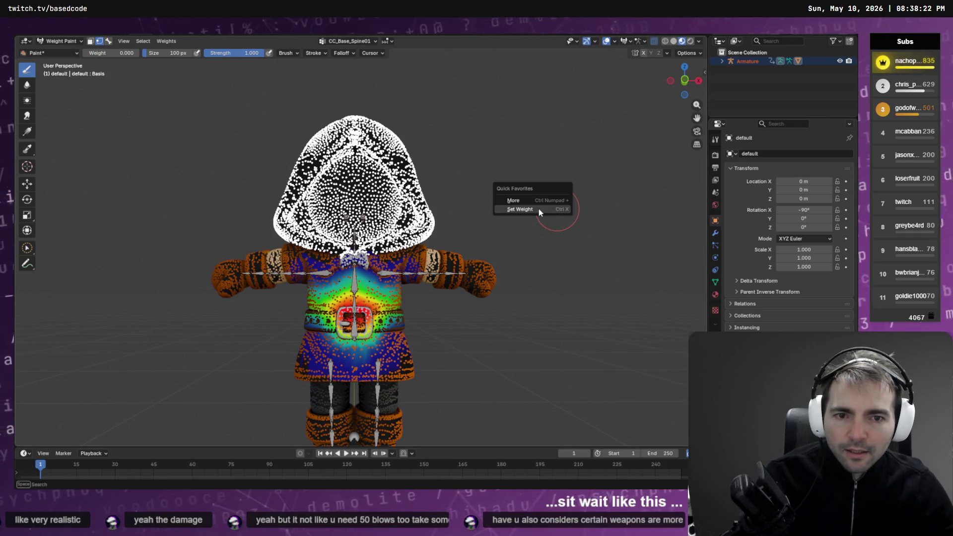
key(Escape)
click(350, 41)
click(348, 79)
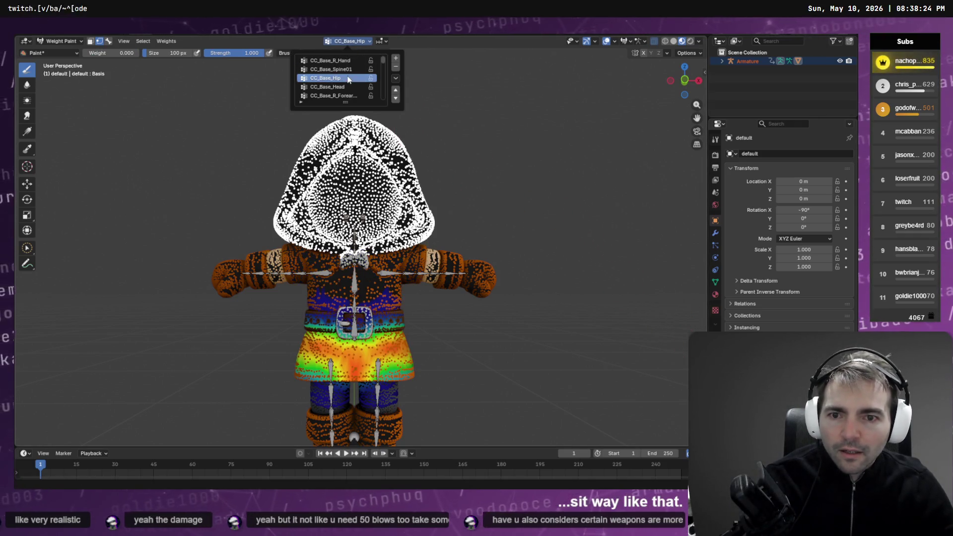
key(Down)
key(Up)
key(Up)
key(Up)
key(Down)
key(Down)
key(Down)
key(Down)
key(Down)
key(Down)
key(Down)
key(Down)
key(Down)
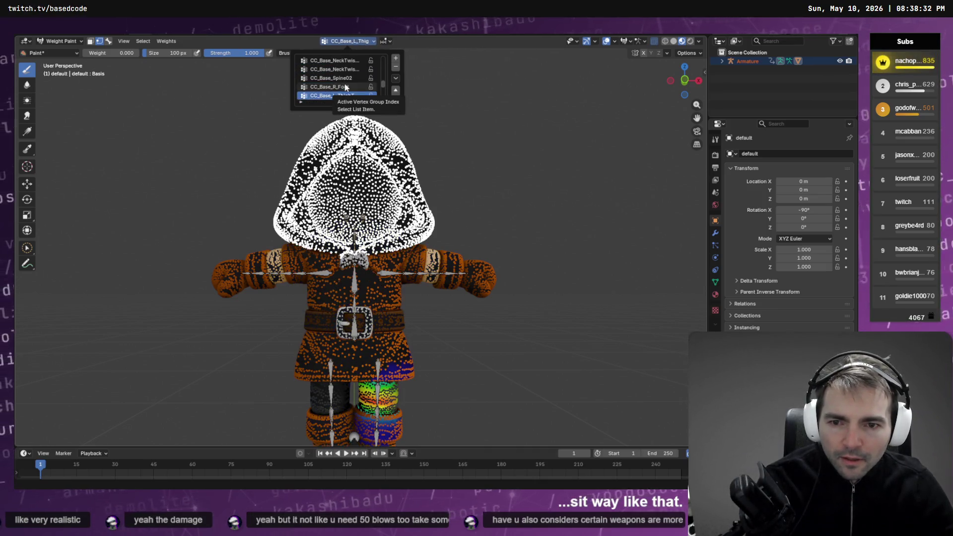
key(Down)
key(Down)
key(Down)
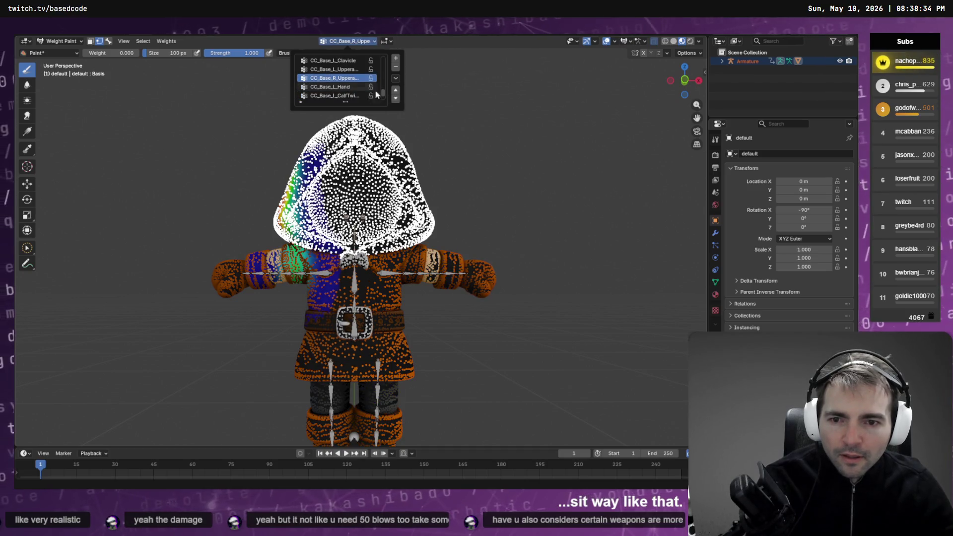
- Zero the hood's weights in CC_Base_R_UpperarmTwist01 and step back to that group
key(q)
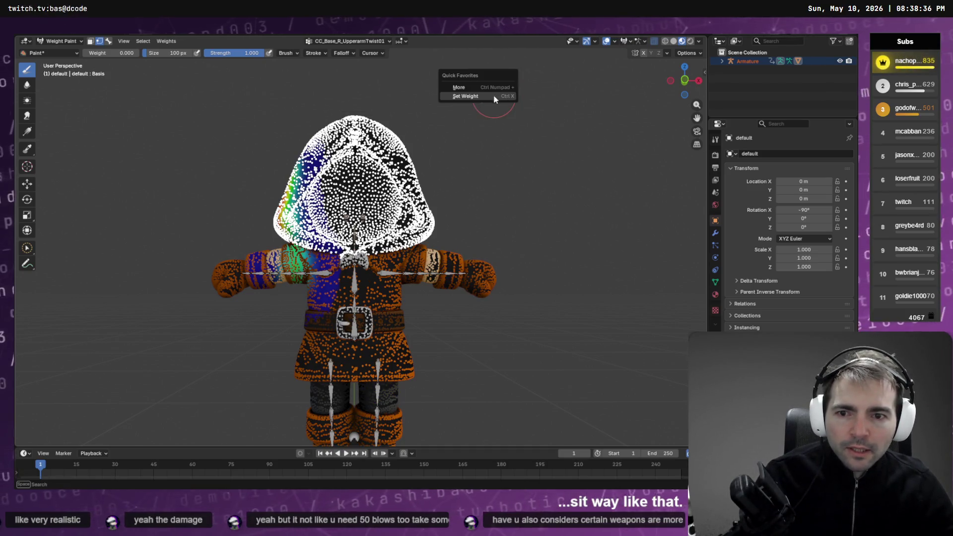
click(348, 41)
key(Up)
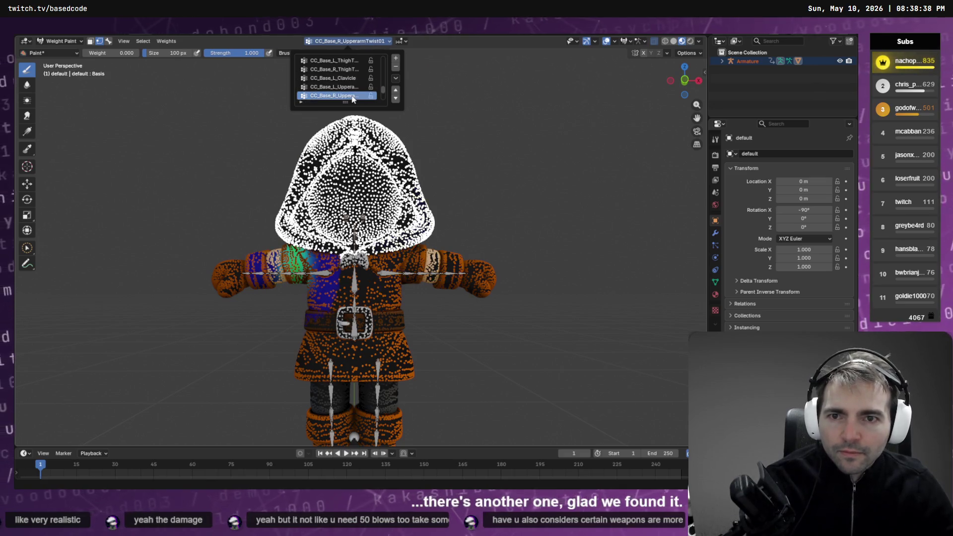
key(Down)
key(Down)
key(Down)
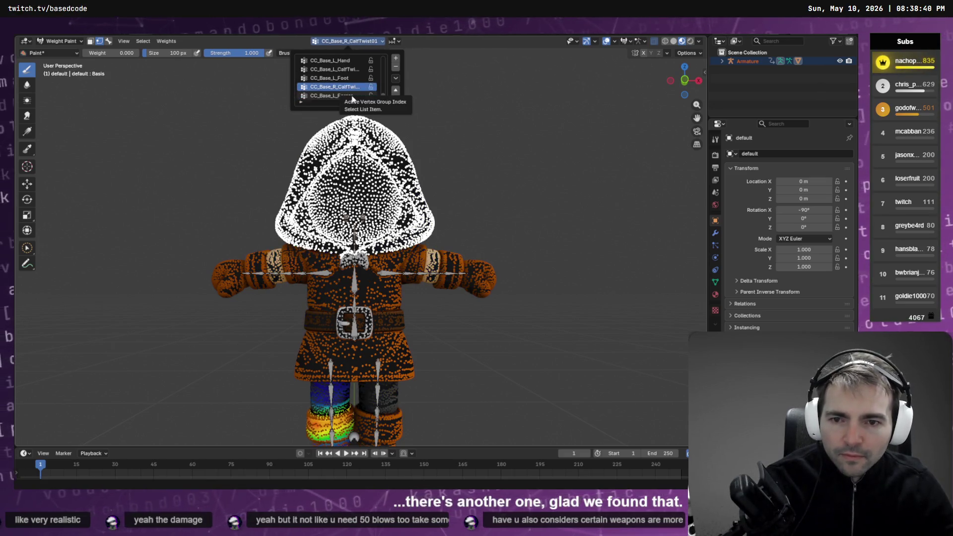
key(Up)
key(Up)
key(Up)
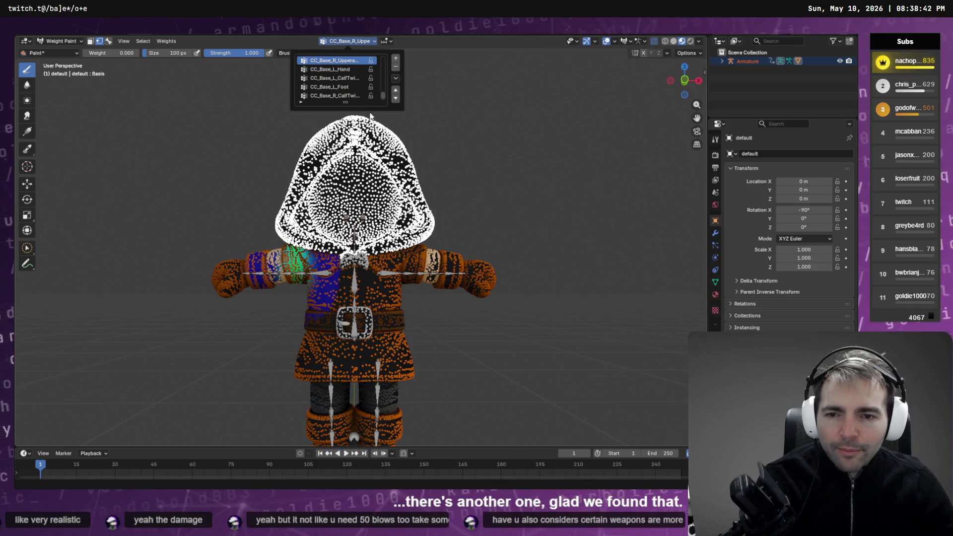
mouse_move(451, 145)
mouse_down()
mouse_move(501, 149)
mouse_move(457, 146)
mouse_up()
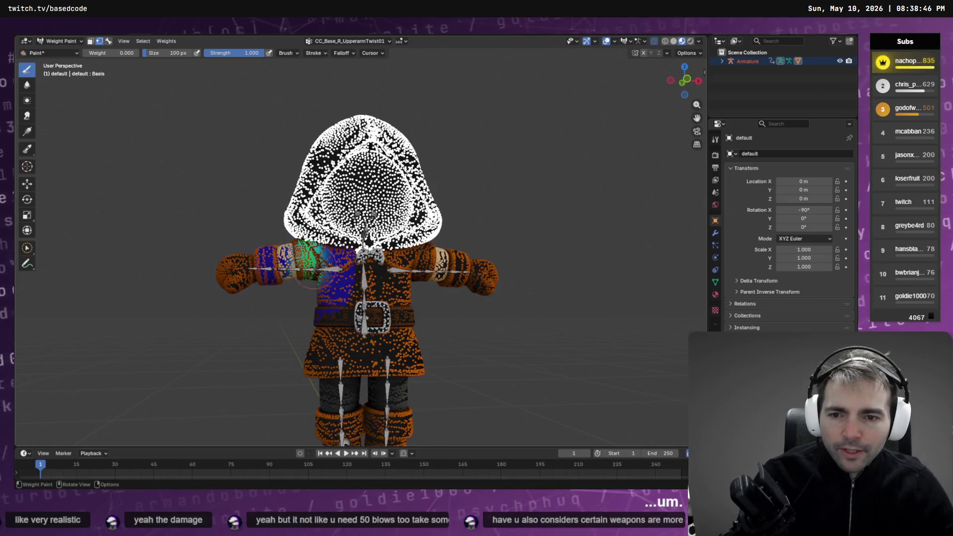
- Orbit and zoom in close on the hood and right shoulder
mouse_move(439, 179)
mouse_down()
mouse_move(462, 181)
mouse_move(432, 190)
mouse_up()
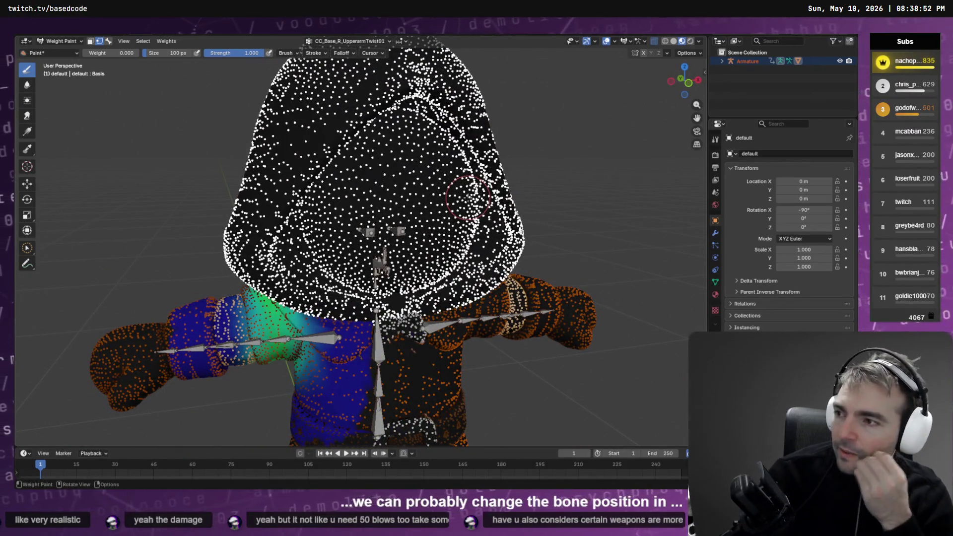
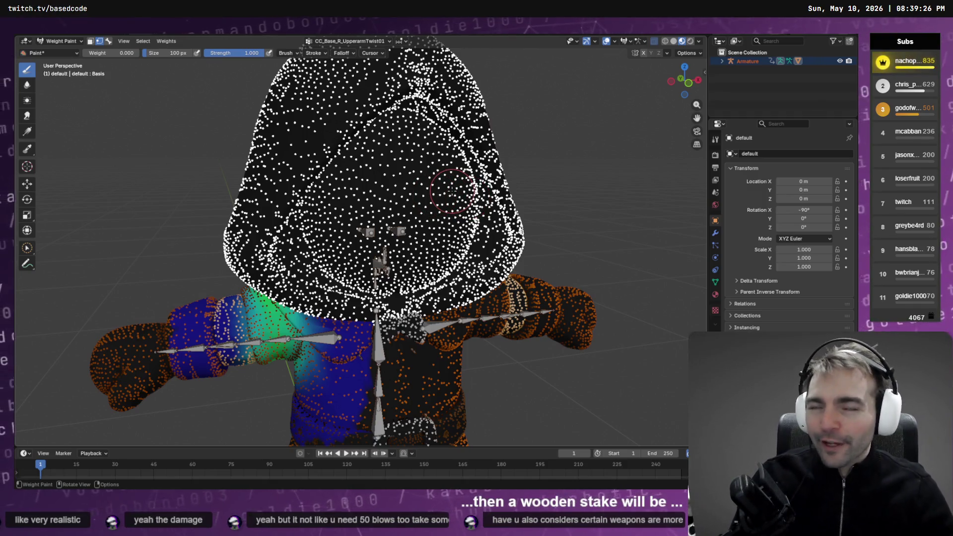
- Zoom out and scroll the vertex group list until CC_Base_Head is the active group
scroll(534, 156, down, 8)
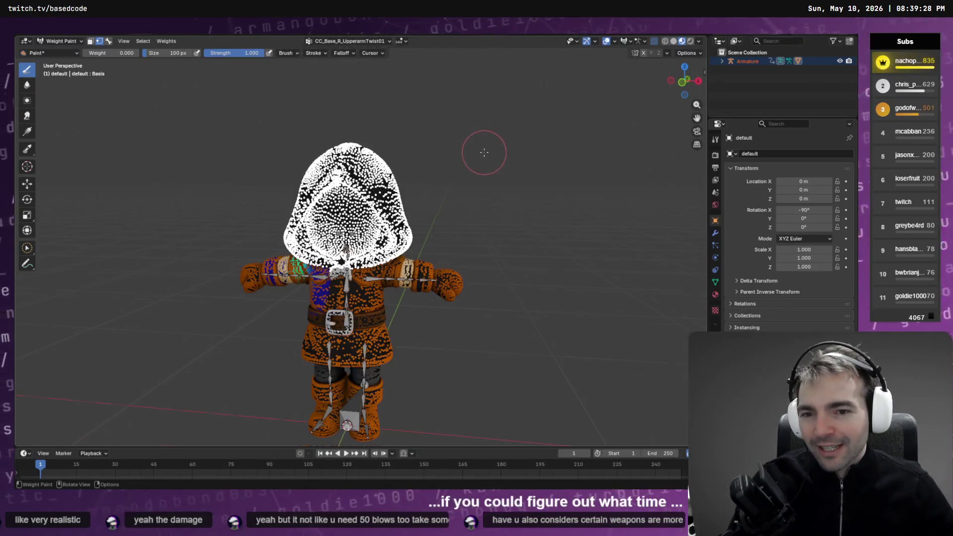
mouse_move(436, 162)
mouse_down()
mouse_move(553, 161)
mouse_move(462, 154)
mouse_up()
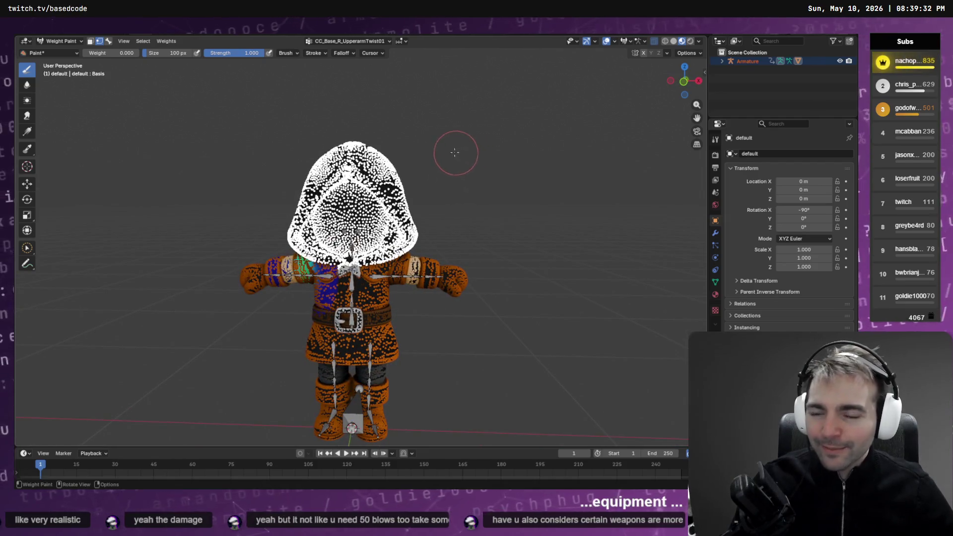
click(364, 43)
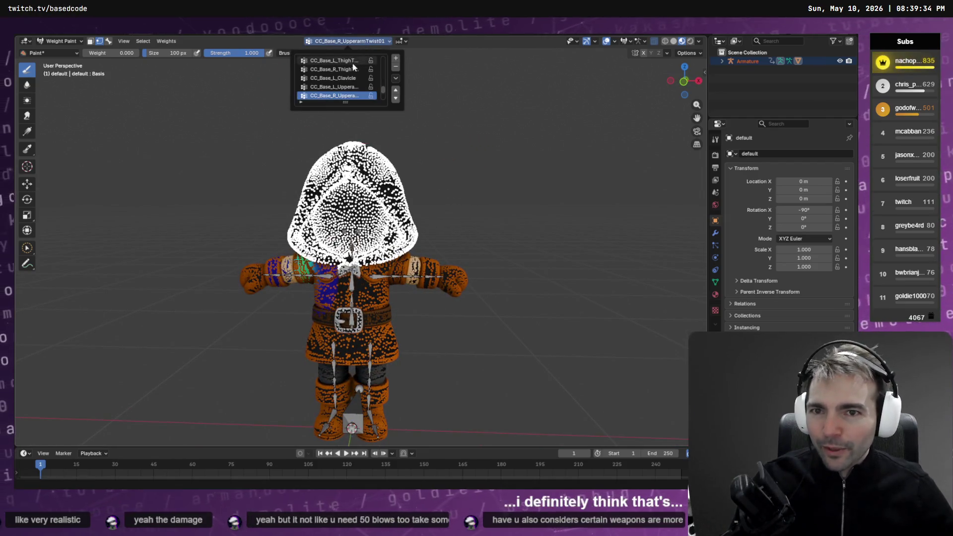
scroll(352, 63, up, 5)
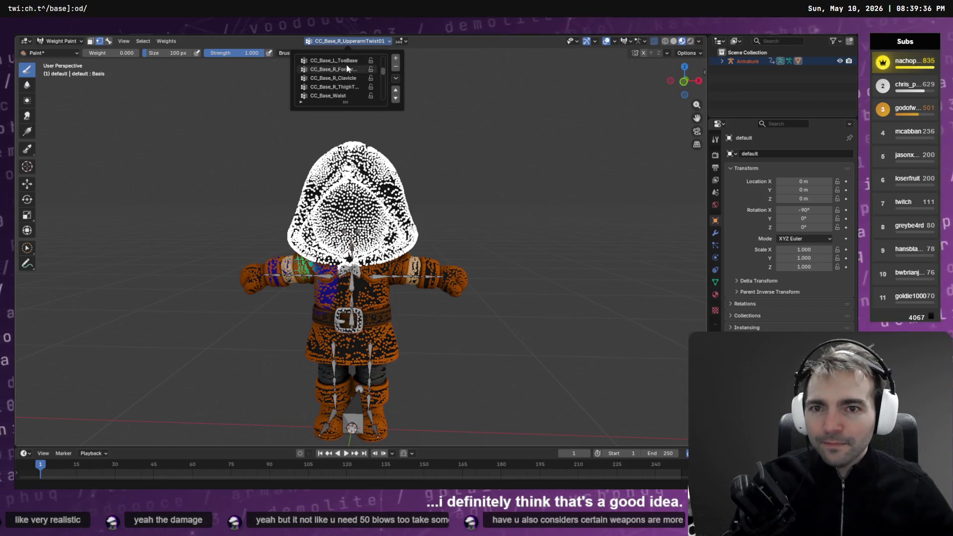
scroll(346, 79, down, 2)
click(345, 95)
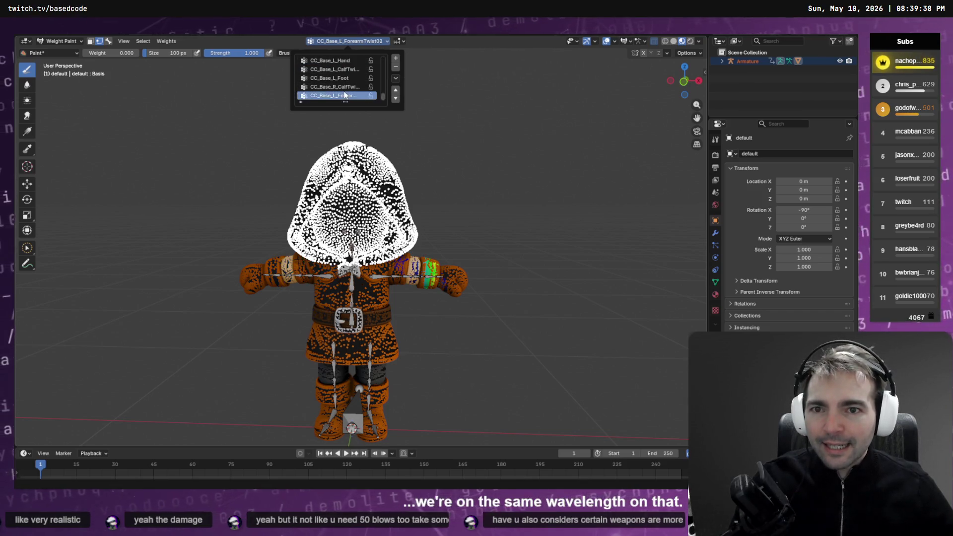
scroll(345, 95, up, 7)
scroll(345, 95, up, 3)
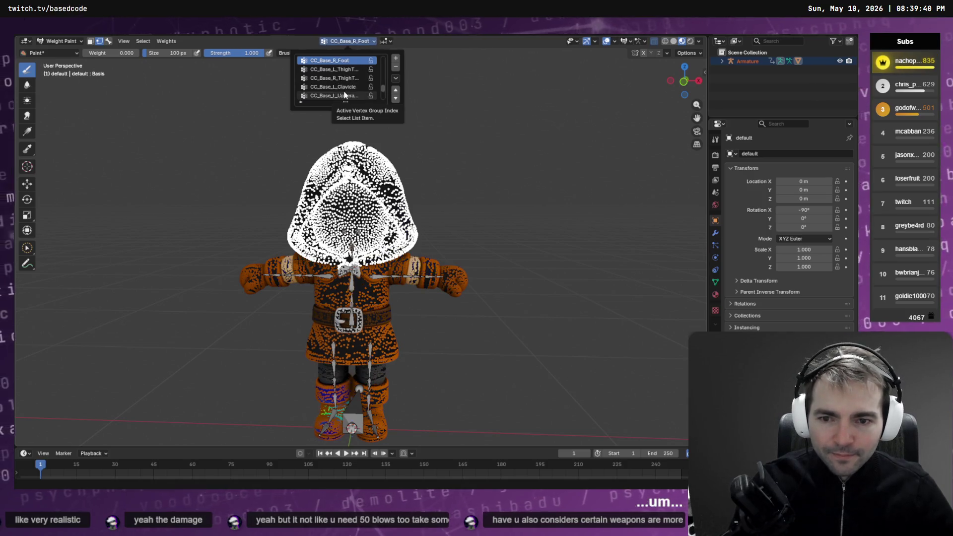
scroll(345, 95, up, 8)
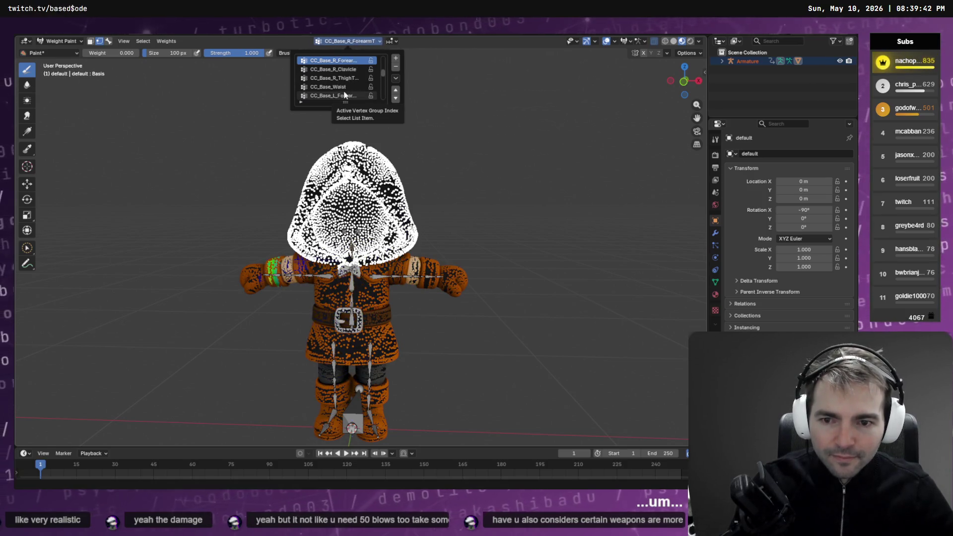
scroll(345, 95, up, 6)
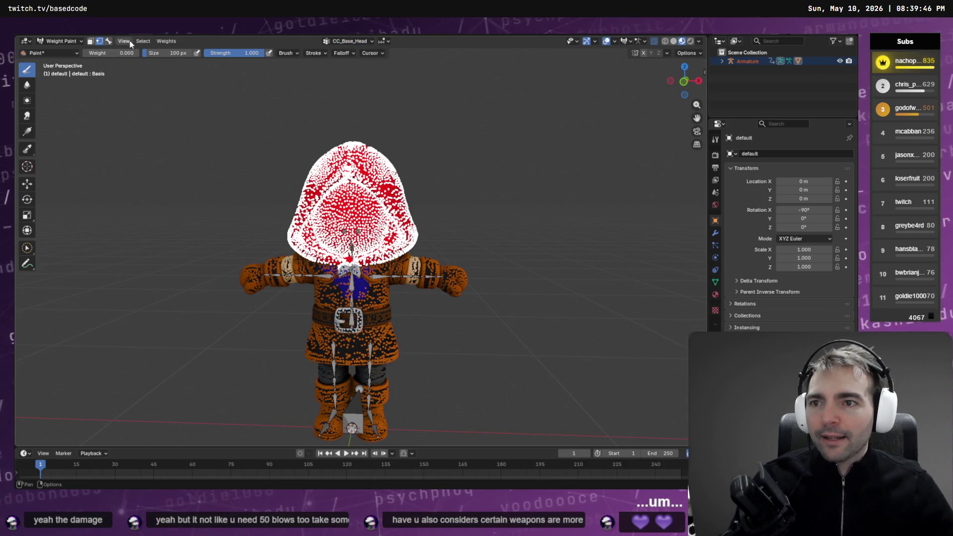
- Switch the selection mask off and paint CC_Base_Head weight along both sides of the neckline
click(100, 43)
click(99, 45)
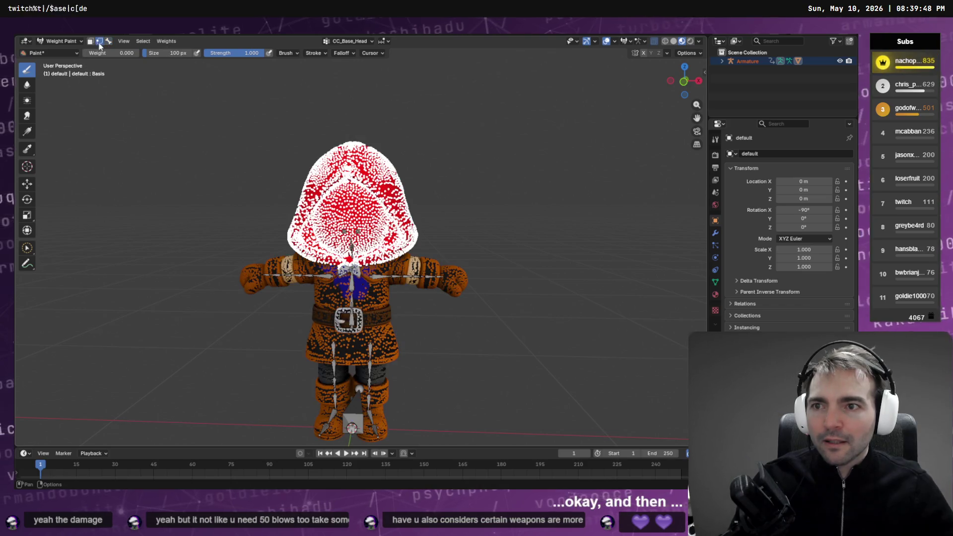
click(109, 42)
scroll(353, 162, up, 5)
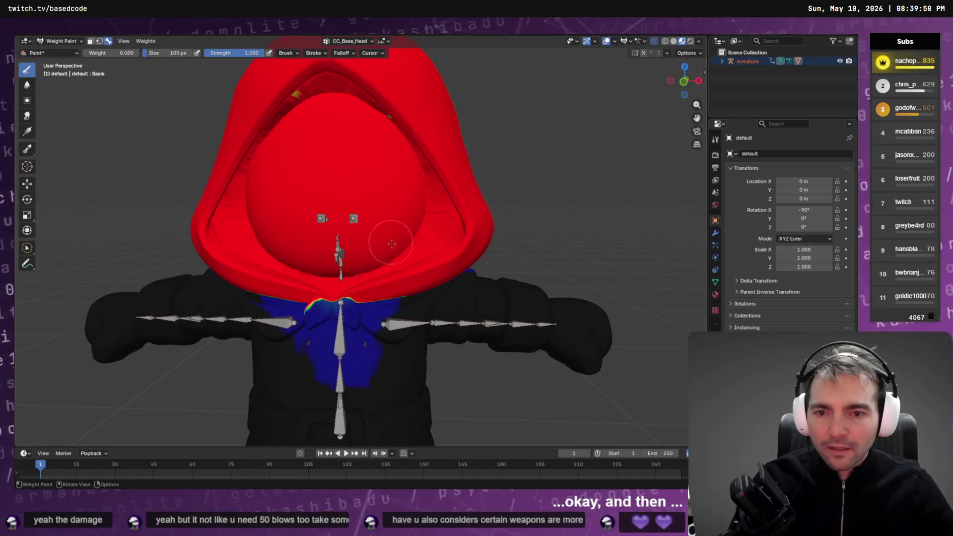
drag(344, 219, 423, 215)
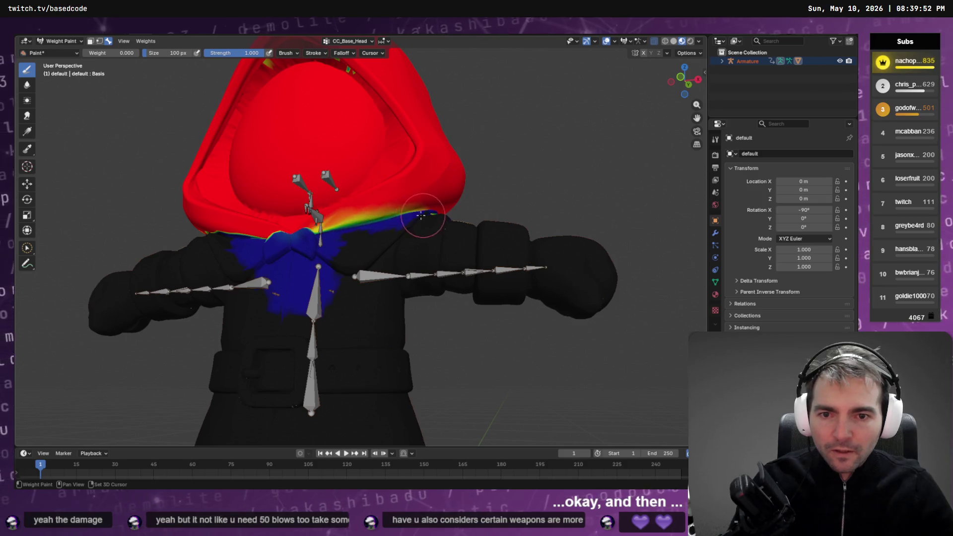
drag(285, 237, 214, 228)
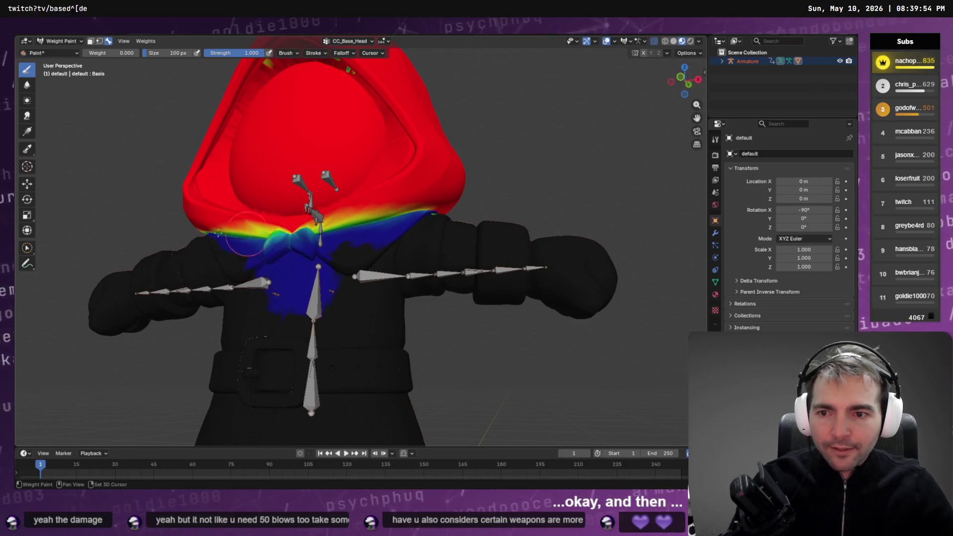
- Orbit around the hood to check the neckline weight gradient from front and side angles
drag(331, 217, 523, 257)
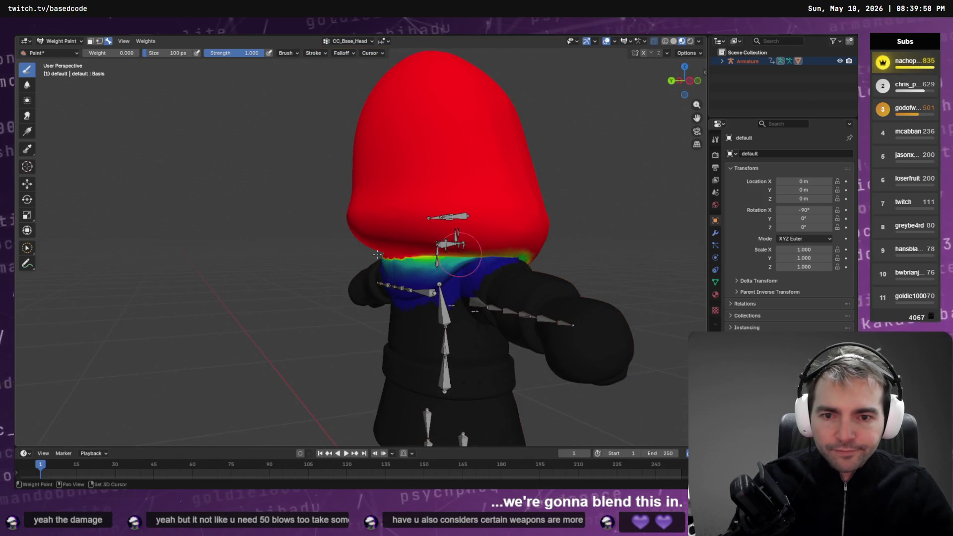
drag(360, 250, 372, 243)
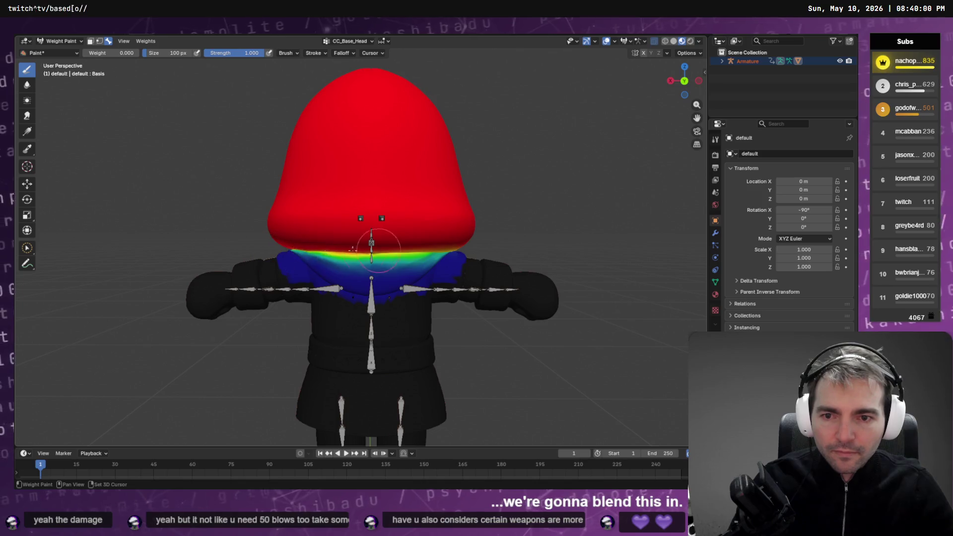
drag(265, 249, 355, 248)
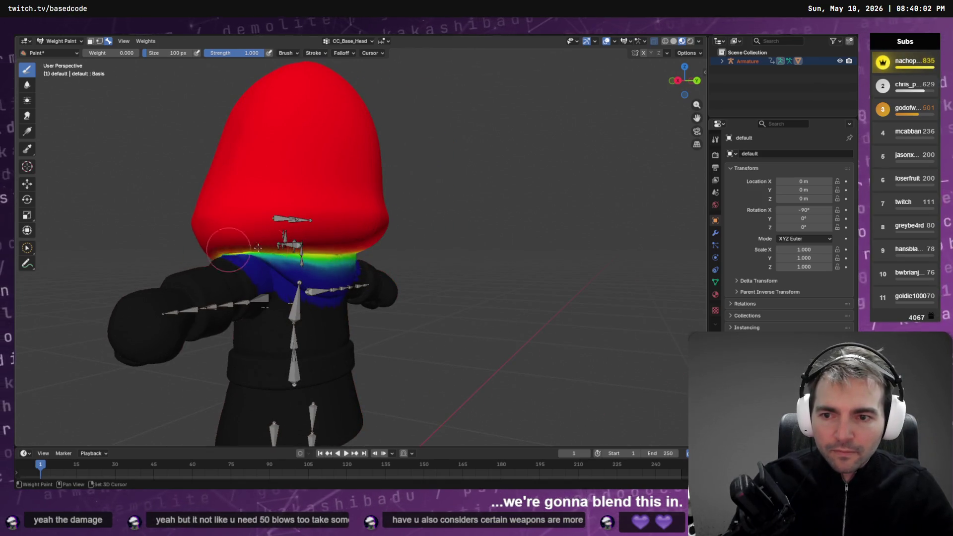
drag(226, 249, 315, 251)
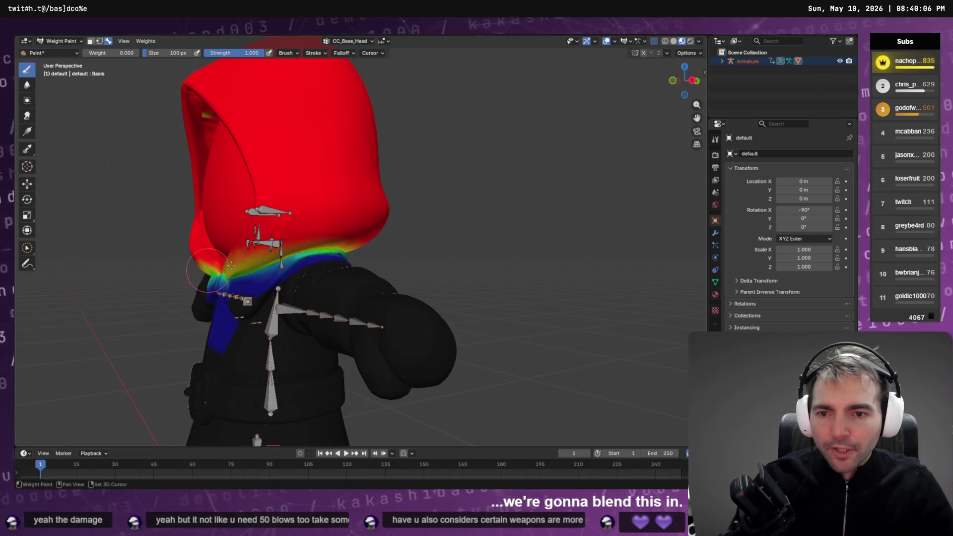
drag(214, 270, 328, 253)
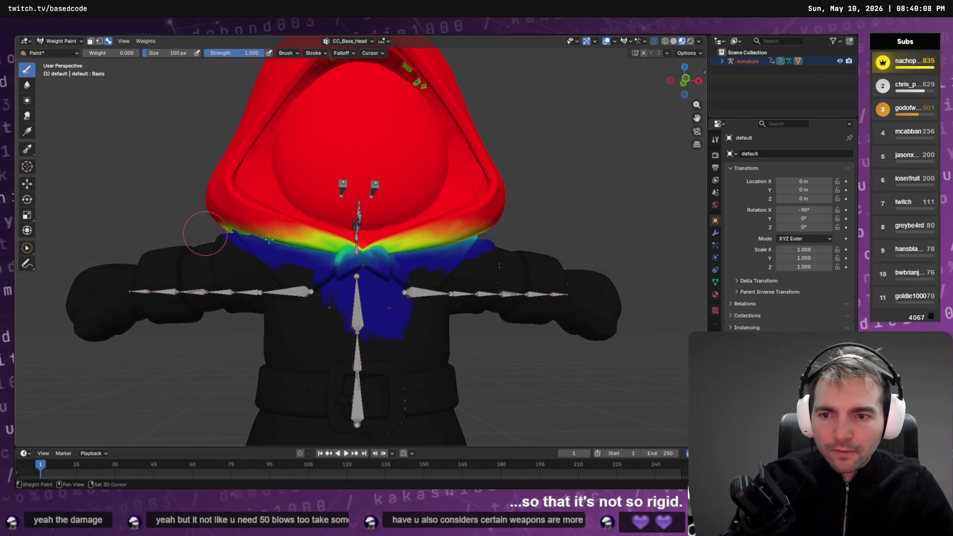
mouse_move(297, 234)
mouse_down()
mouse_move(399, 247)
mouse_move(482, 239)
mouse_move(463, 246)
mouse_up()
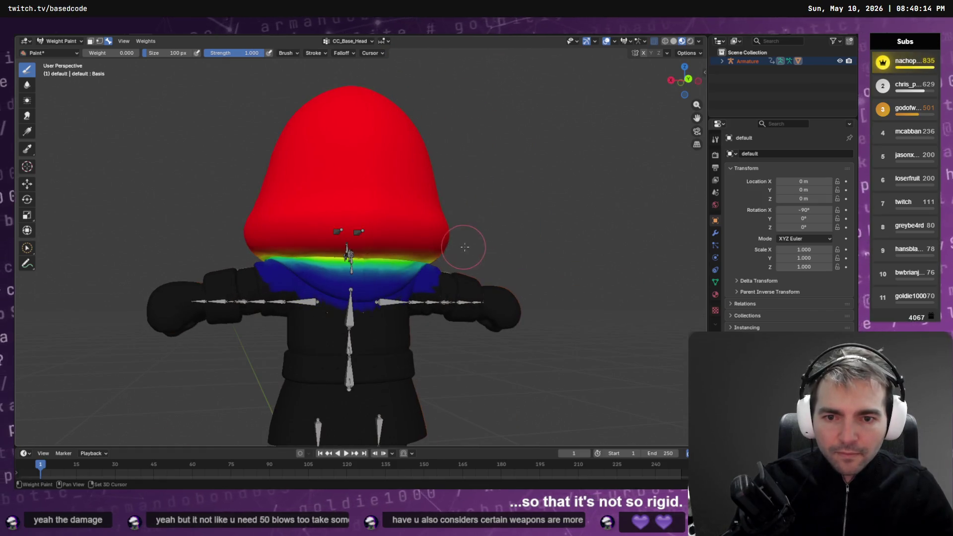
mouse_move(246, 248)
mouse_down()
mouse_move(208, 240)
mouse_move(302, 233)
mouse_up()
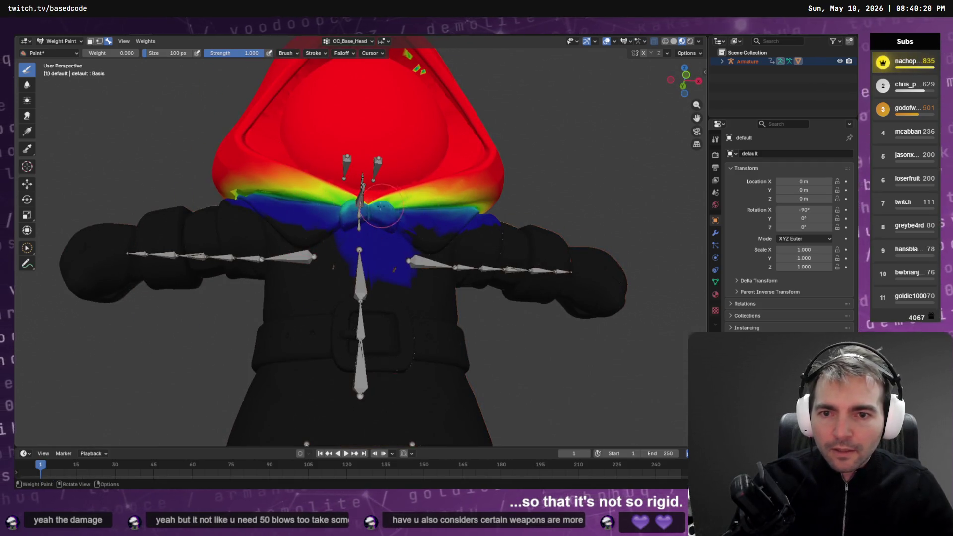
scroll(383, 207, down, 8)
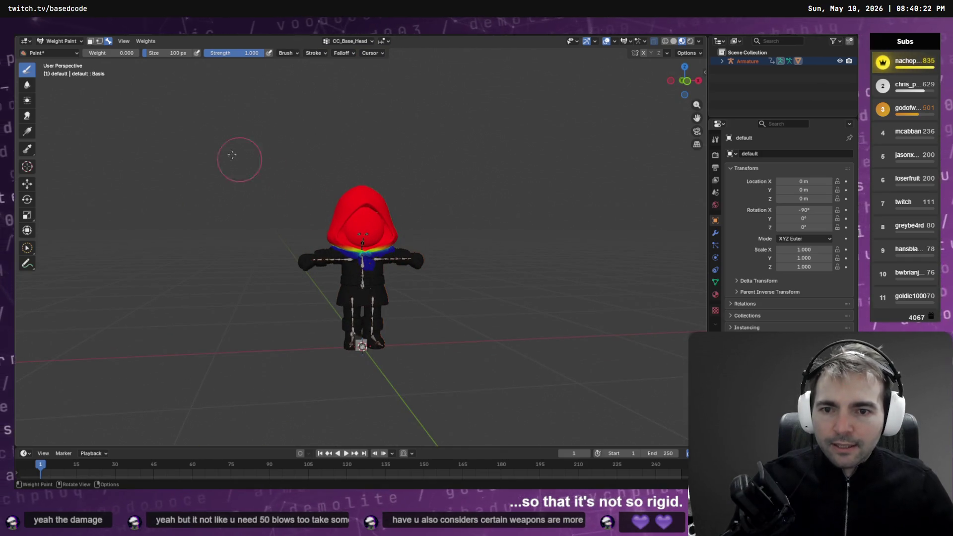
key(F4)
- Choose File > Export > FBX (.fbx) for the weight-painted character
mouse_move(64, 164)
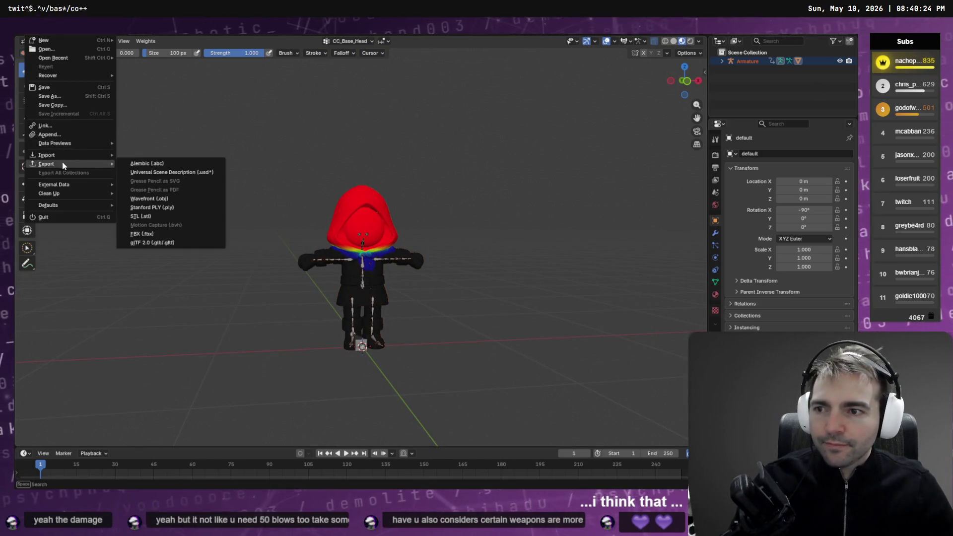
click(172, 233)
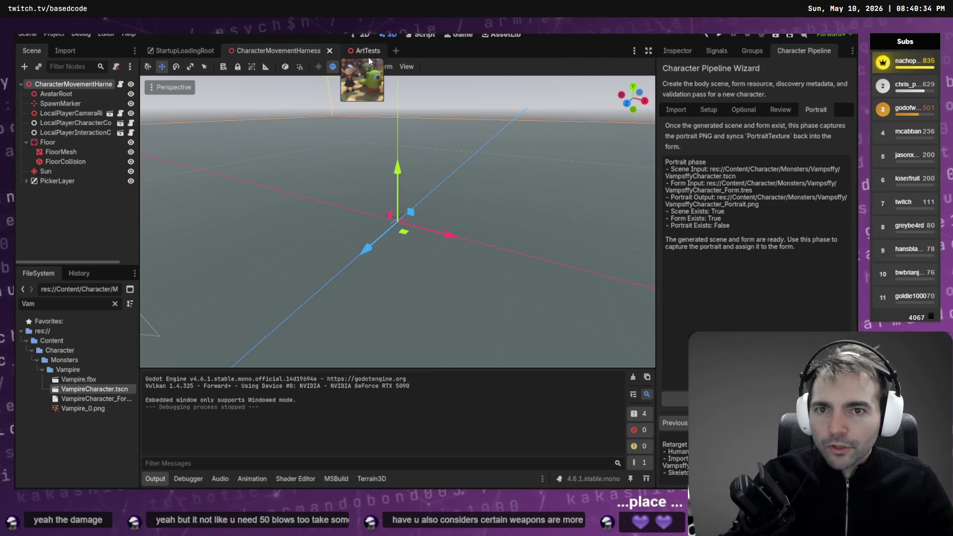
- Clear the FileSystem filter and collapse the Vampire and Monsters folders
click(115, 304)
text(fasff)
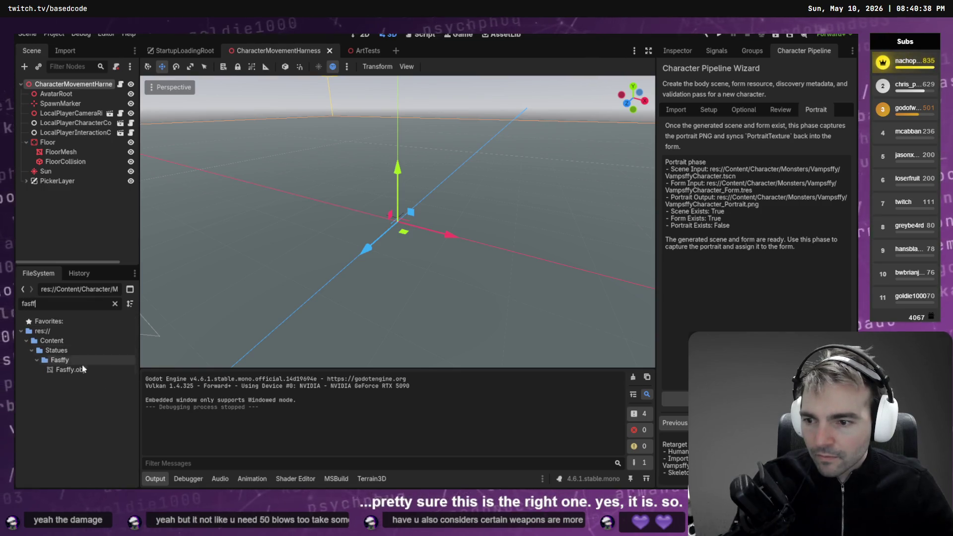
click(114, 303)
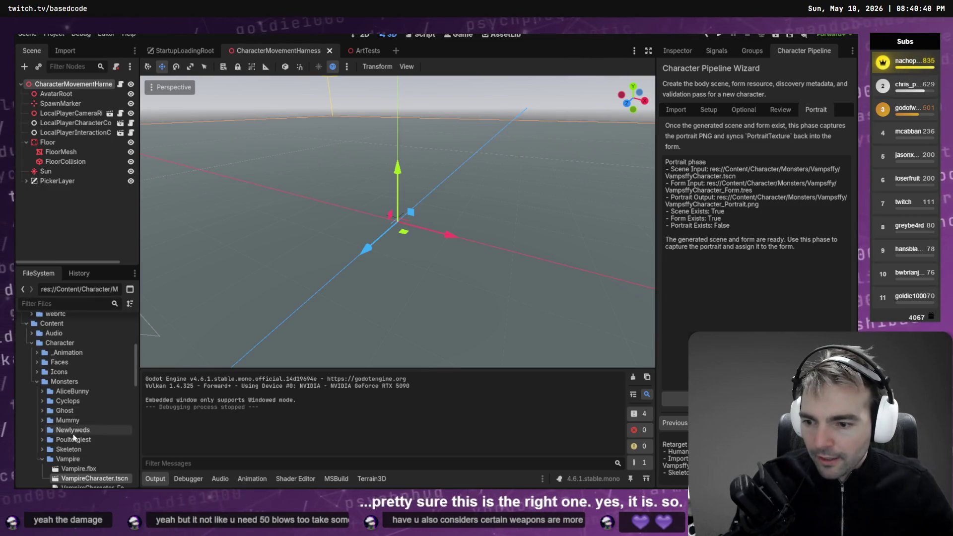
scroll(83, 407, down, 3)
click(42, 397)
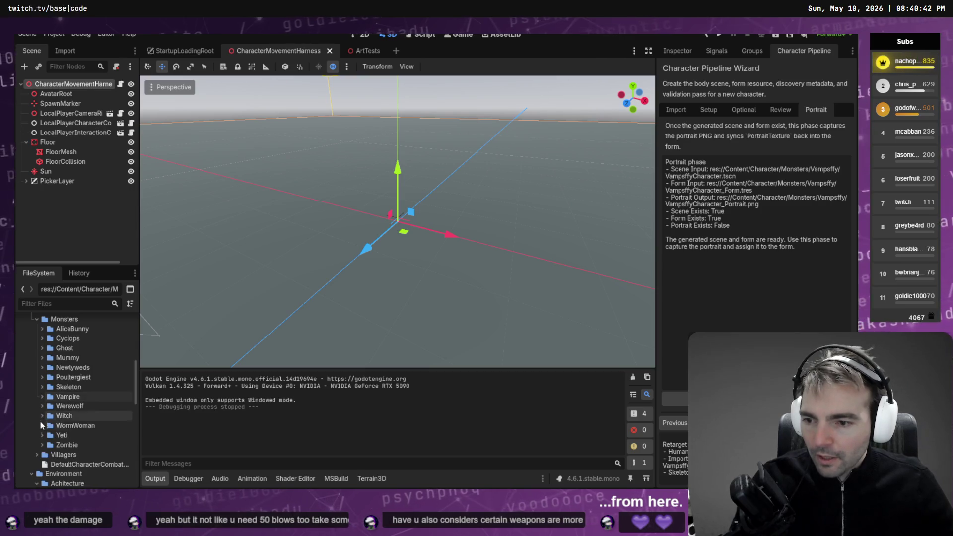
click(36, 319)
- Expand Character/Villagers and open the NightWatchmen folder to list its files
scroll(35, 331, up, 1)
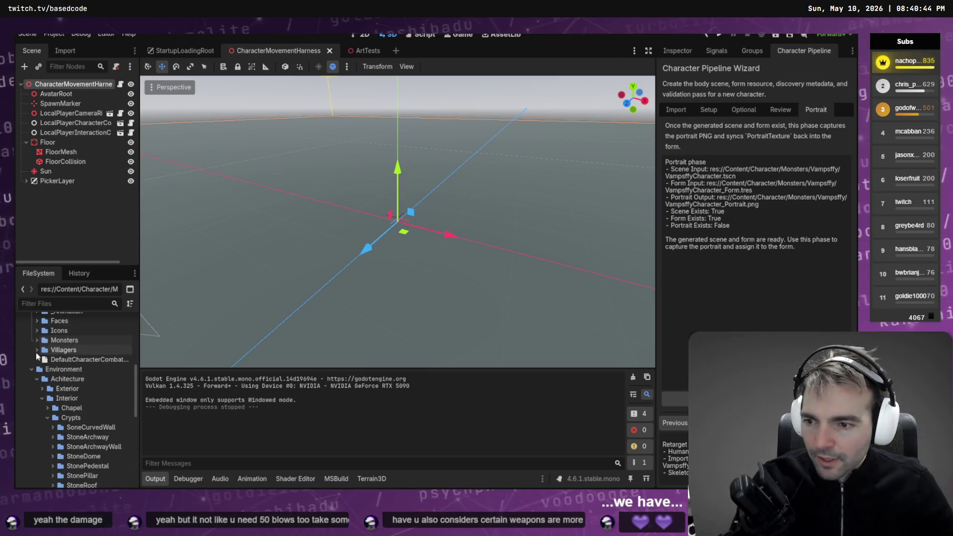
scroll(33, 326, up, 2)
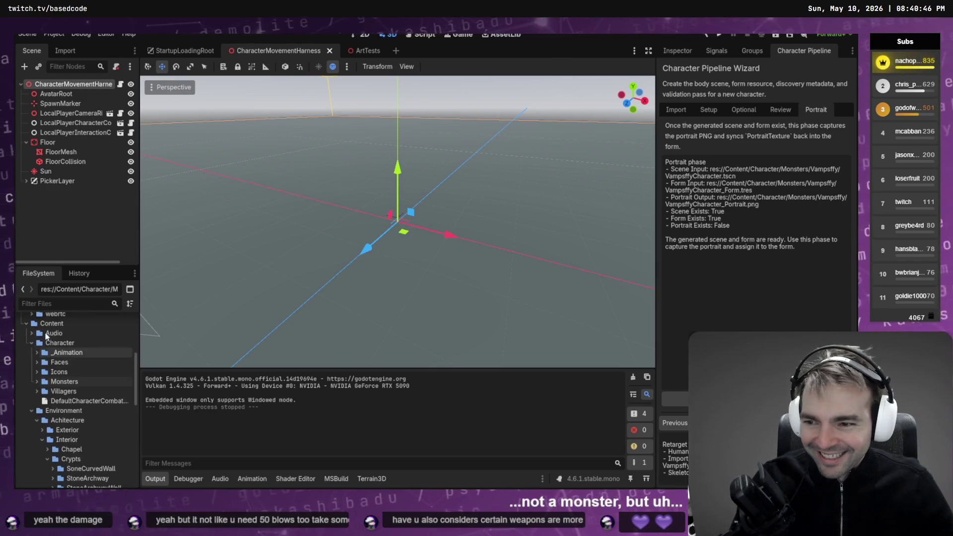
click(37, 391)
scroll(49, 367, down, 4)
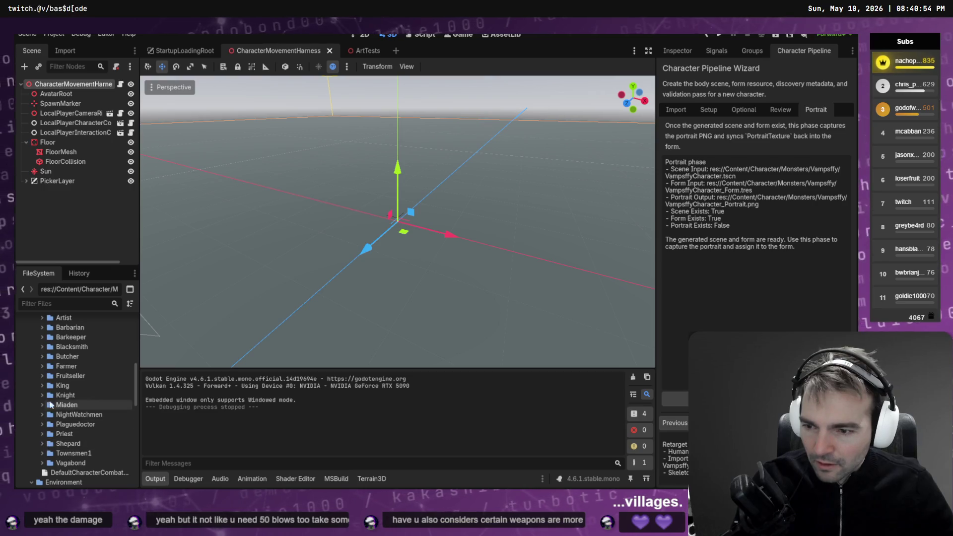
double_click(79, 415)
scroll(82, 413, down, 1)
scroll(82, 412, down, 1)
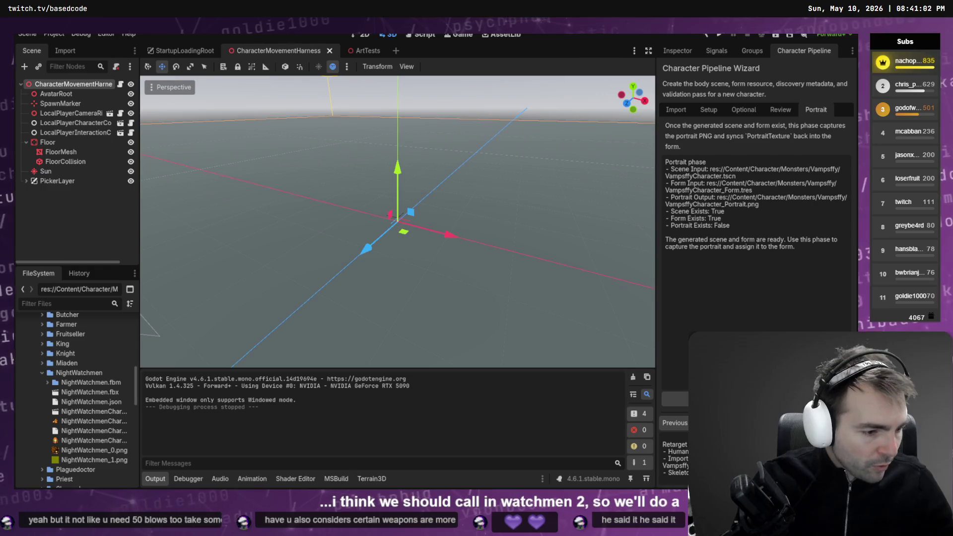
key(alt+Tab)
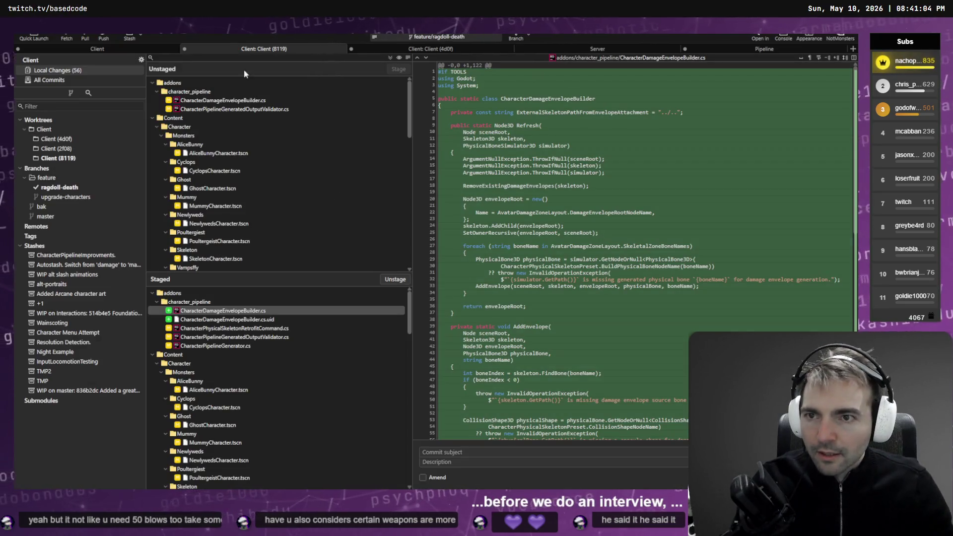
- Stage all unstaged changes in the Client (4d0f) worktree
key(ctrl+Tab)
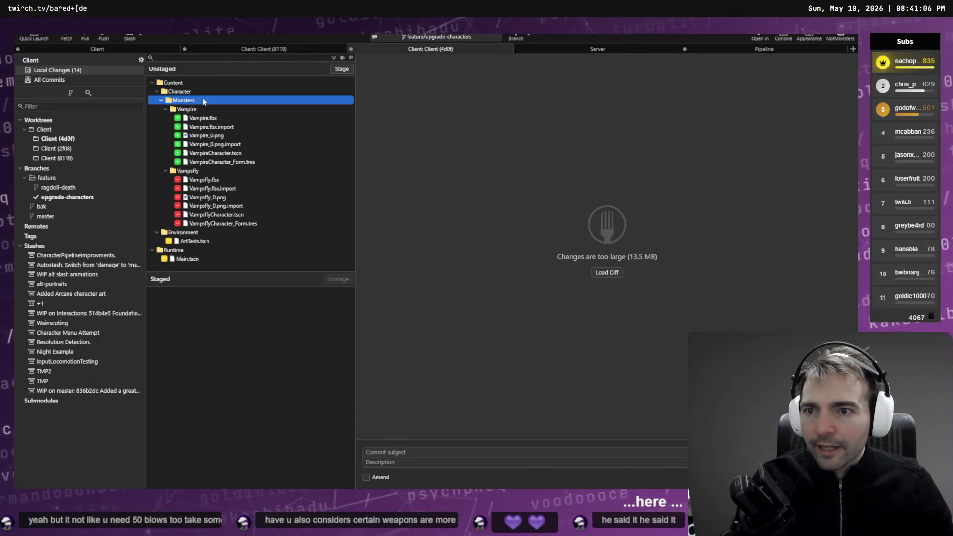
click(239, 259)
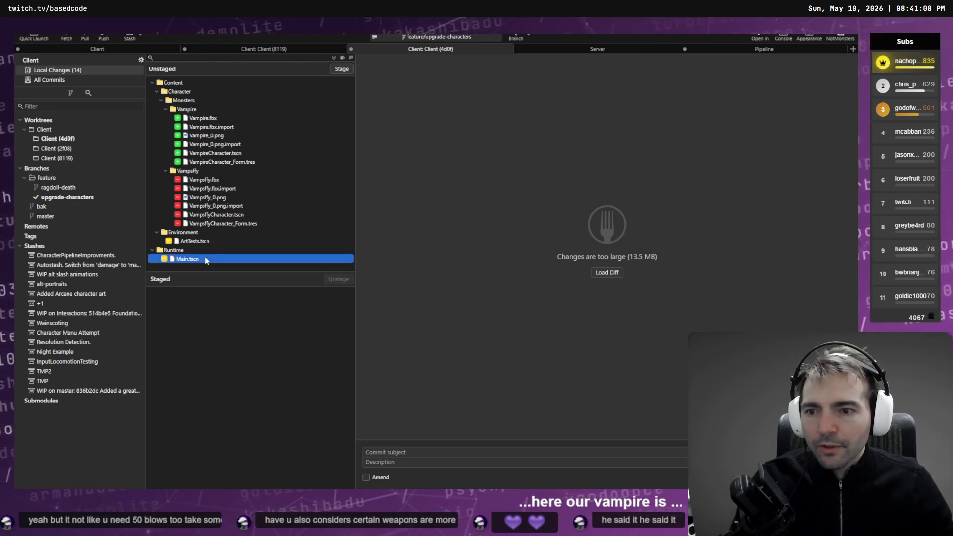
shift+click(213, 84)
click(341, 69)
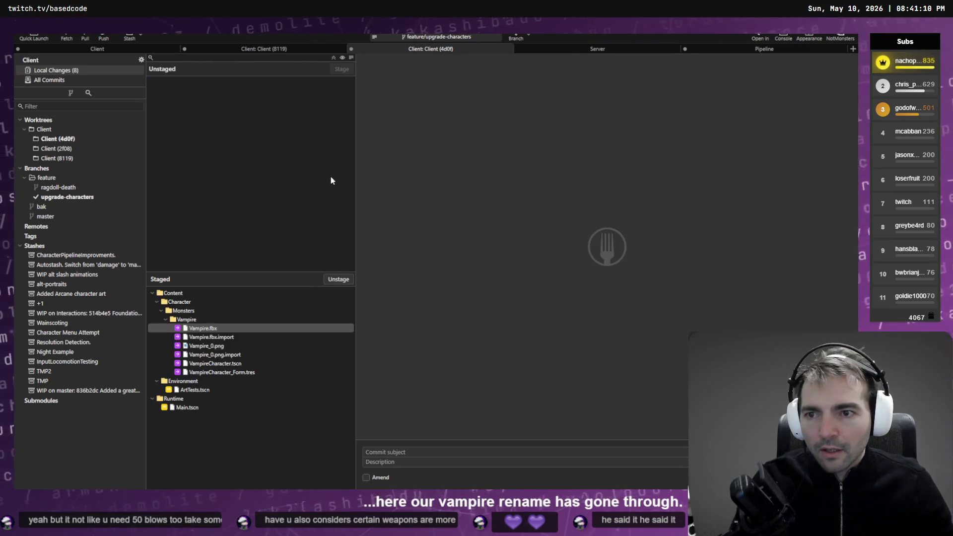
- Write the commit subject 'Rename Vampsffy character to Vampire.'
click(397, 452)
text(Rename)
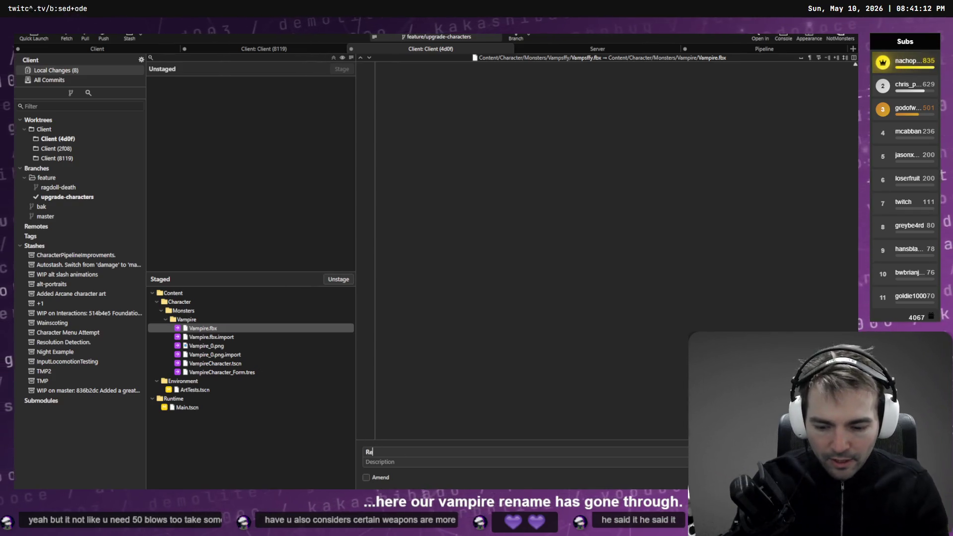
text( Vampsff)
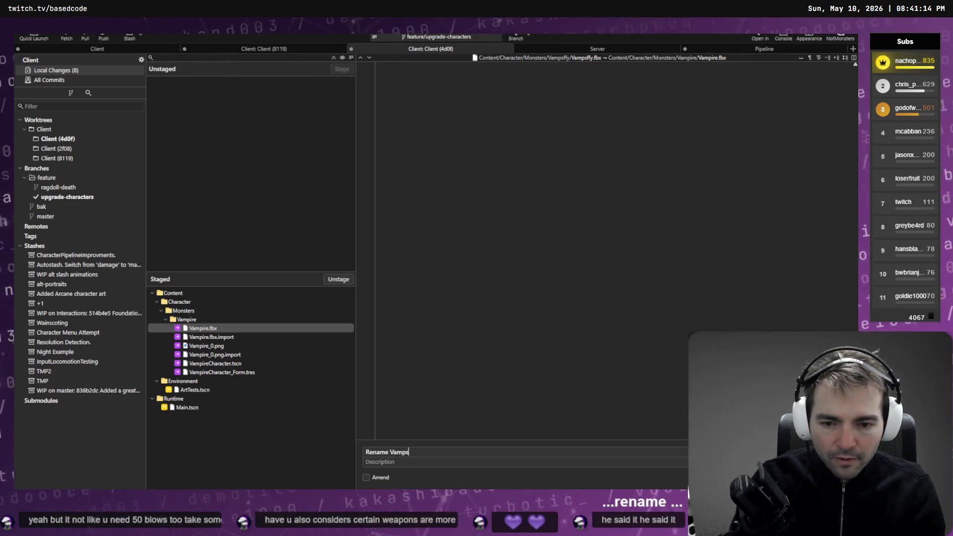
text(y to Vampi)
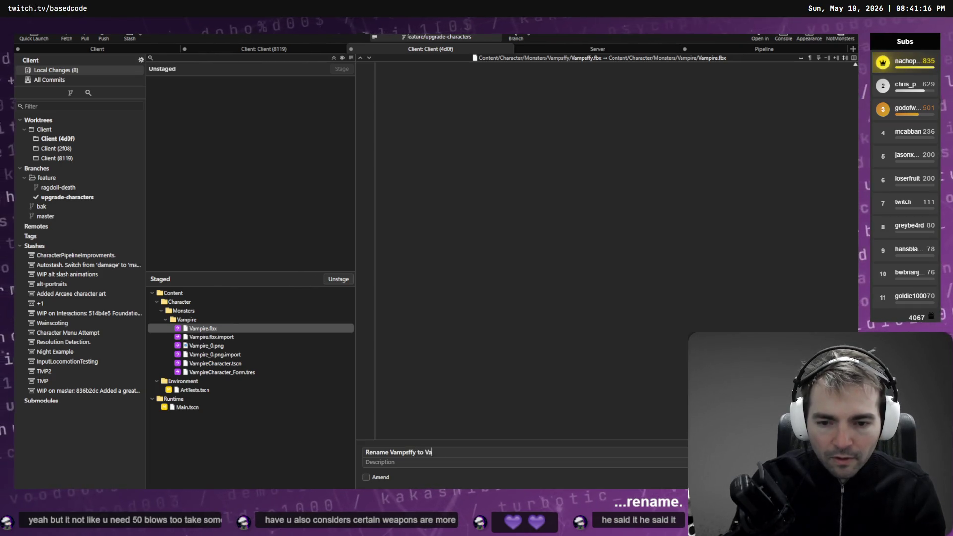
text(re)
key(Home)
click(389, 452)
text(character)
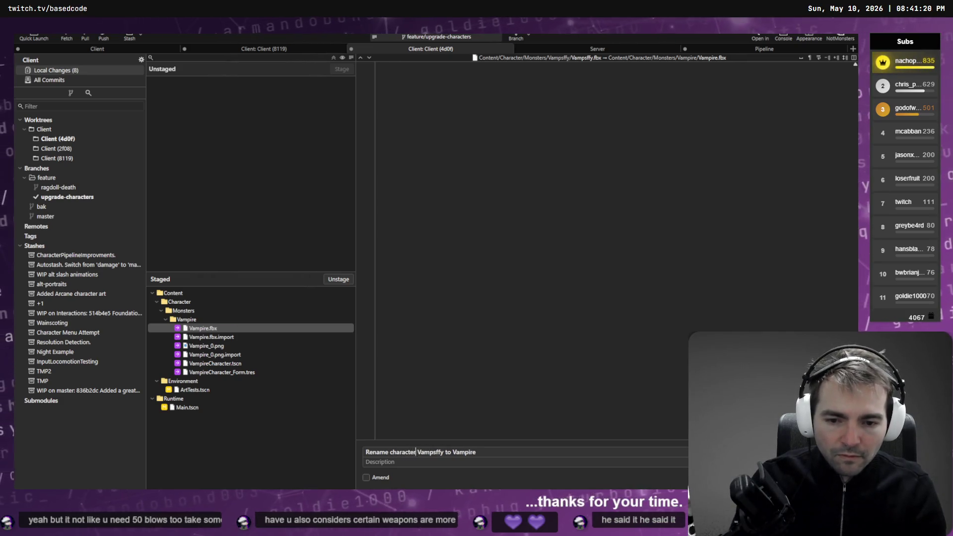
double_click(403, 451)
drag(402, 452, 444, 452)
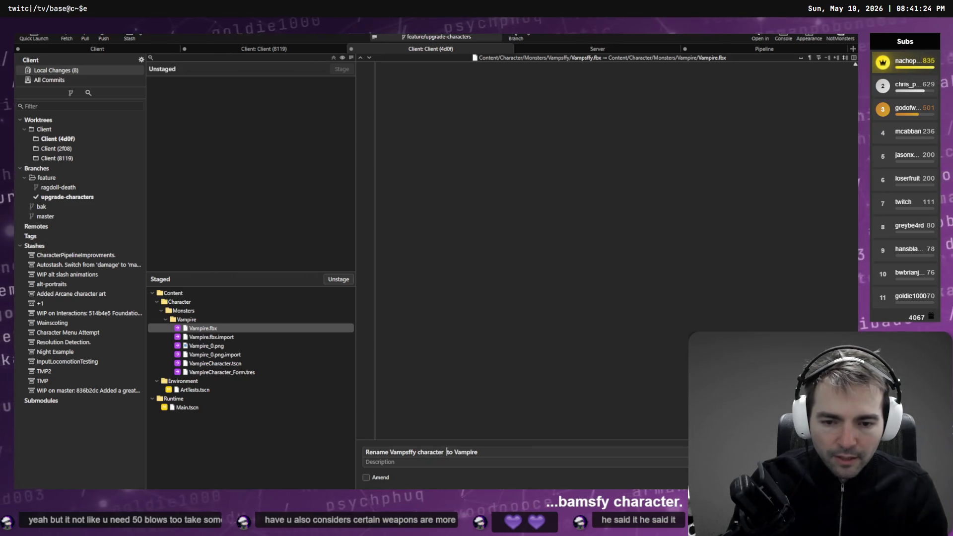
key(End)
text(.)
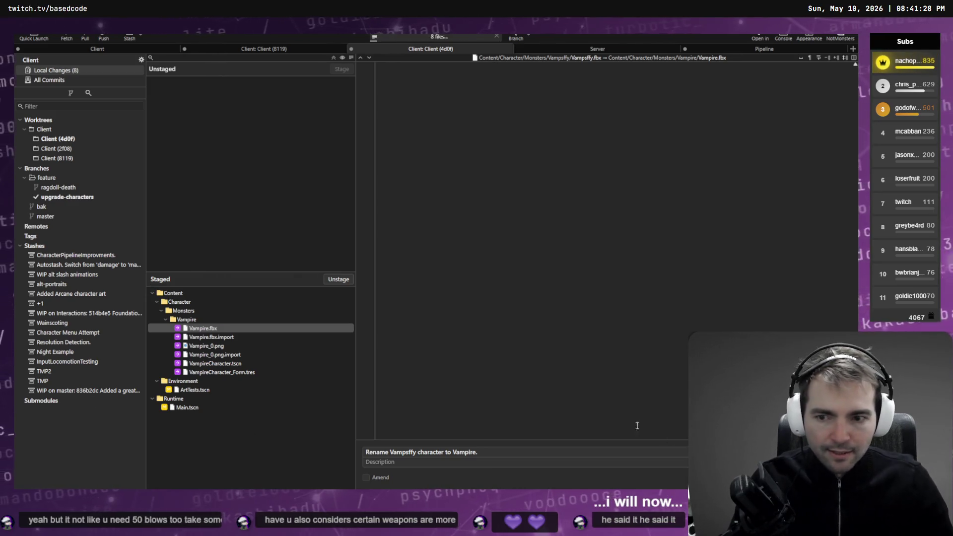
key(alt+Tab)
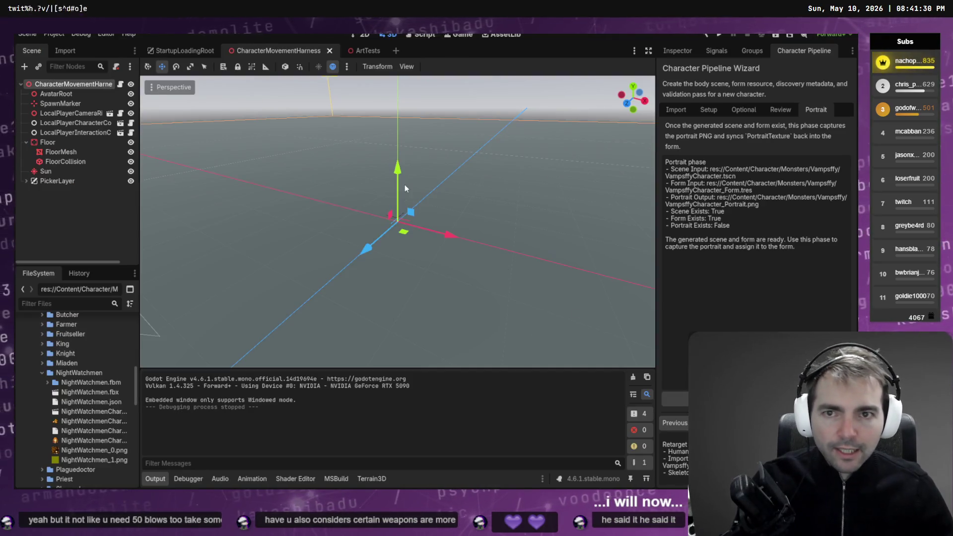
- Build the .NET project and run the game with F5
key(F5)
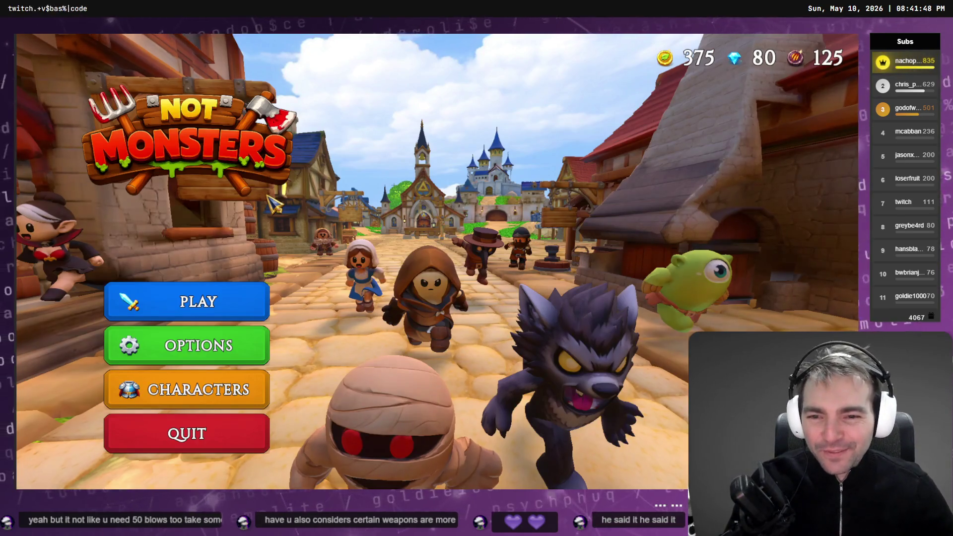
- Start matchmaking, preview the Barkeeper villager, and back out to the main menu
click(229, 302)
click(436, 224)
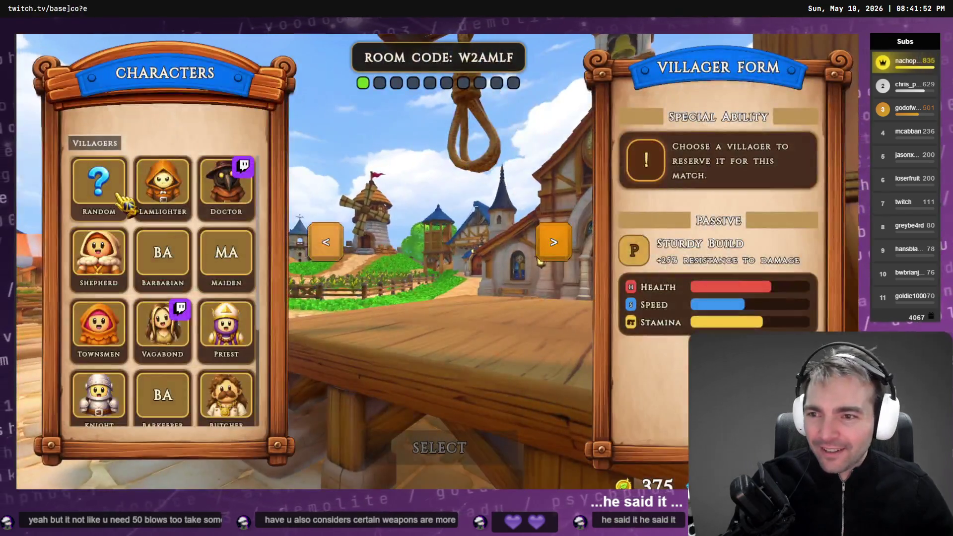
click(121, 186)
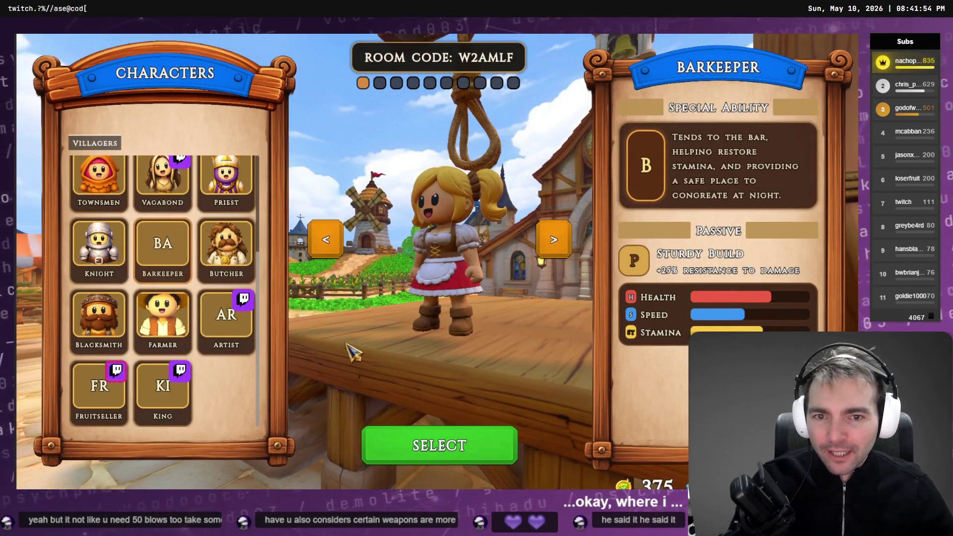
key(Escape)
key(Escape)
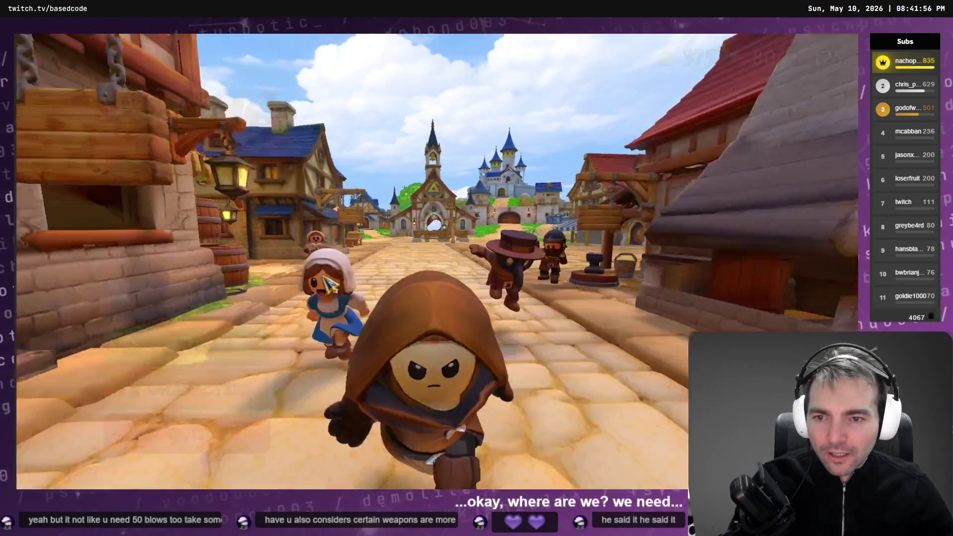
- Check that Vampire is listed under Characters > Monsters
click(186, 389)
click(147, 143)
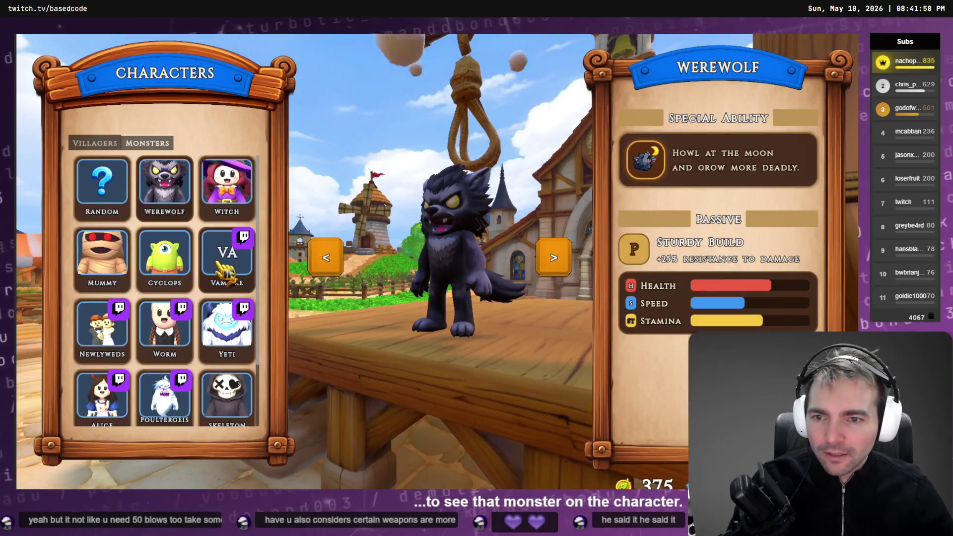
click(225, 272)
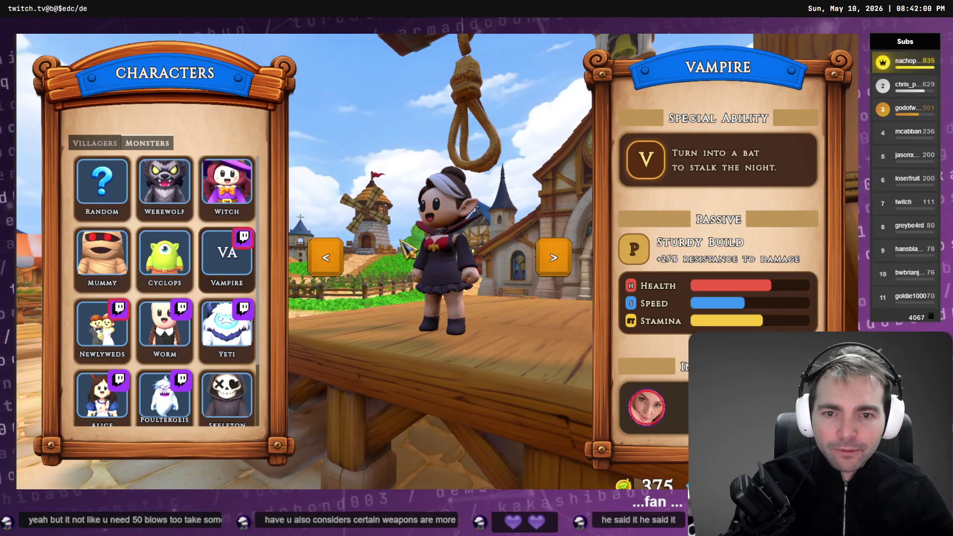
key(Escape)
- Host a 4-player room, play as Vagabond, then leave the match
click(187, 300)
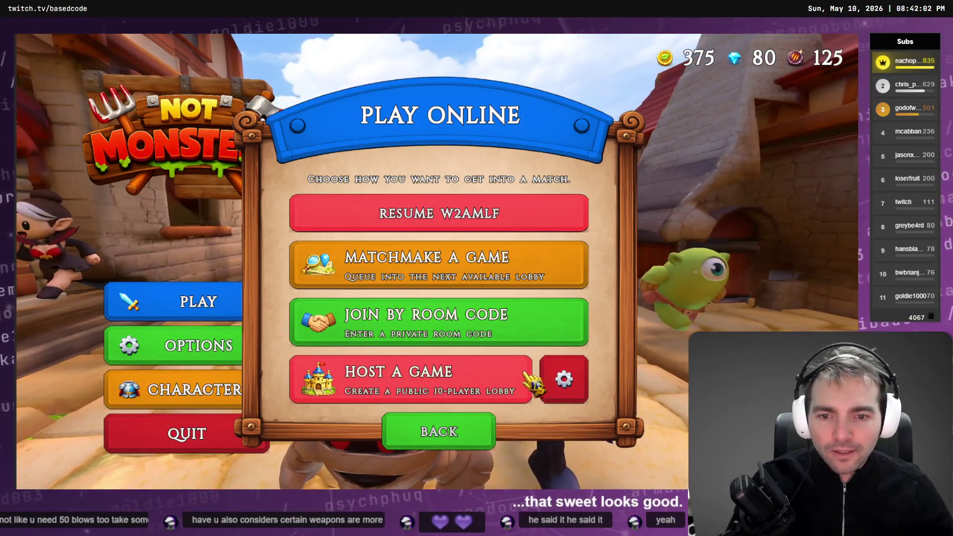
click(563, 380)
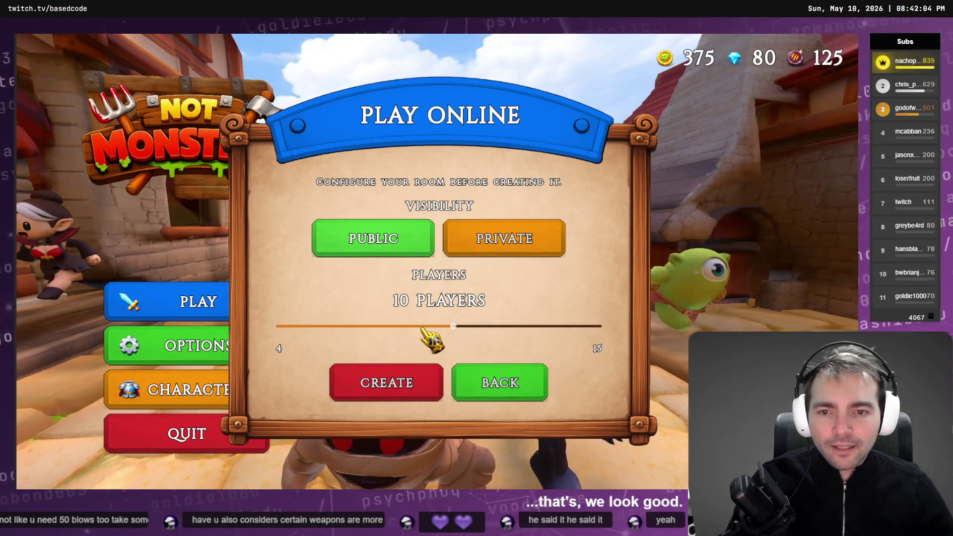
drag(330, 327, 278, 326)
click(383, 398)
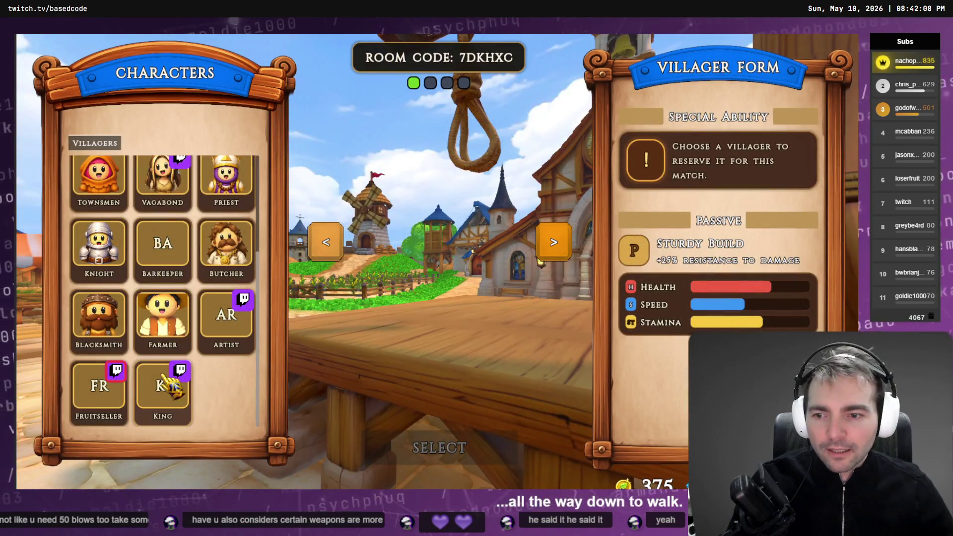
click(164, 275)
click(400, 447)
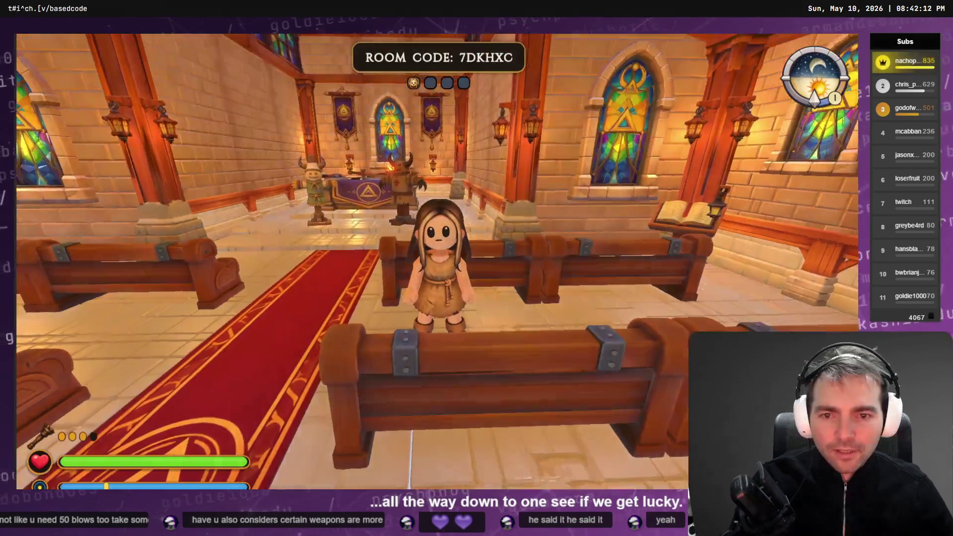
key(Escape)
click(394, 310)
- Host a public game as Vagabond again, leave it, and reopen the hosting room settings
click(262, 316)
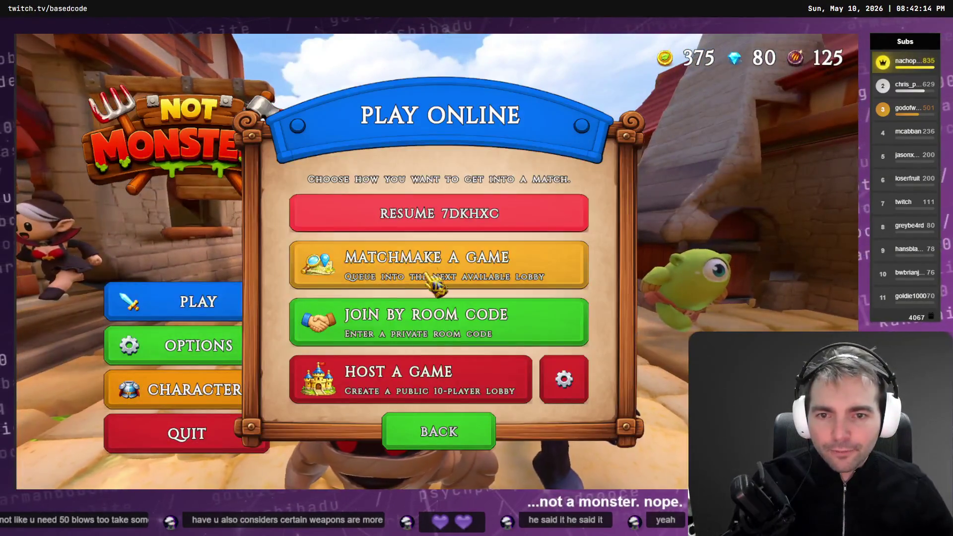
click(469, 388)
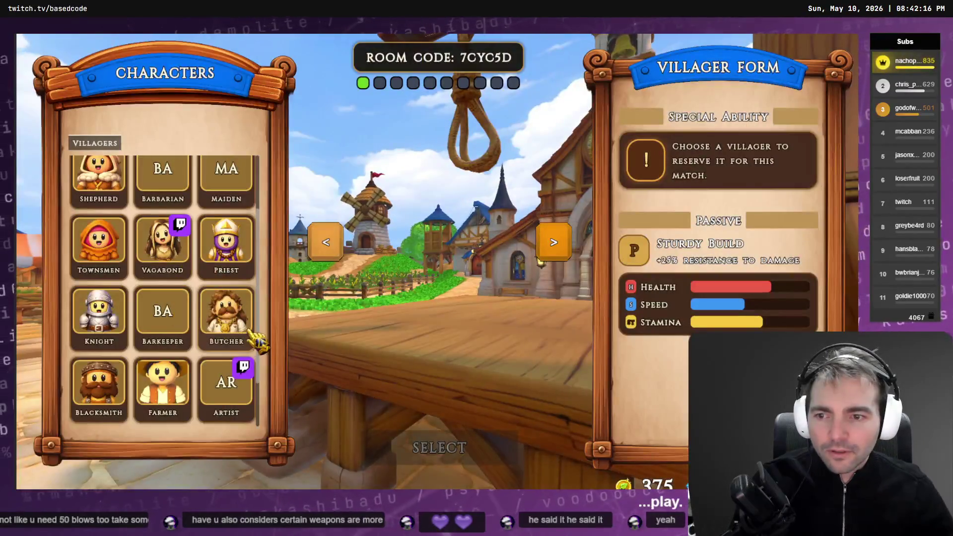
click(174, 260)
click(444, 447)
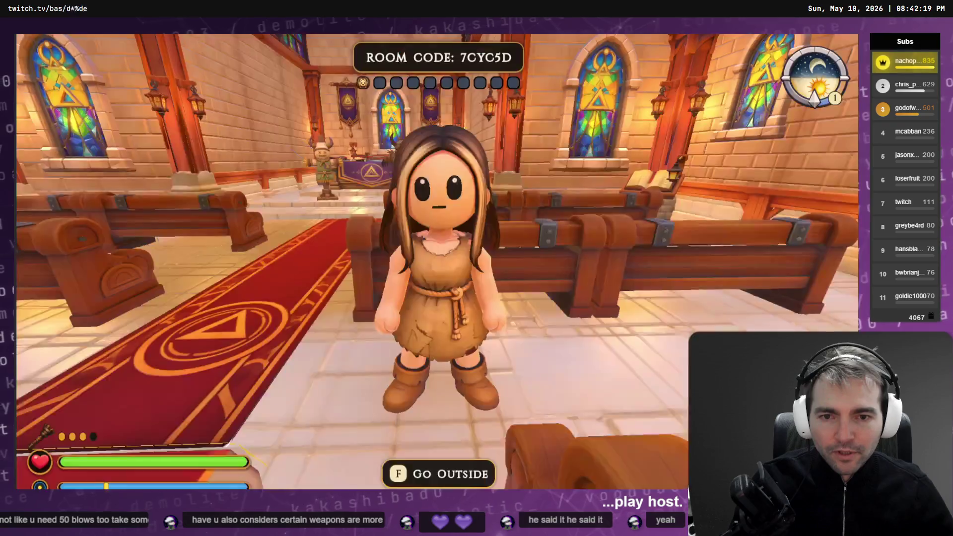
key(Escape)
click(426, 308)
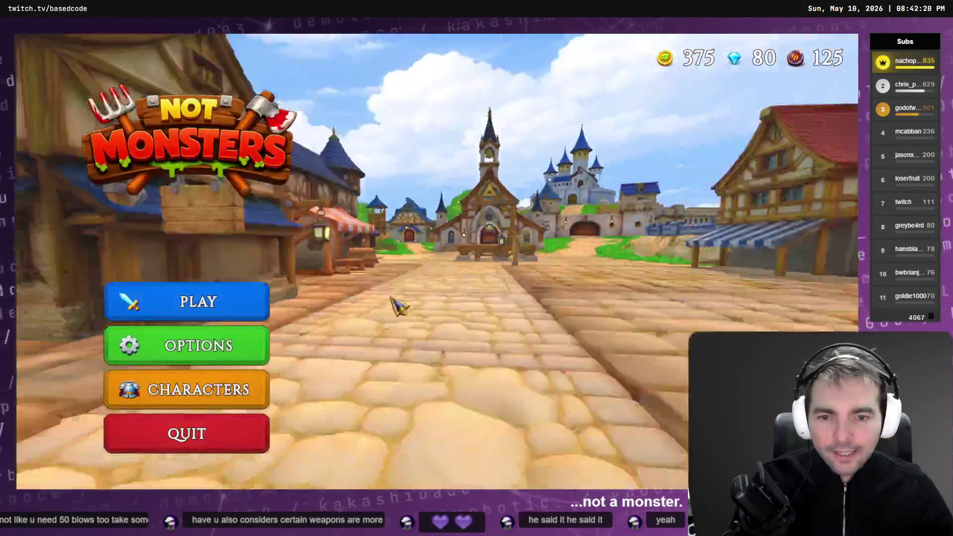
click(251, 298)
click(560, 387)
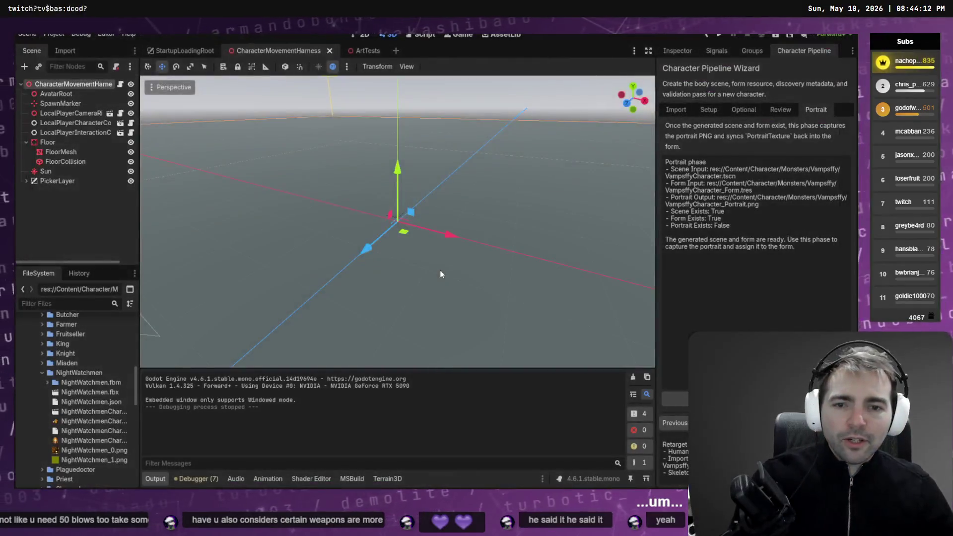
- Switch to the ArtTests scene showing the character crowd in the town plaza
click(364, 50)
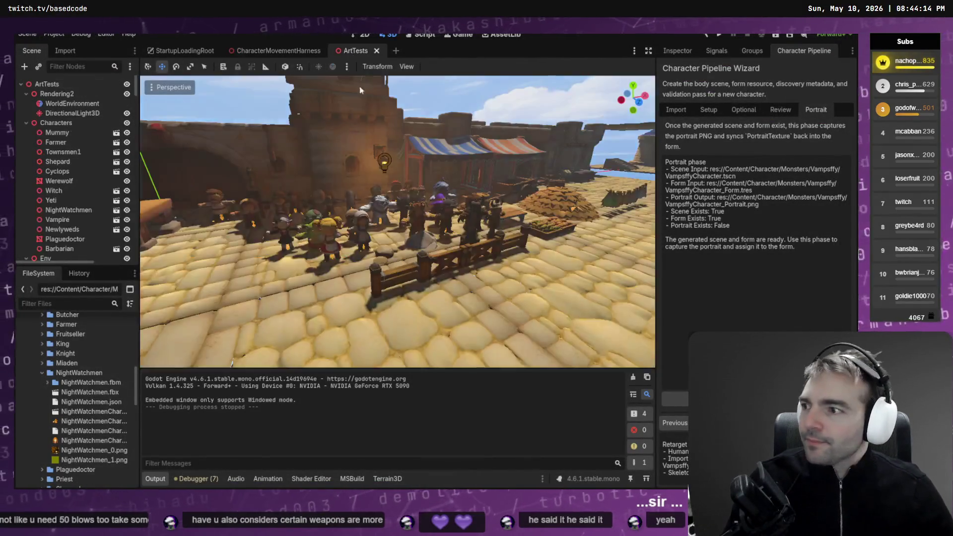
- Filter the Scene dock for 'vA' and select the Vagabond node
scroll(346, 246, up, 5)
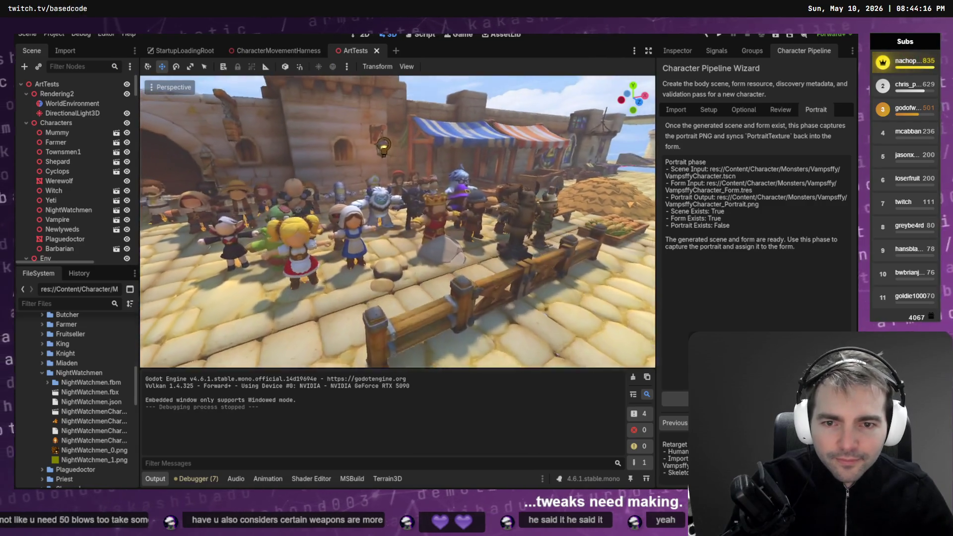
mouse_move(553, 347)
mouse_down()
mouse_move(183, 97)
mouse_move(389, 249)
mouse_up()
scroll(390, 249, up, 6)
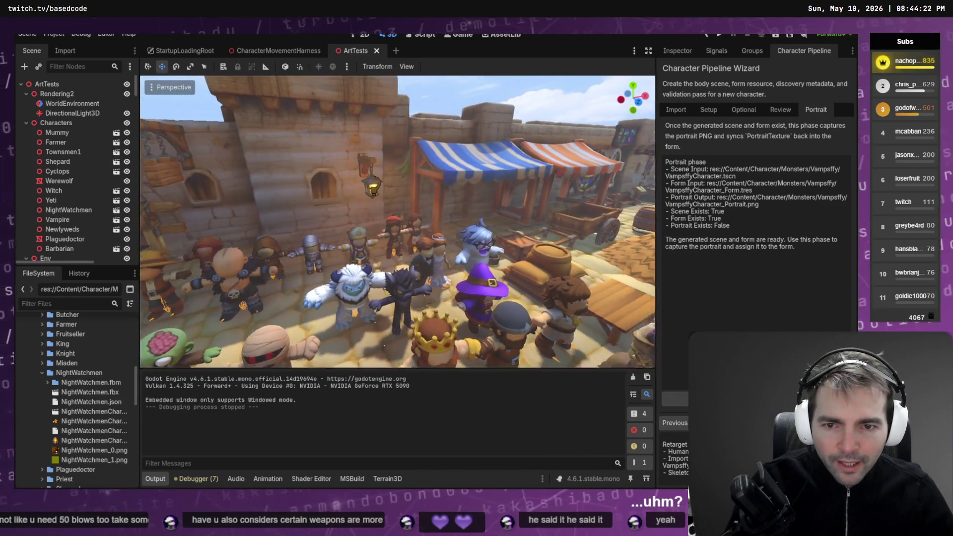
scroll(390, 249, up, 4)
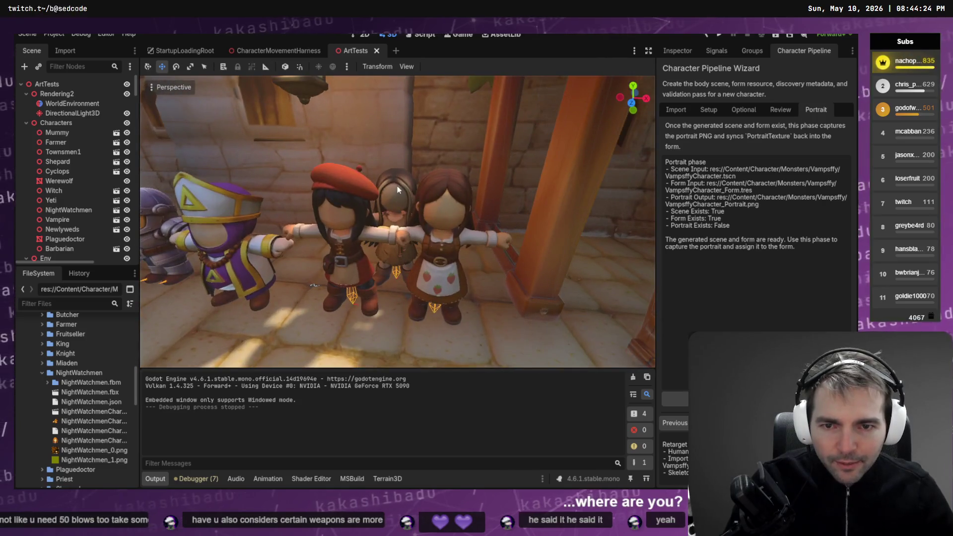
click(446, 148)
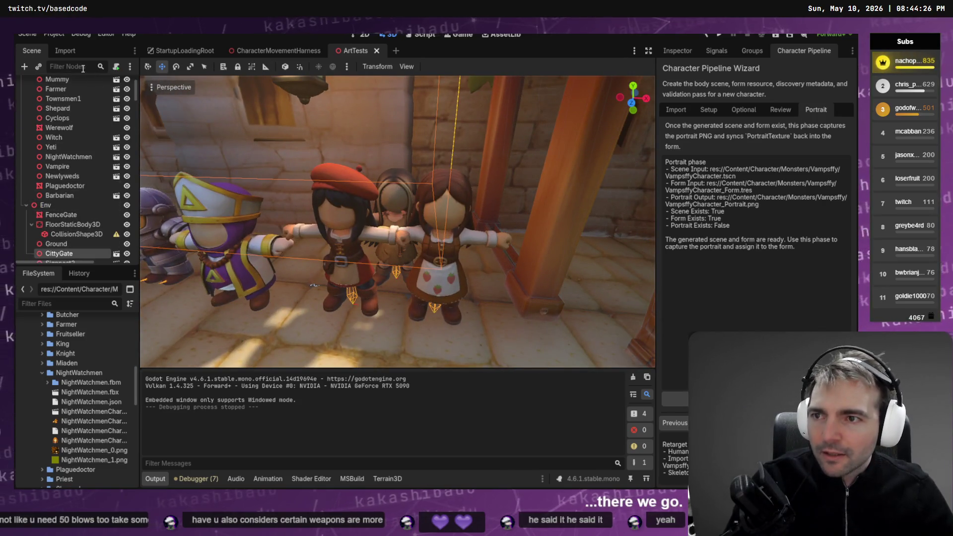
click(81, 66)
text(vAMPIRE)
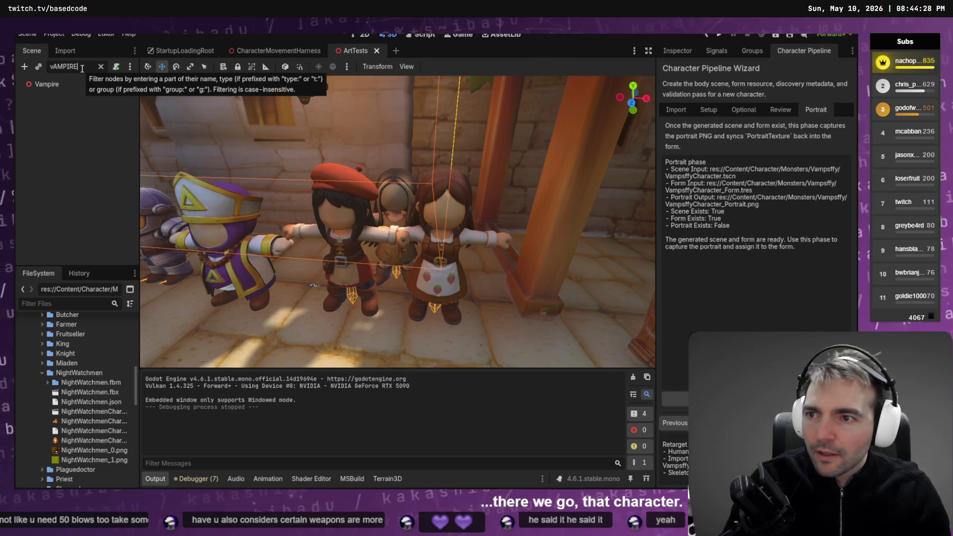
key(BackSpace)
key(BackSpace)
key(BackSpace)
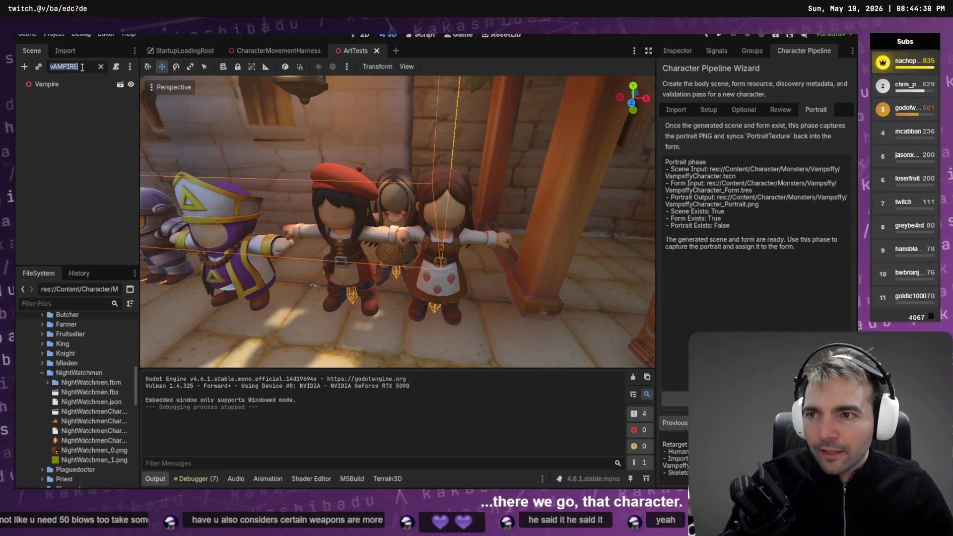
click(50, 94)
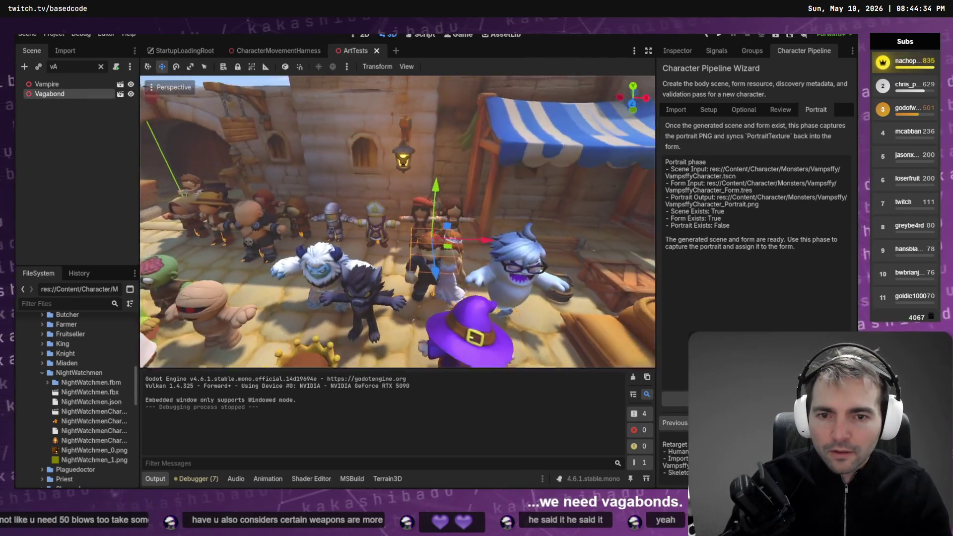
- Move Vagabond along X and Z into the front row beside the vampire, lowering it onto the ground
drag(425, 270, 424, 278)
drag(467, 238, 226, 274)
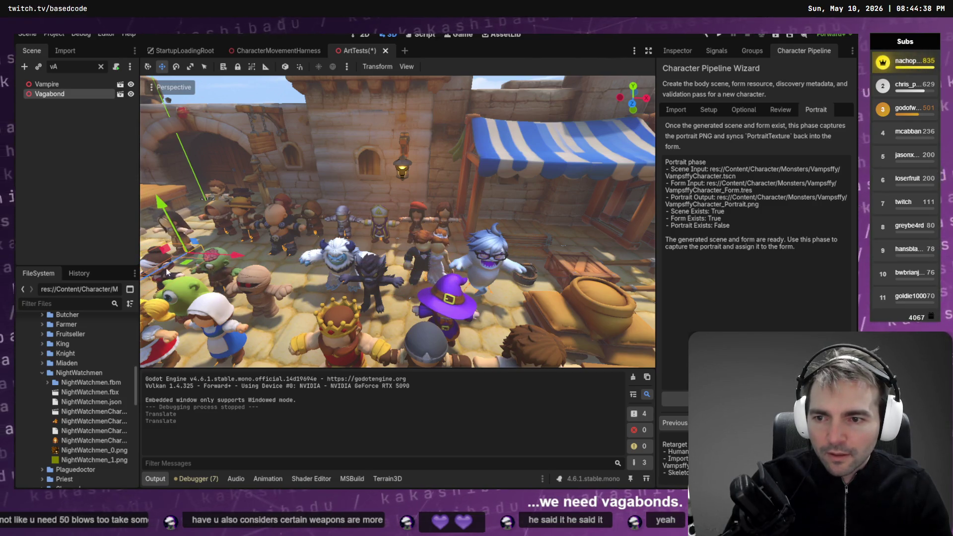
key(f)
drag(320, 285, 330, 327)
drag(380, 269, 400, 271)
drag(343, 229, 346, 234)
key(f)
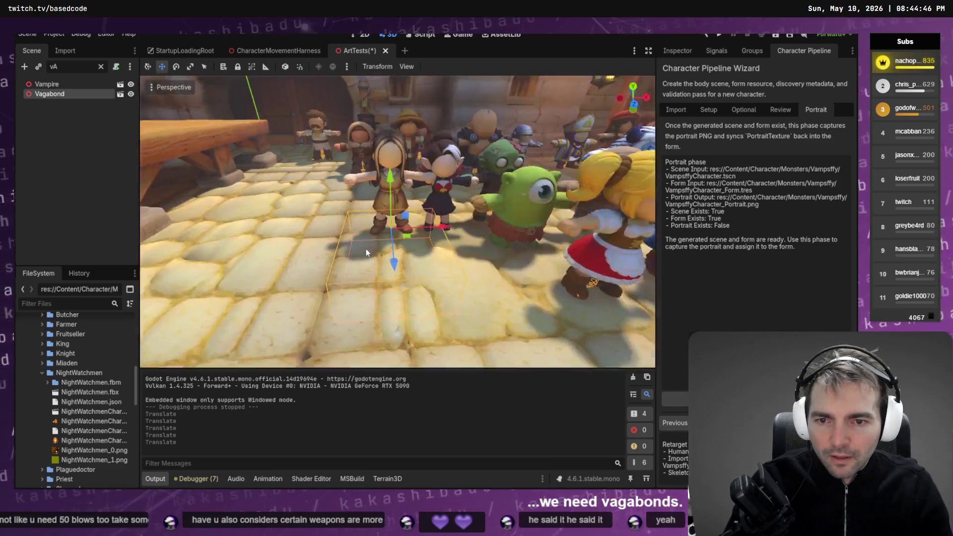
click(223, 308)
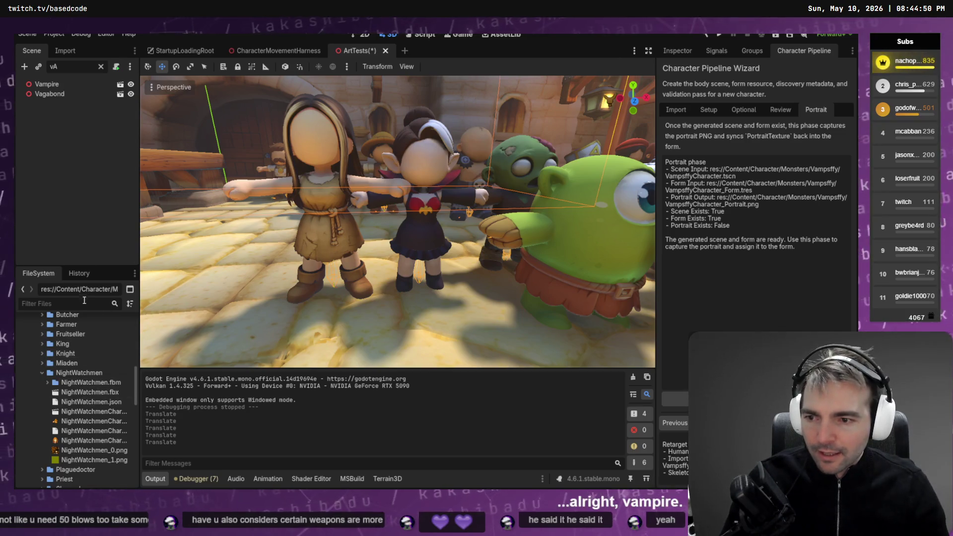
- Reimport Vampire.fbx with a Root Scale of 110
click(82, 304)
text(vAMPI)
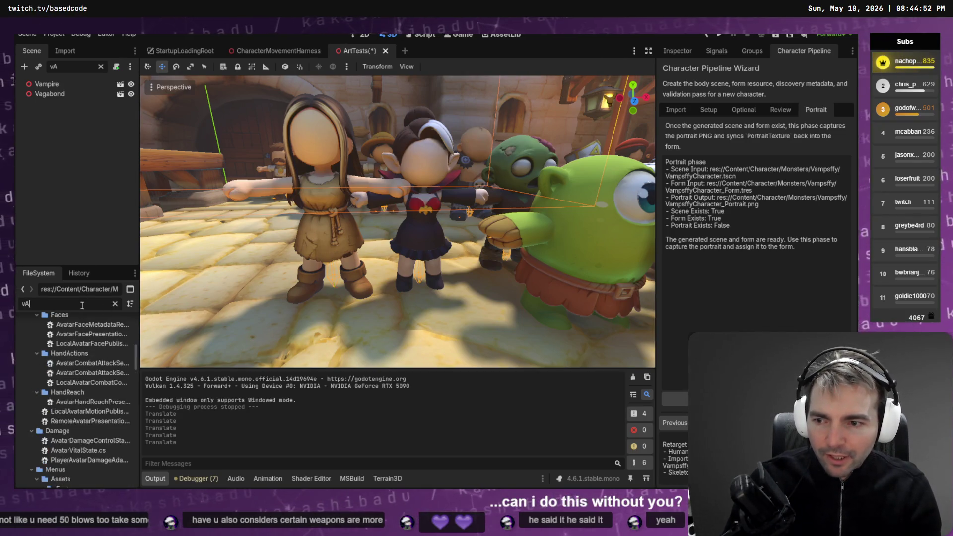
click(78, 380)
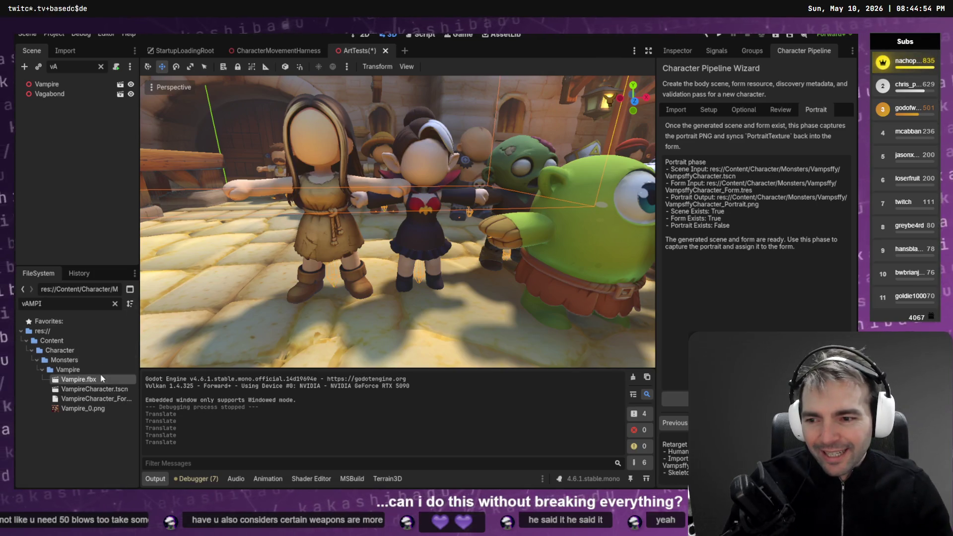
click(65, 50)
click(109, 182)
key(BackSpace)
text(1)
key(Return)
click(116, 256)
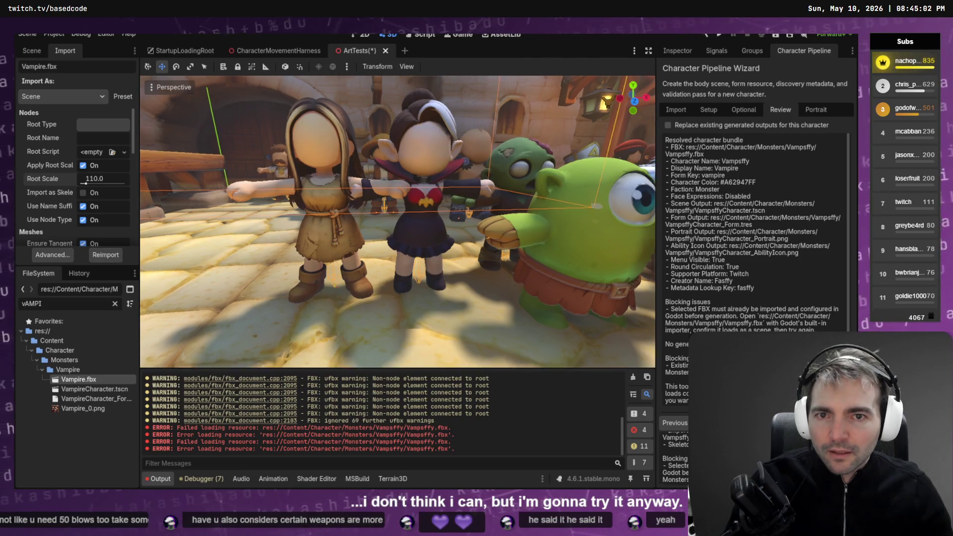
- Save the ArtTests scene and open the VampireCharacter scene
scroll(384, 306, down, 5)
scroll(385, 306, up, 5)
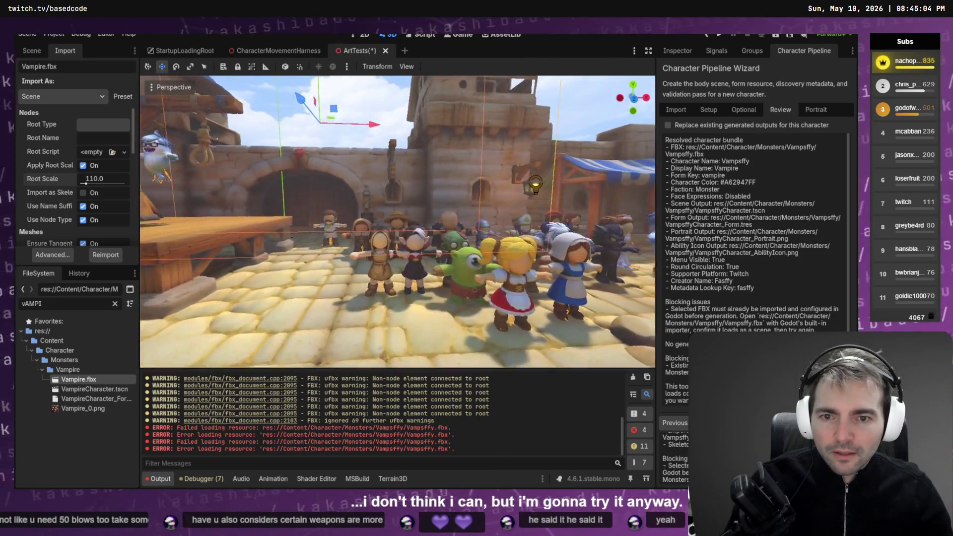
scroll(384, 305, up, 4)
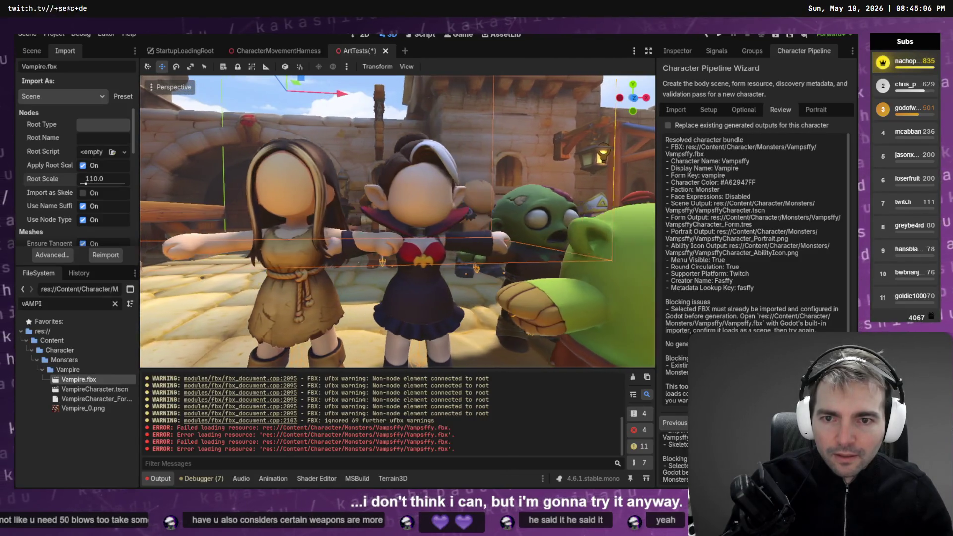
scroll(385, 306, up, 1)
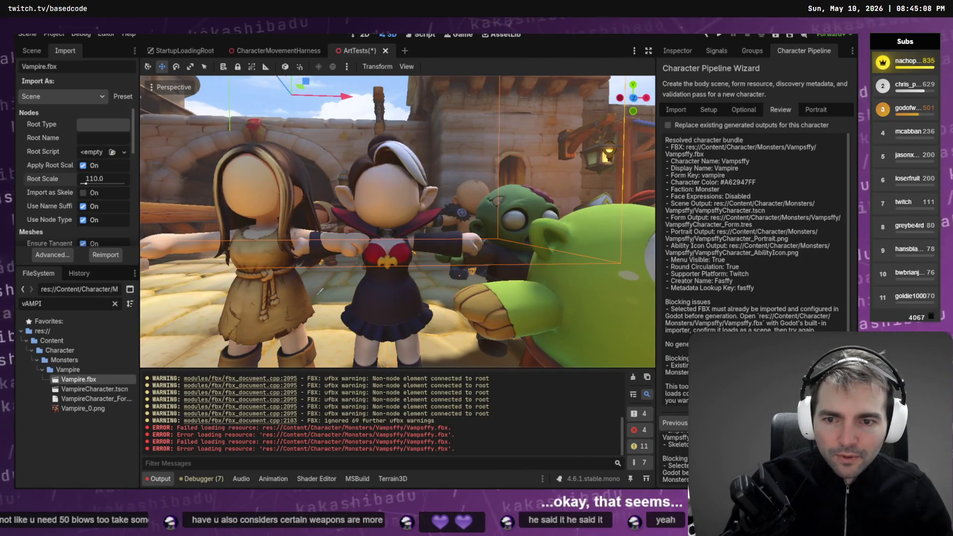
scroll(385, 306, up, 1)
scroll(225, 196, down, 10)
key(ctrl+s)
double_click(87, 389)
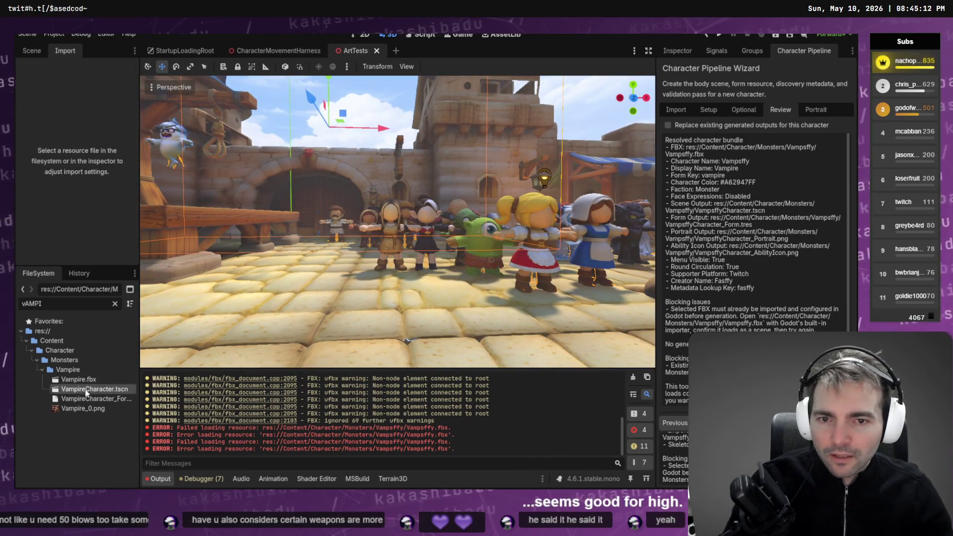
drag(79, 379, 412, 233)
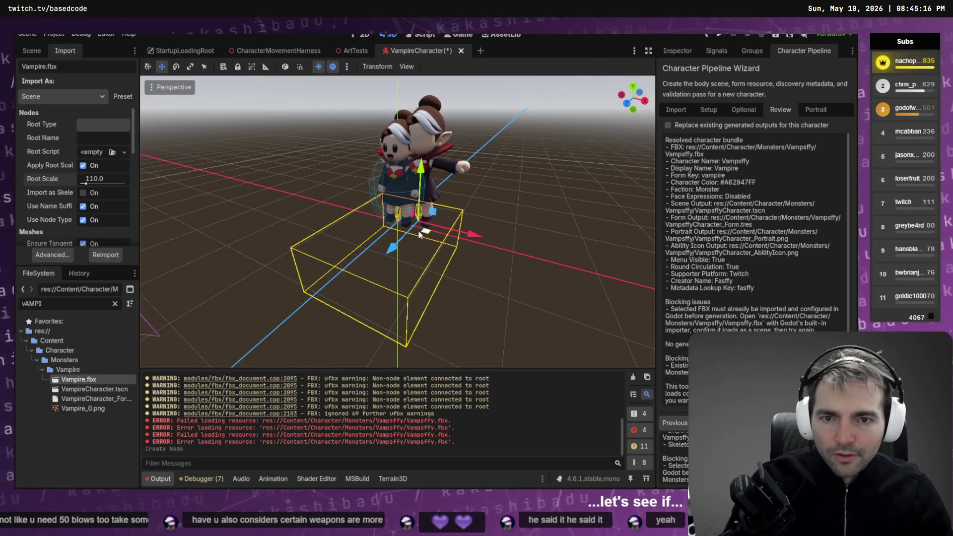
key(Delete)
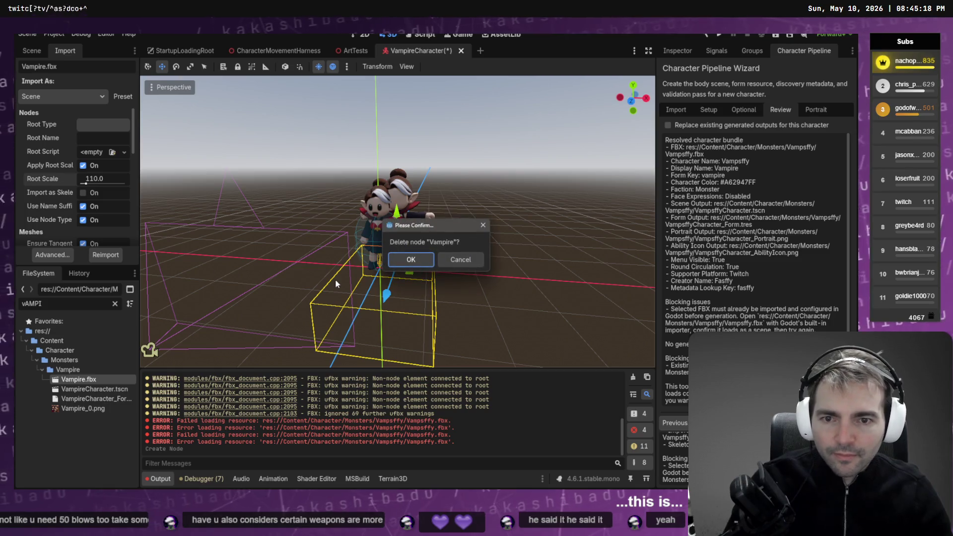
key(Return)
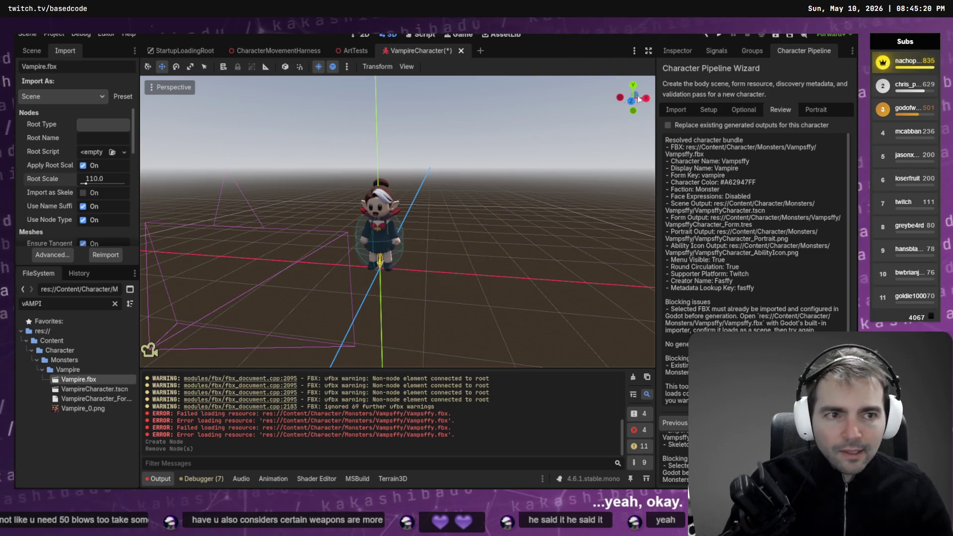
click(676, 109)
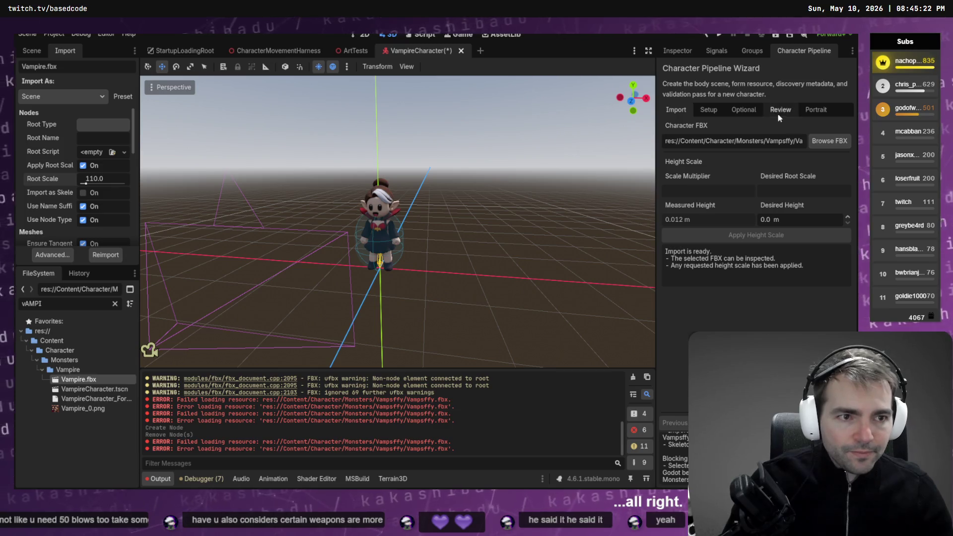
click(779, 112)
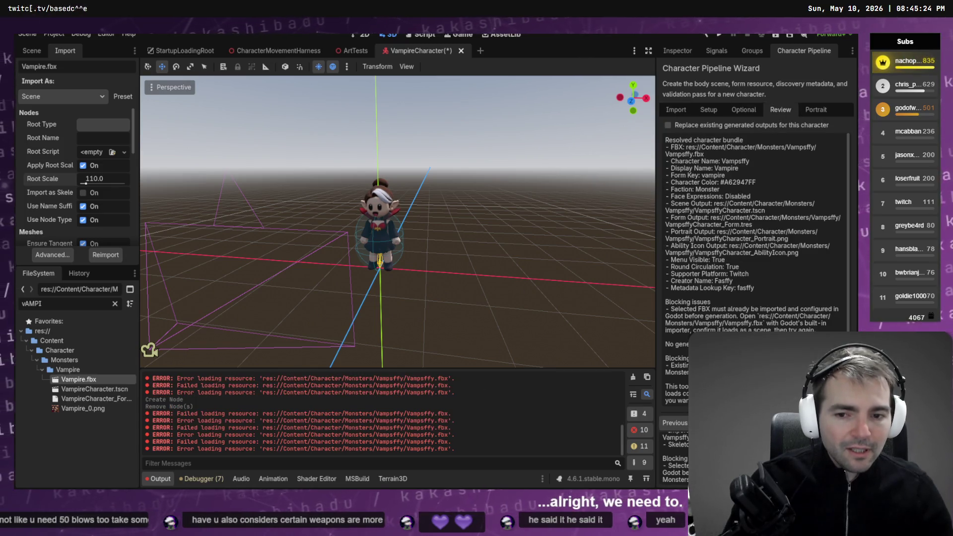
click(461, 51)
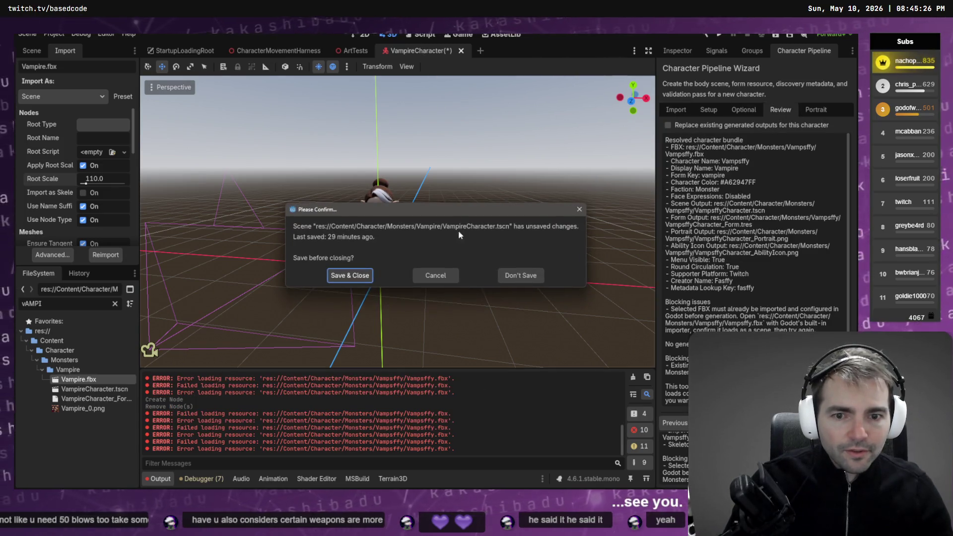
click(505, 274)
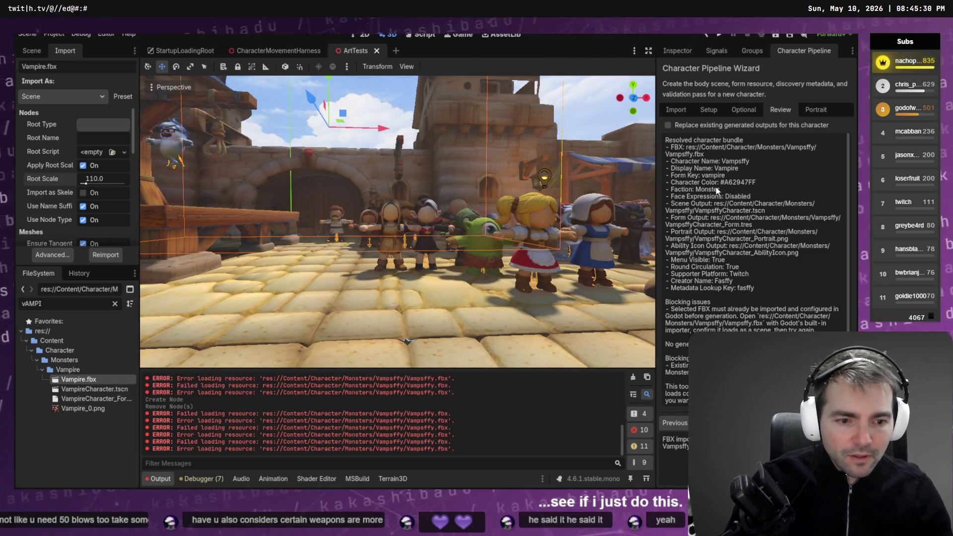
- Point the Character Pipeline at Vampire.fbx, advance to Review, and tick Replace existing outputs
click(708, 110)
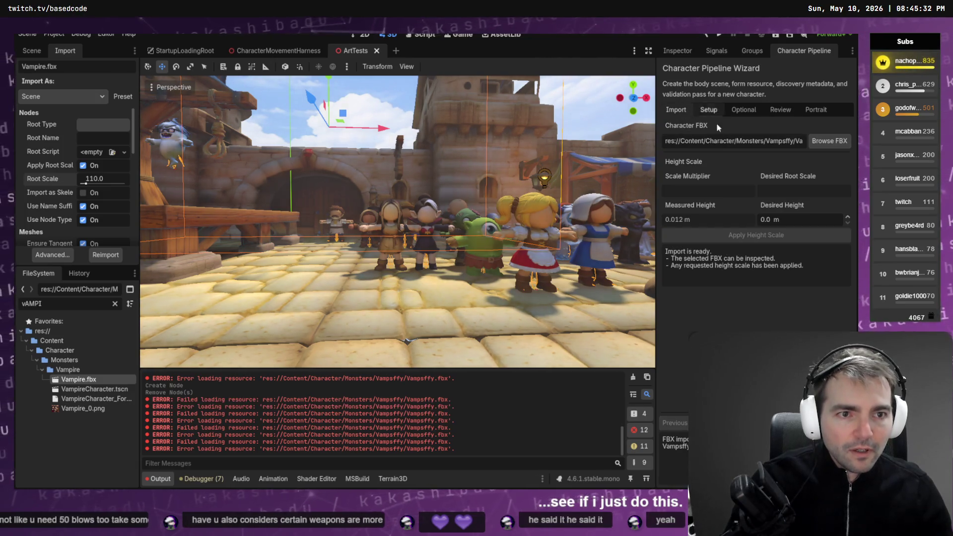
triple_click(782, 139)
text(vAMPI)
key(Return)
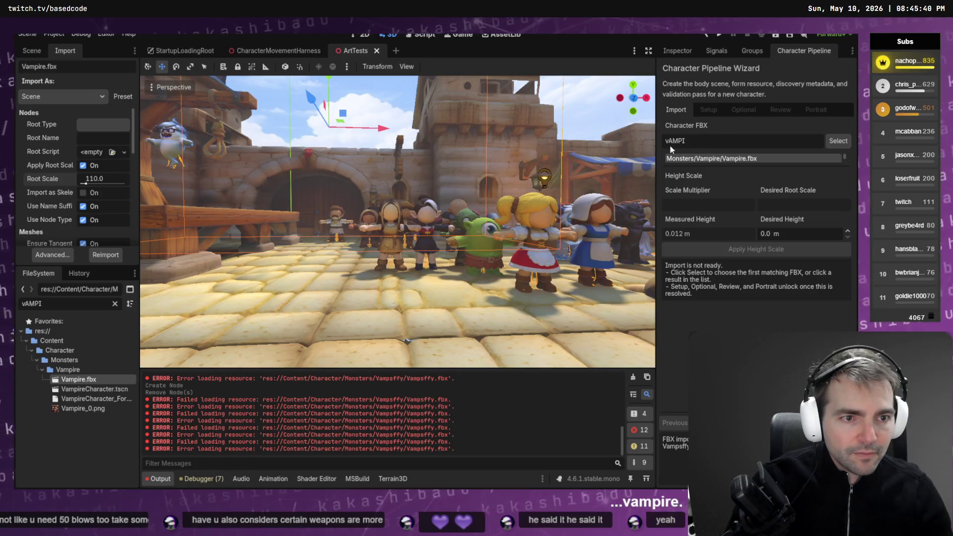
click(709, 110)
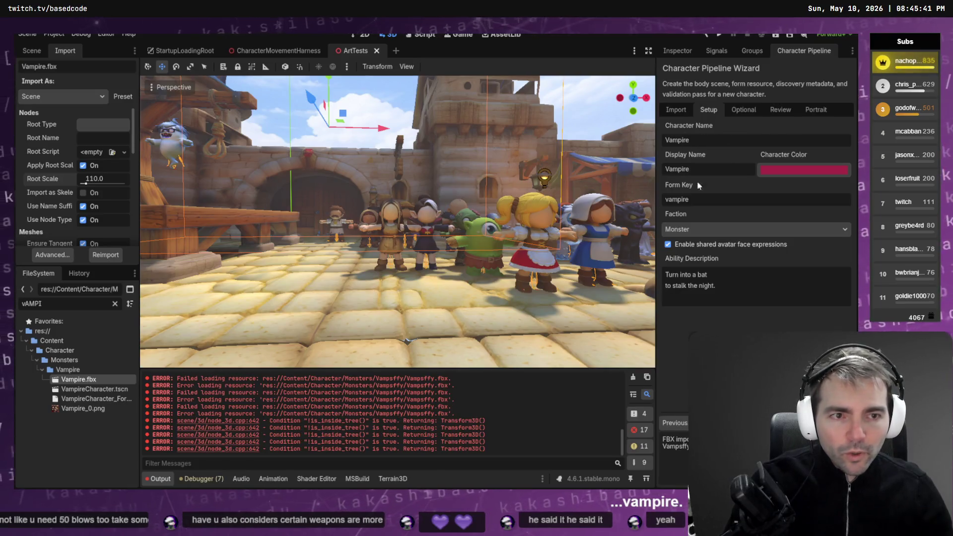
click(744, 110)
click(775, 111)
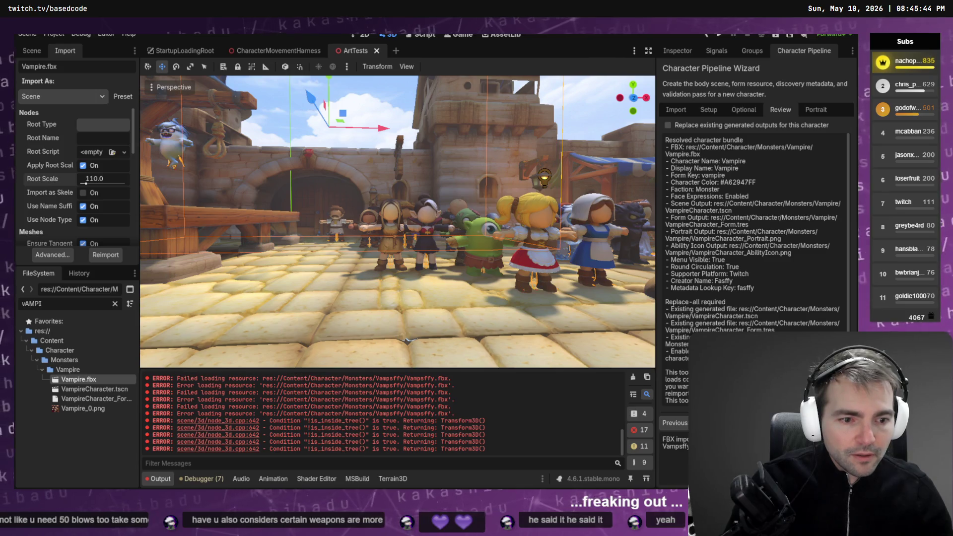
click(673, 125)
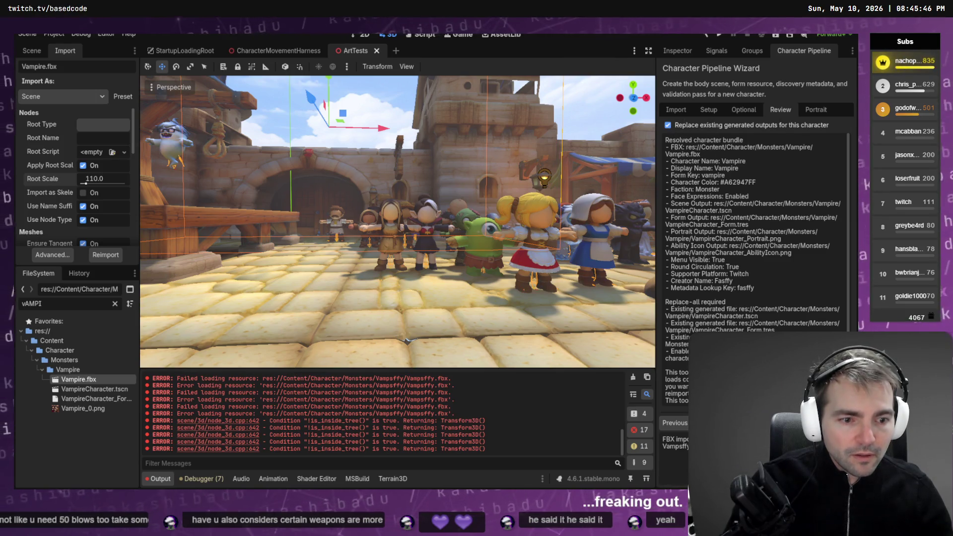
- Delete the old VampireCharacter.tscn from FileSystem, then open the regenerated VampireCharacter scene
click(106, 392)
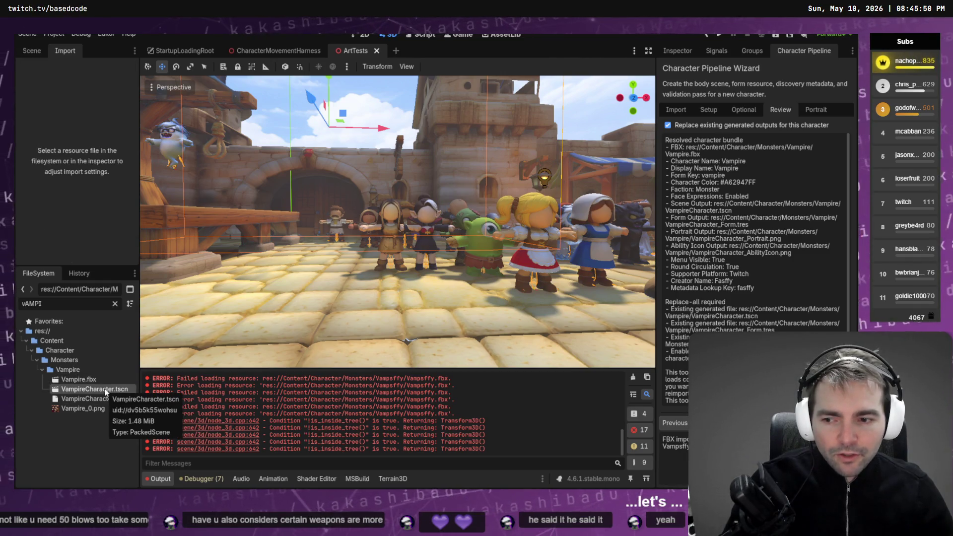
key(Delete)
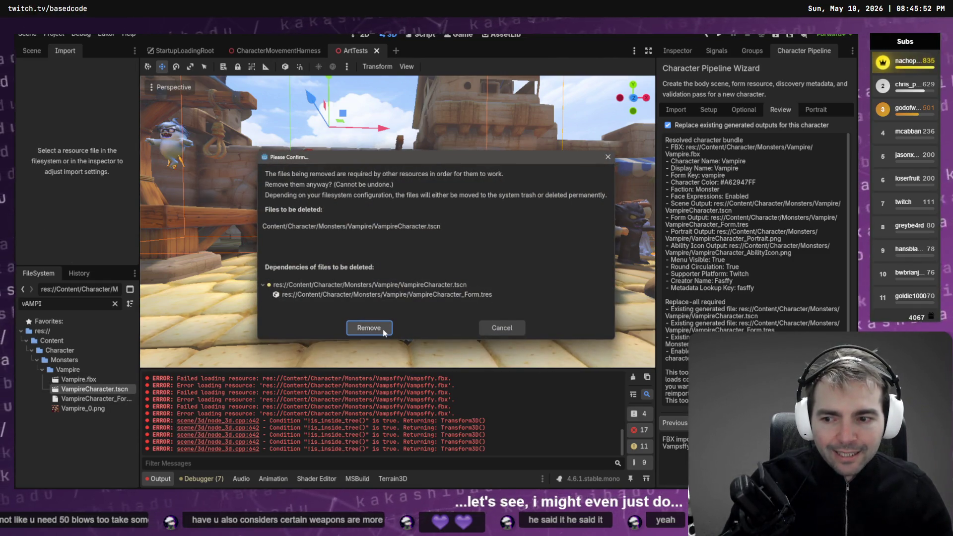
click(382, 329)
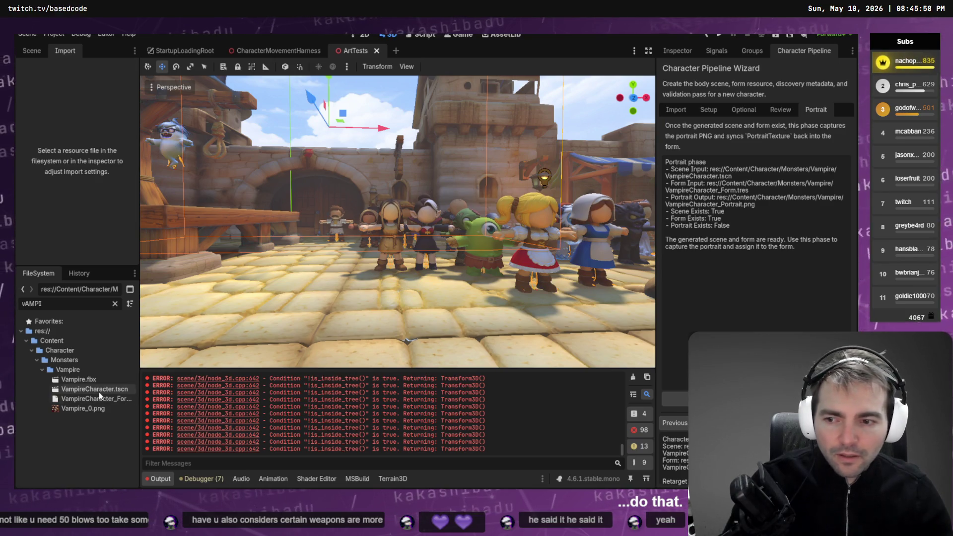
double_click(100, 391)
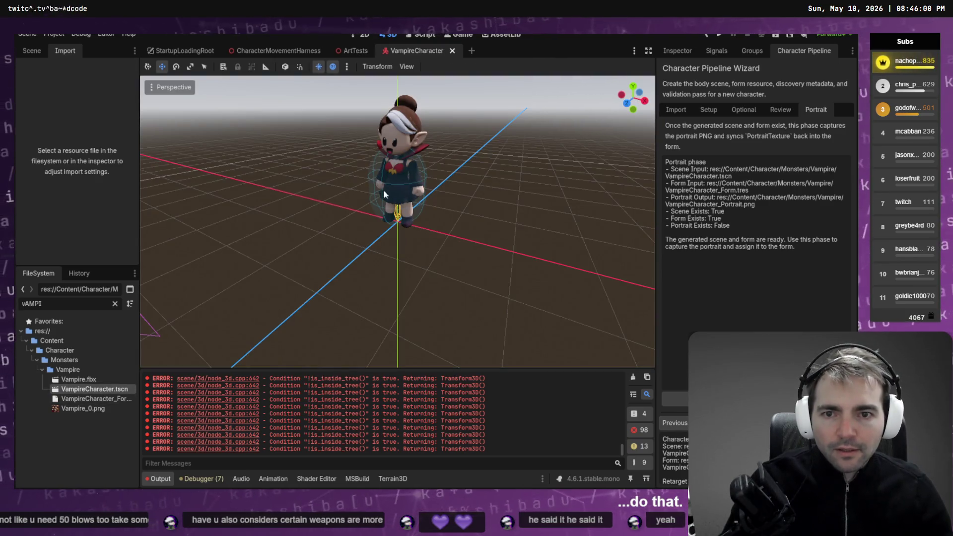
- Select the vampire's Expression mesh, twist it slightly, nudge its depth, and save
click(32, 50)
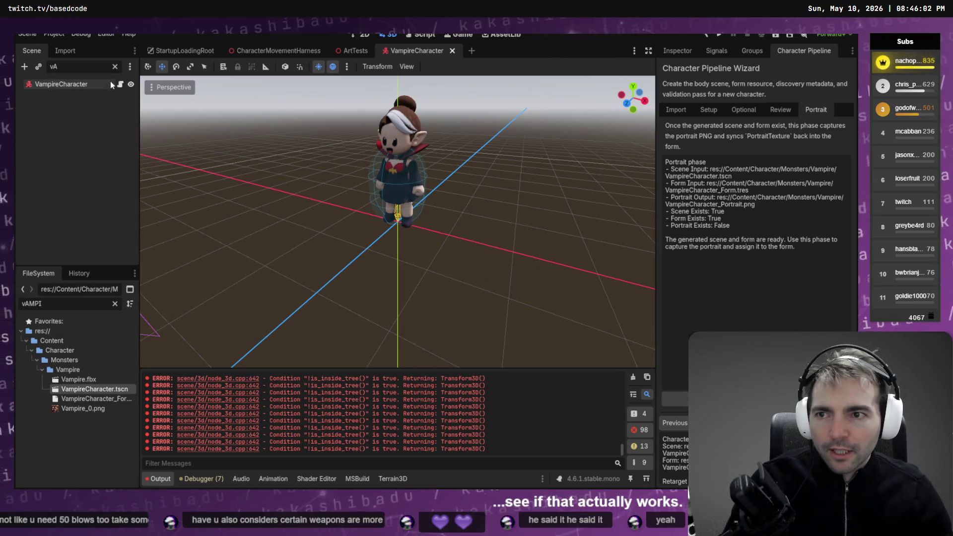
click(114, 67)
drag(84, 180, 59, 191)
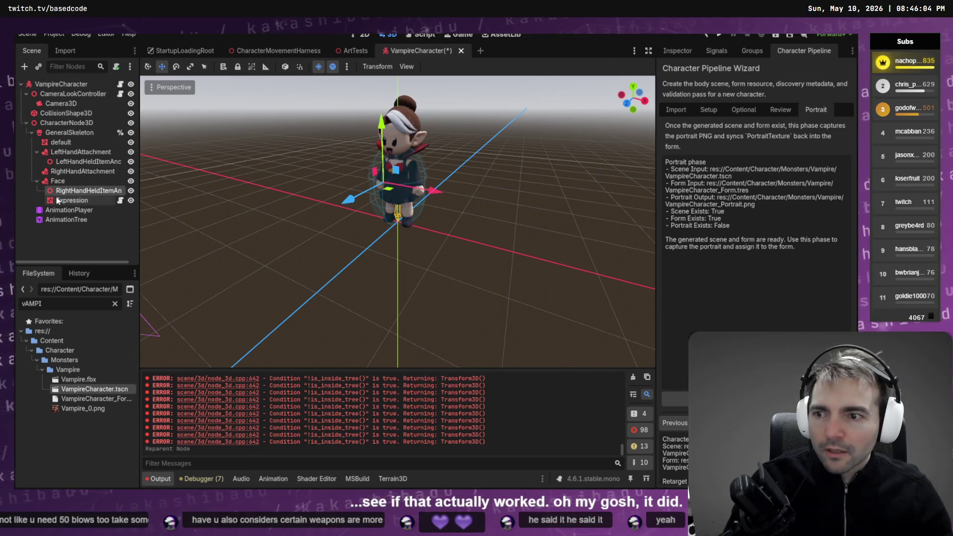
key(ctrl+z)
click(73, 200)
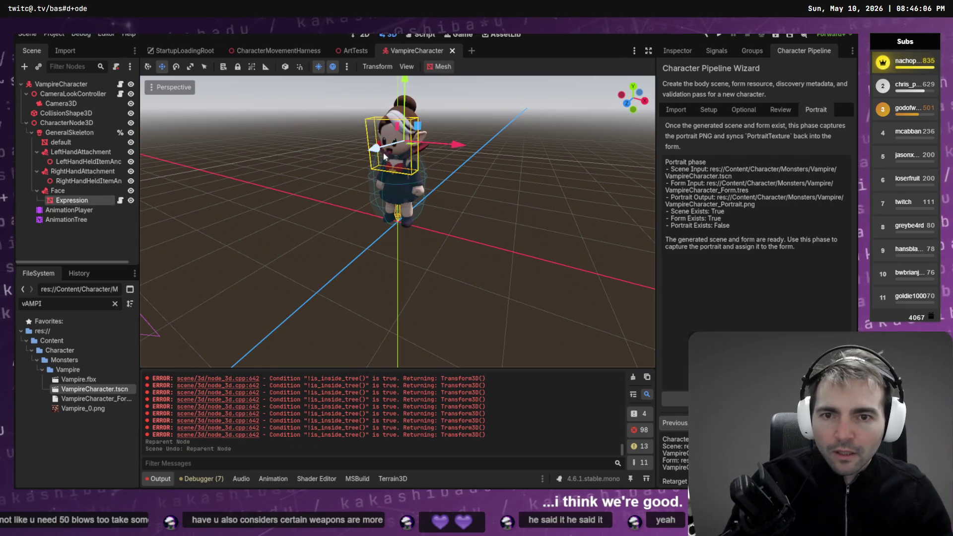
mouse_move(376, 151)
mouse_down()
mouse_move(380, 198)
mouse_move(379, 168)
mouse_move(331, 149)
mouse_move(303, 164)
mouse_move(416, 233)
mouse_move(383, 216)
mouse_up()
scroll(378, 168, up, 4)
key(e)
key(w)
drag(426, 242, 425, 239)
click(553, 207)
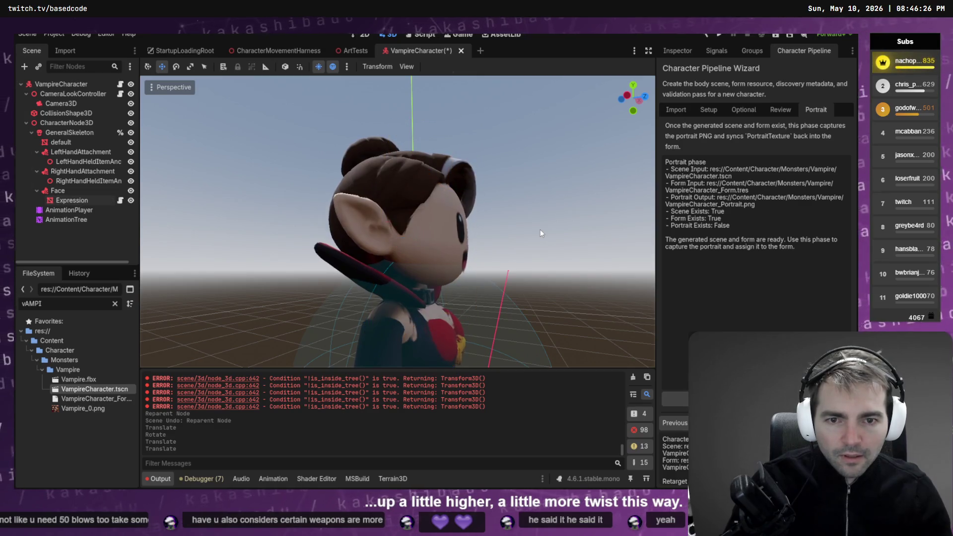
key(ctrl+s)
- From the front view, shift Expression about 0.3 along Z, raise it slightly, save, and close the scene
key(KP_1)
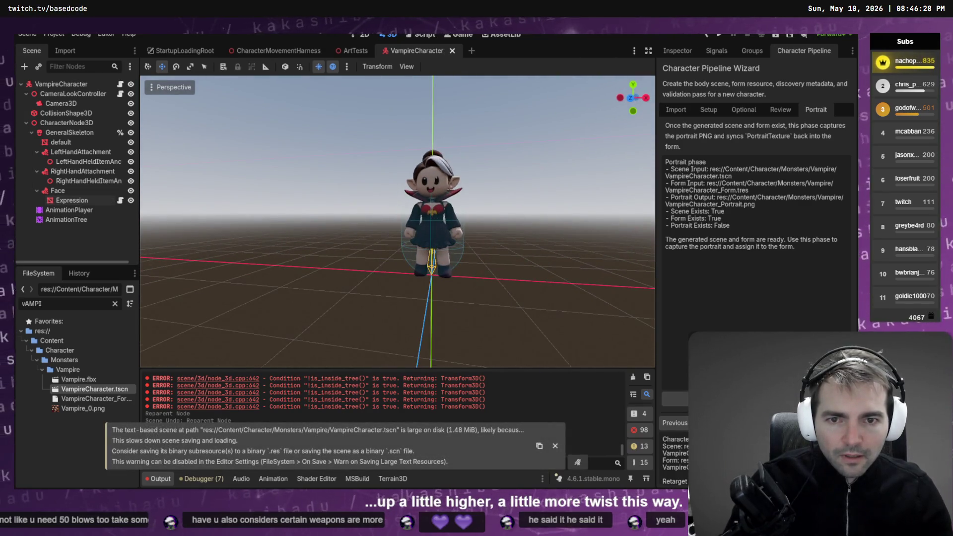
click(430, 182)
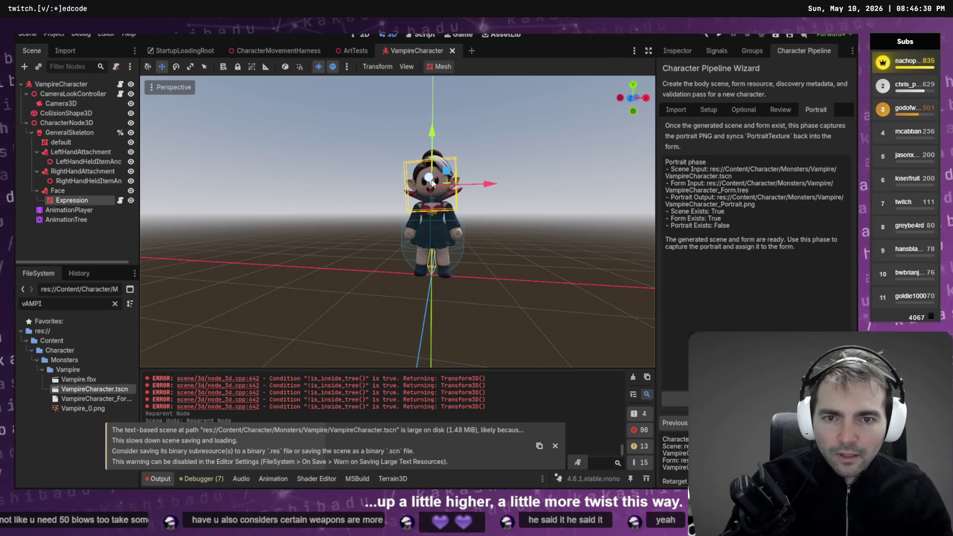
drag(430, 181, 508, 183)
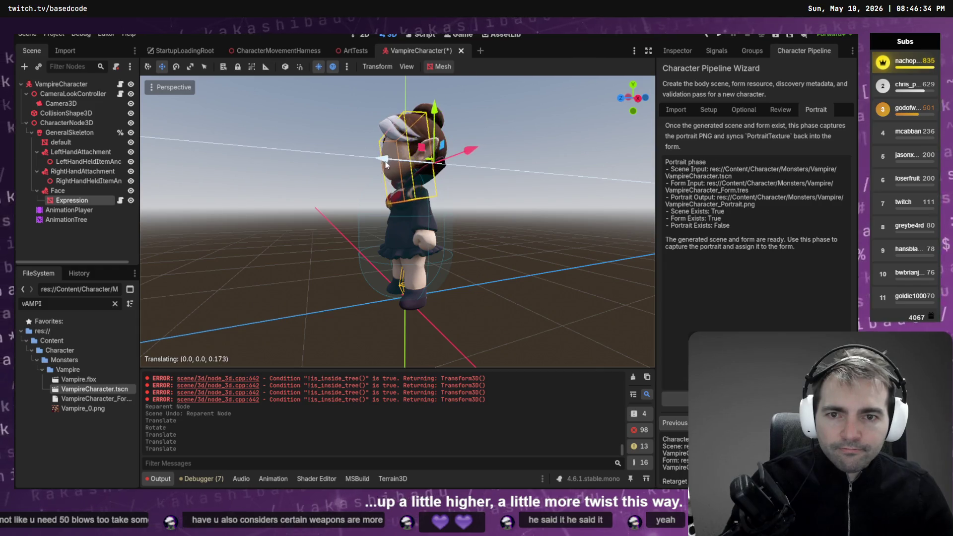
drag(394, 163, 376, 163)
scroll(376, 163, up, 3)
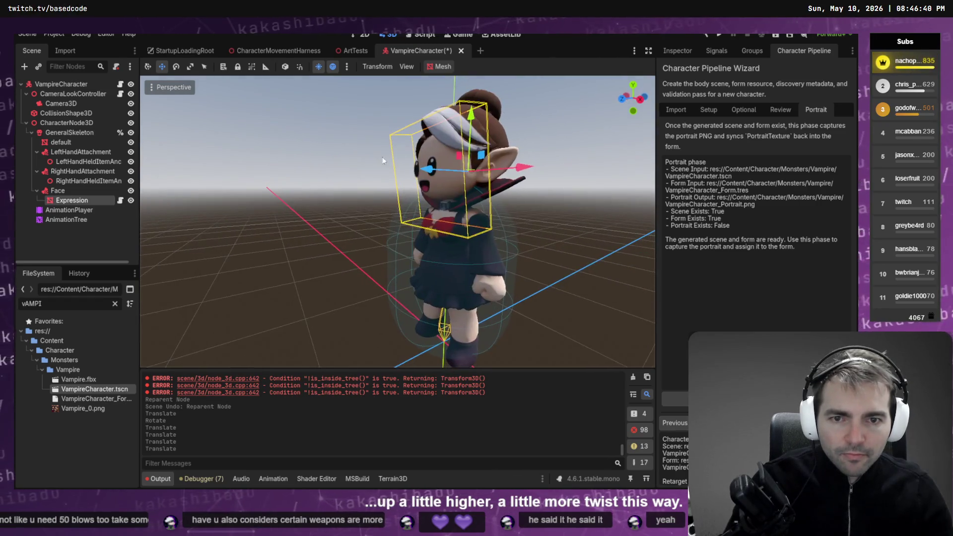
drag(469, 115, 471, 116)
drag(430, 169, 430, 169)
key(ctrl+s)
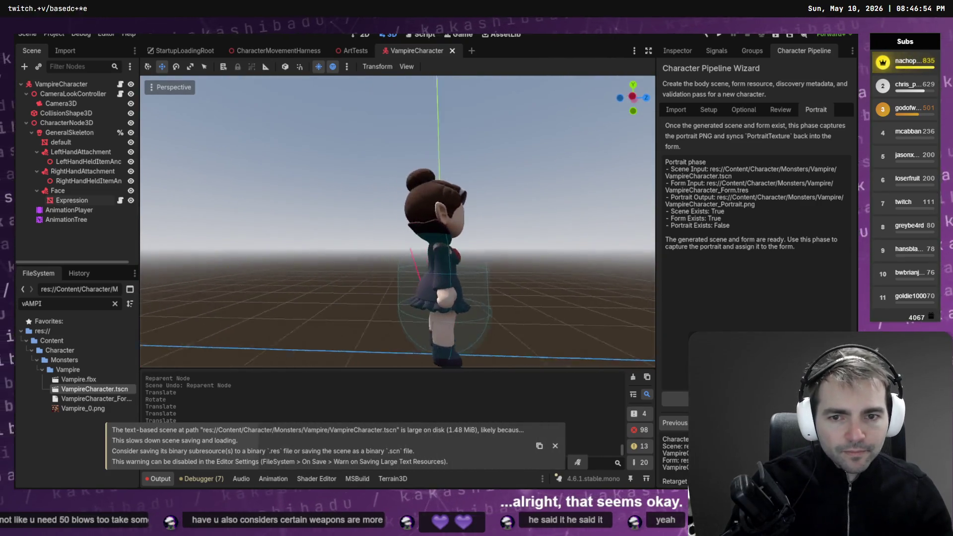
key(ctrl+s)
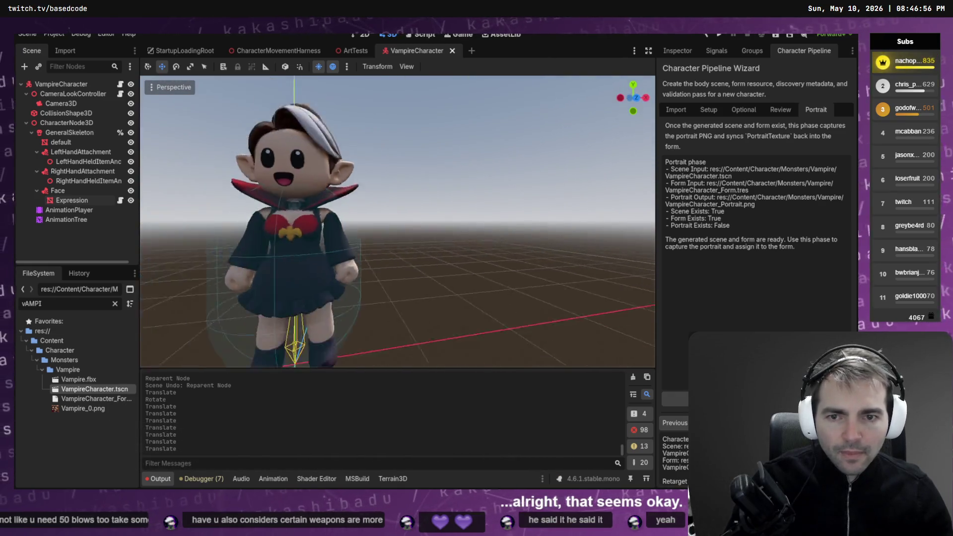
middle_click(417, 52)
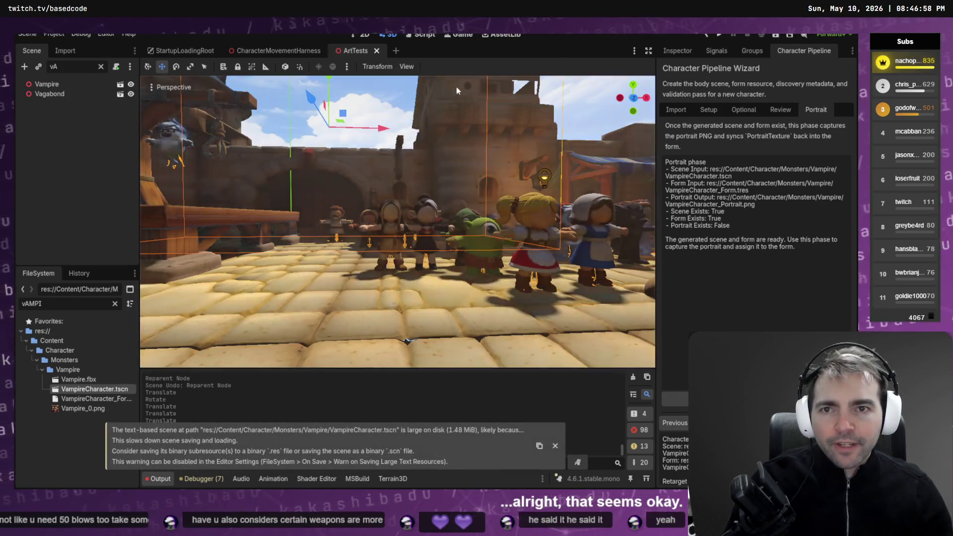
- In Fork's local changes, stage the four changed Vampire and ArtTests files
key(alt+Tab)
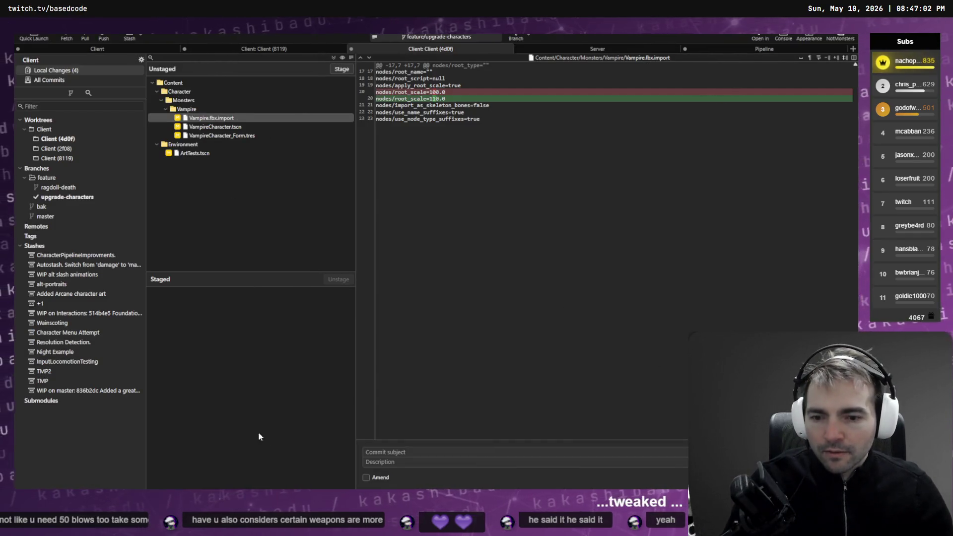
click(67, 197)
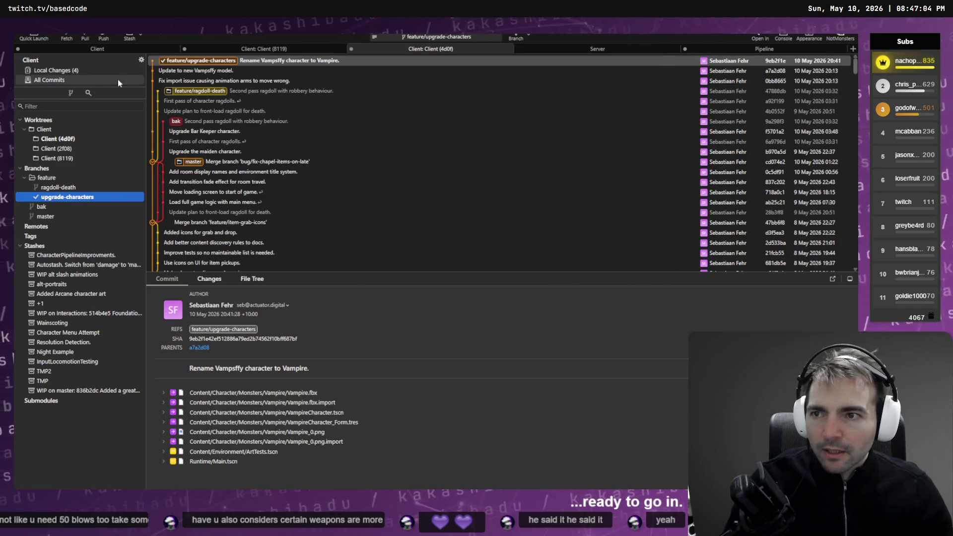
click(80, 72)
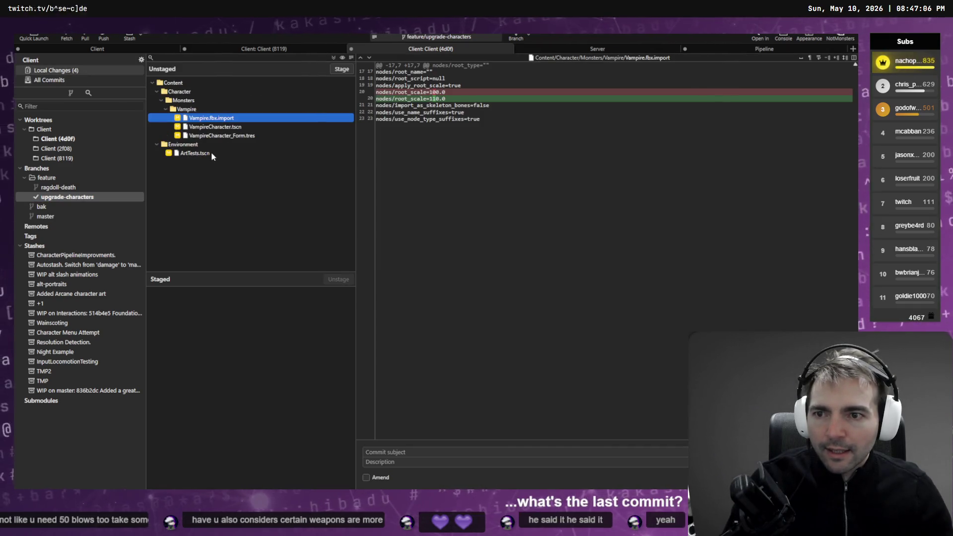
shift+click(209, 151)
click(341, 69)
- Commit the staged files with the subject 'Tweak scale of vampire.'
click(431, 451)
text(w)
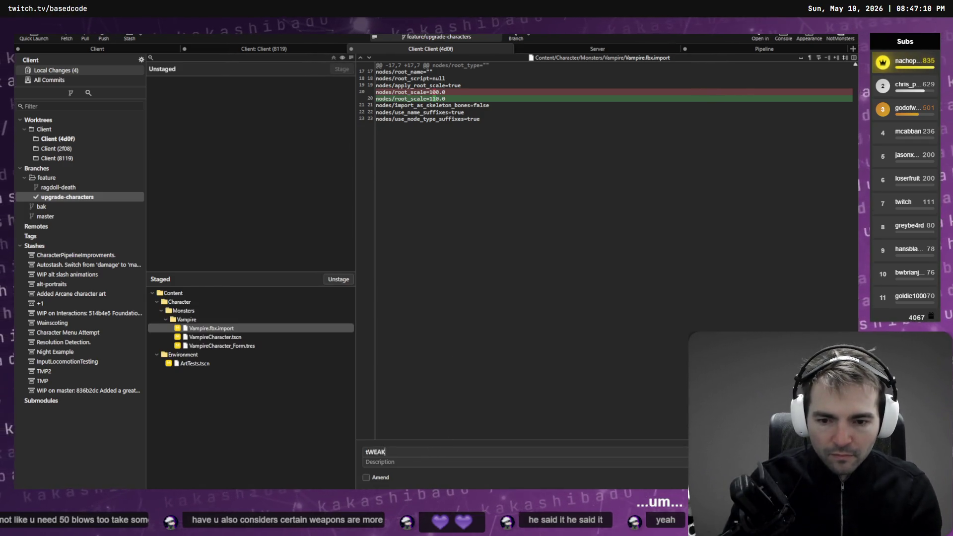
key(BackSpace)
text(Tea)
key(BackSpace)
key(BackSpace)
text(weak sacale)
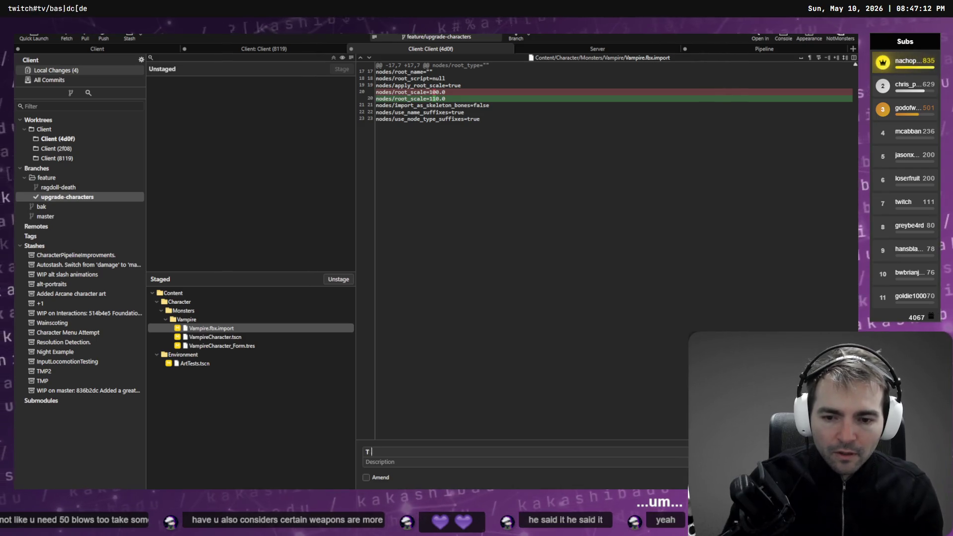
key(BackSpace)
key(BackSpace)
key(BackSpace)
text(cale of vampire.)
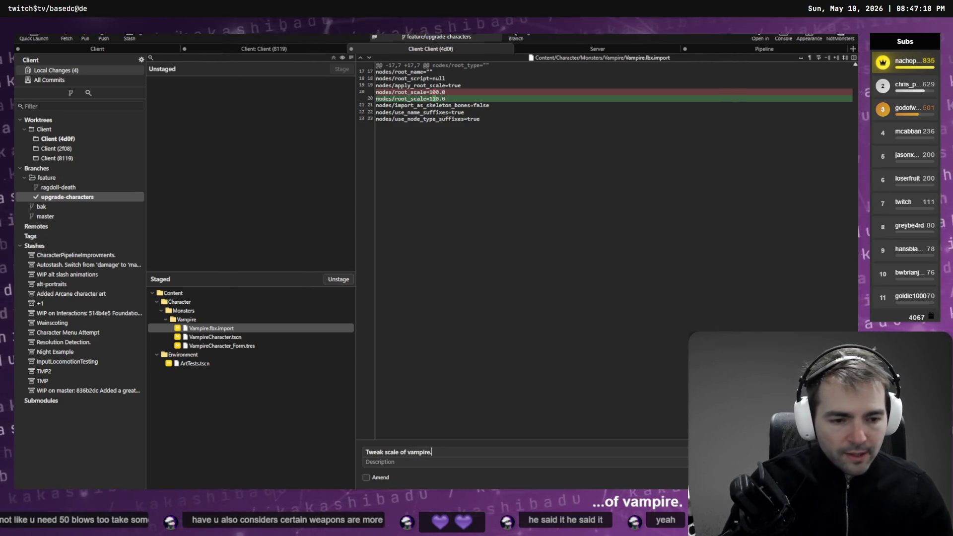
key(ctrl+Return)
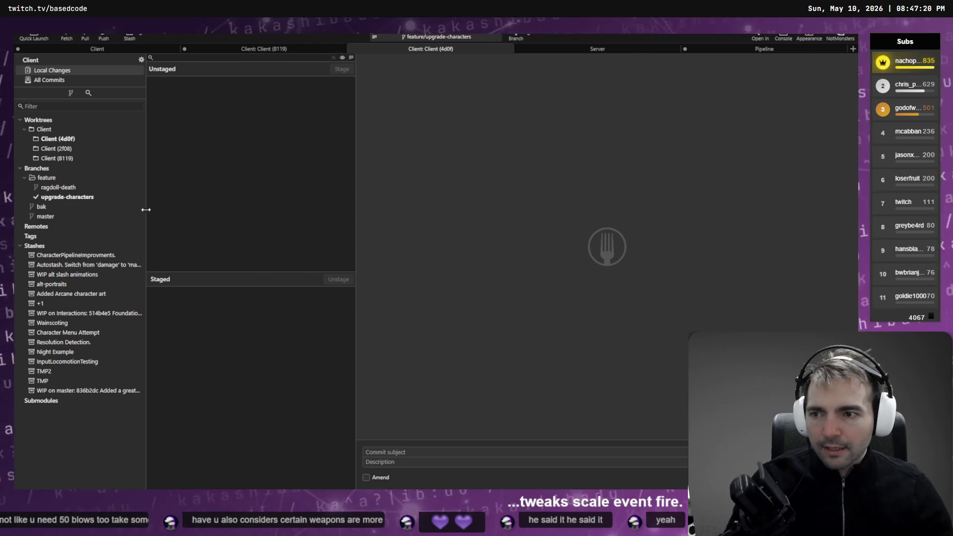
click(91, 198)
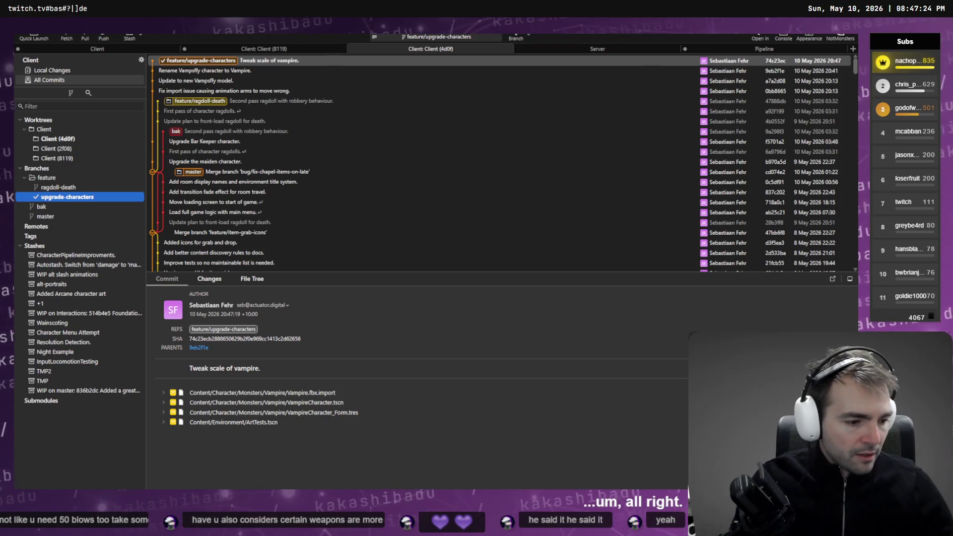
key(alt+Tab)
- Read through the feat:Damage plan and Codex's report of skeletal envelopes enlarged by 1/3
scroll(414, 197, down, 3)
scroll(414, 197, up, 5)
scroll(415, 197, up, 5)
scroll(413, 193, down, 3)
scroll(343, 168, up, 8)
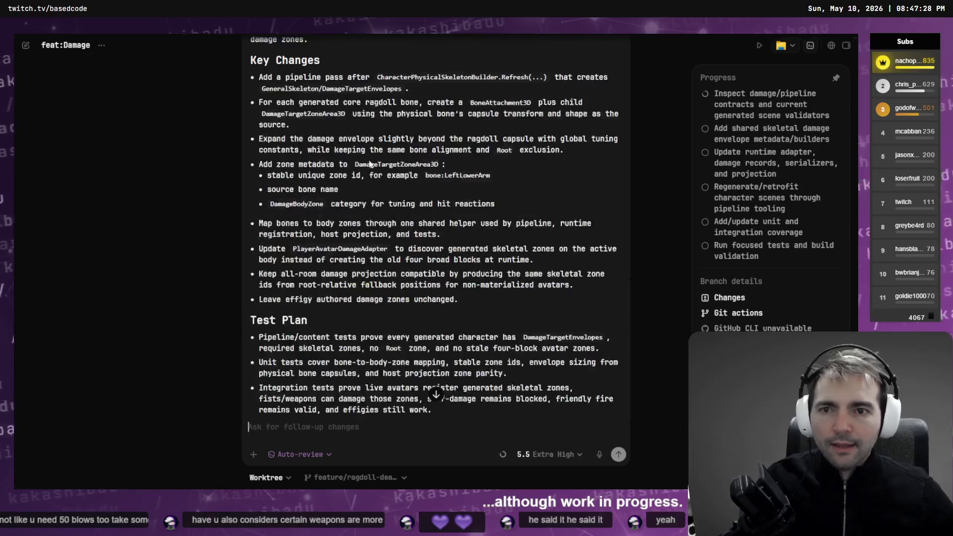
scroll(368, 162, up, 5)
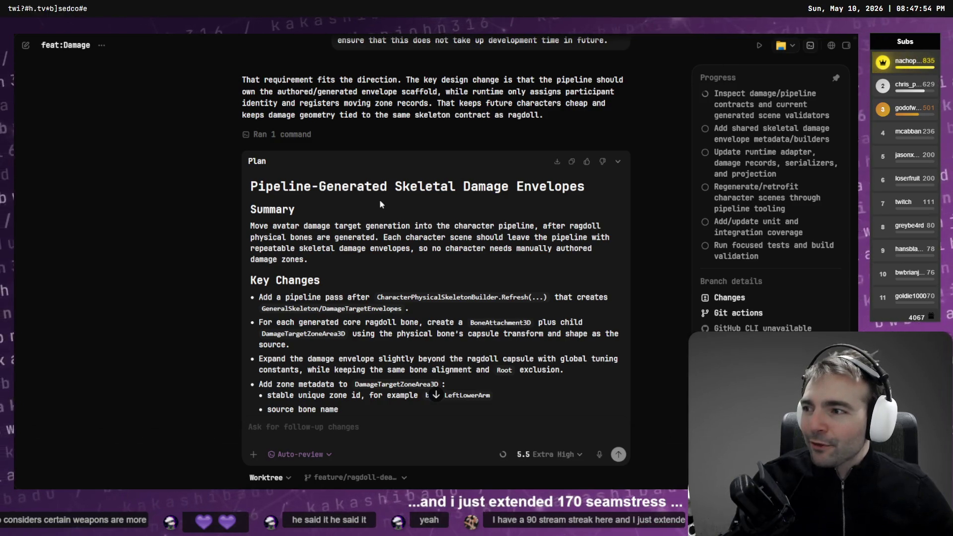
scroll(403, 206, down, 15)
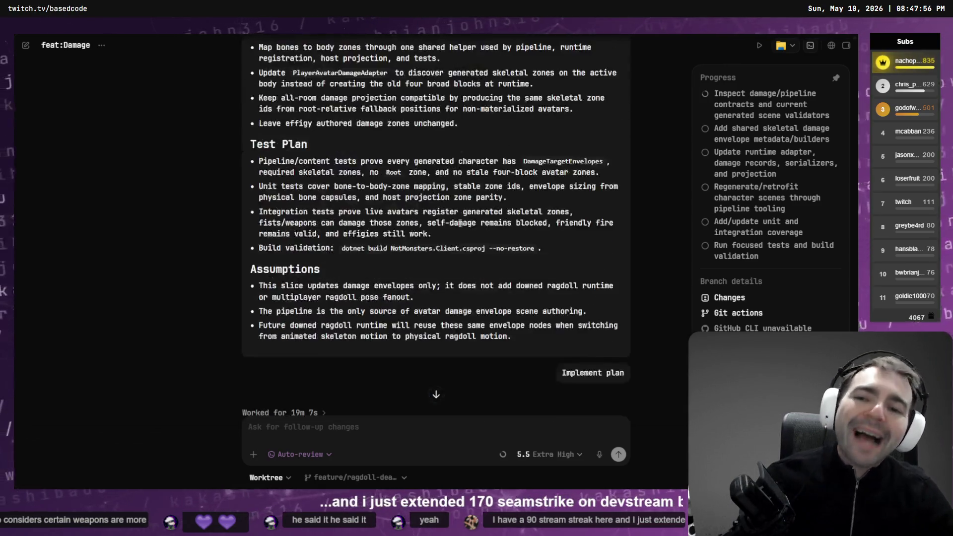
scroll(514, 227, down, 10)
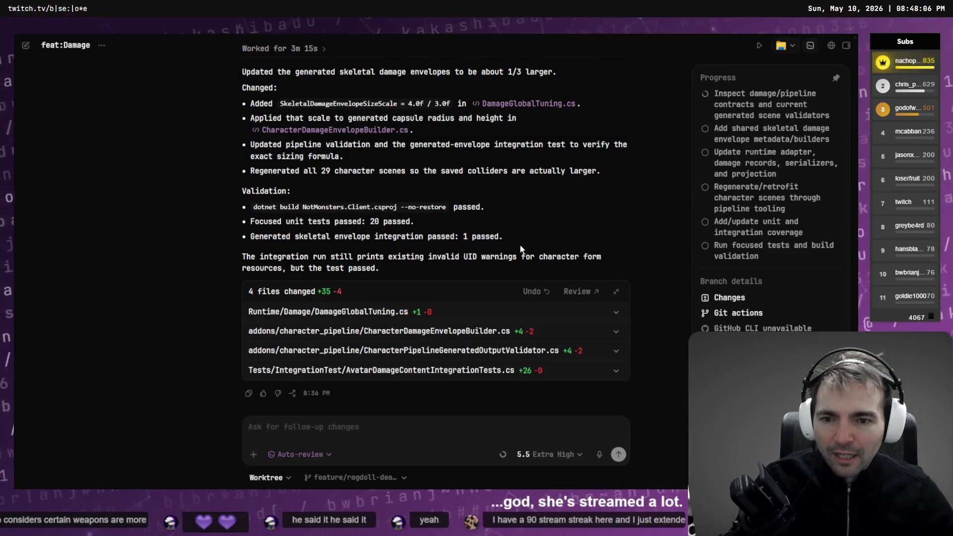
scroll(528, 257, up, 5)
scroll(545, 248, up, 5)
scroll(546, 250, down, 10)
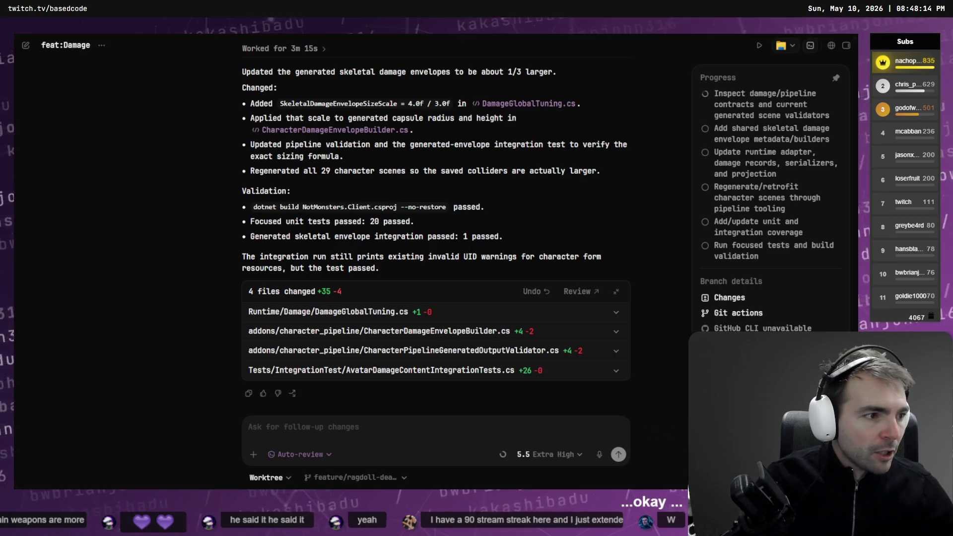
key(alt+Tab)
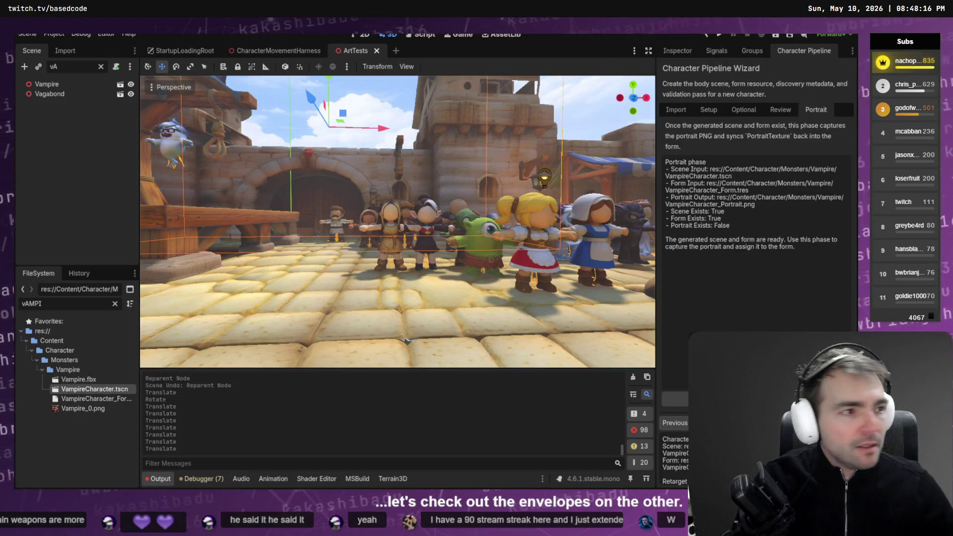
- Close Blender's FBX export File View dialog and return to Godot
key(alt+Tab)
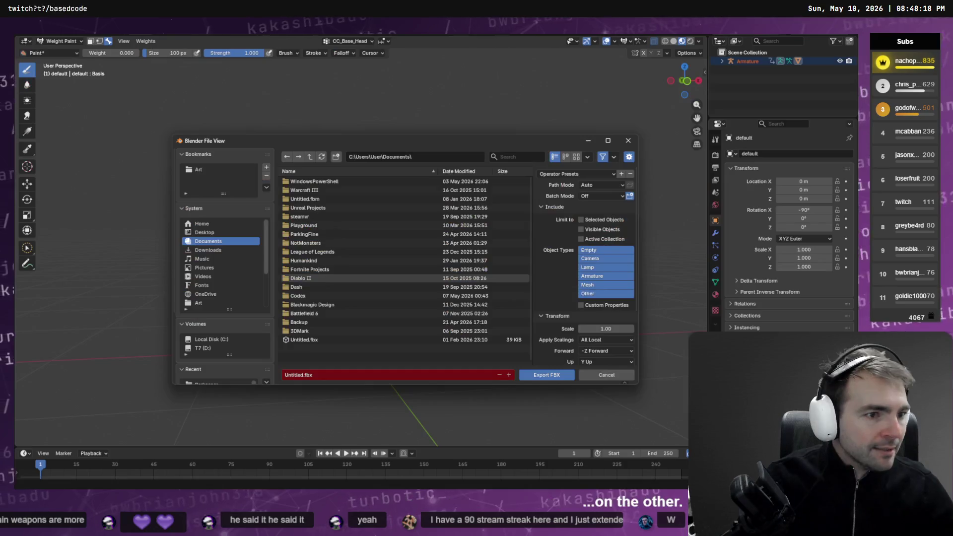
click(634, 143)
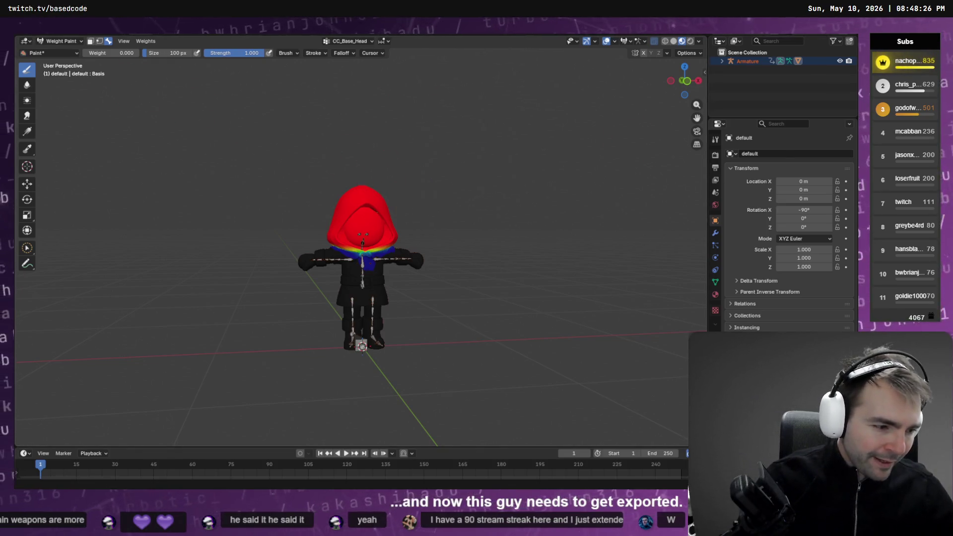
key(alt+Tab)
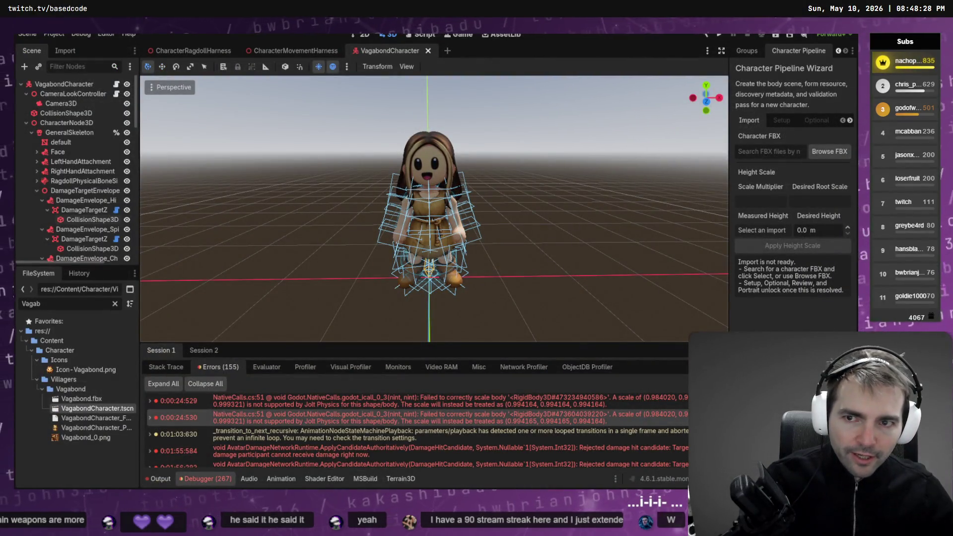
- Reload and reopen VagabondCharacter, then hide its CollisionShape3D and RagdollPhysicalBoneSimulator
click(451, 312)
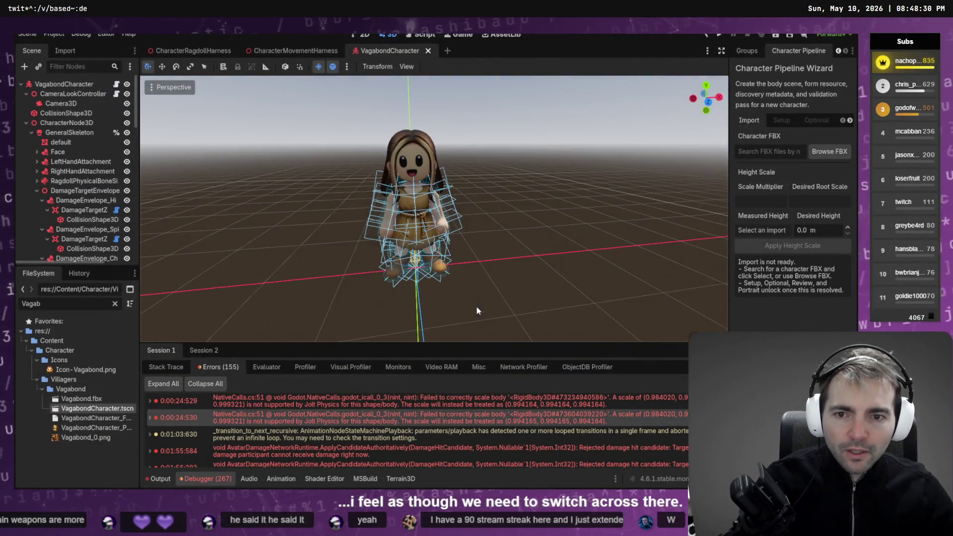
click(428, 51)
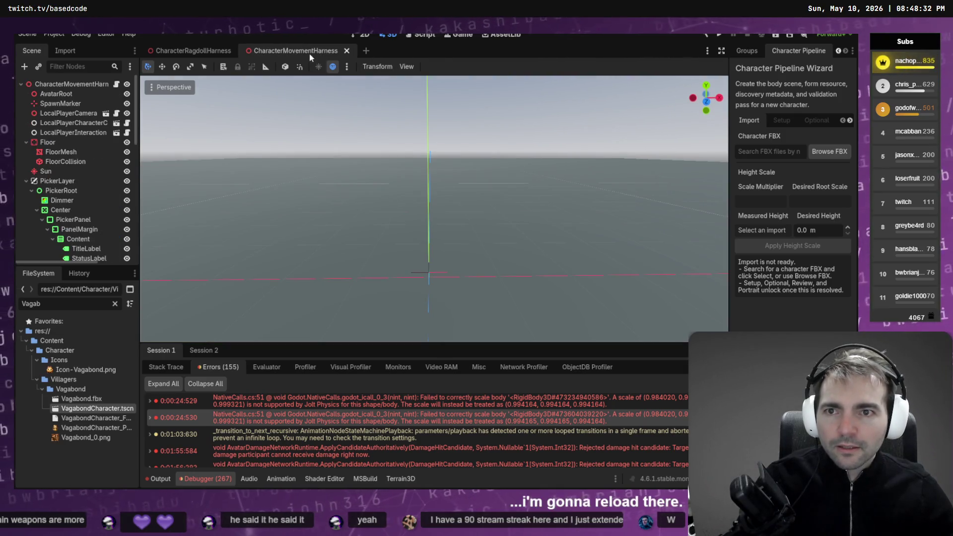
double_click(95, 408)
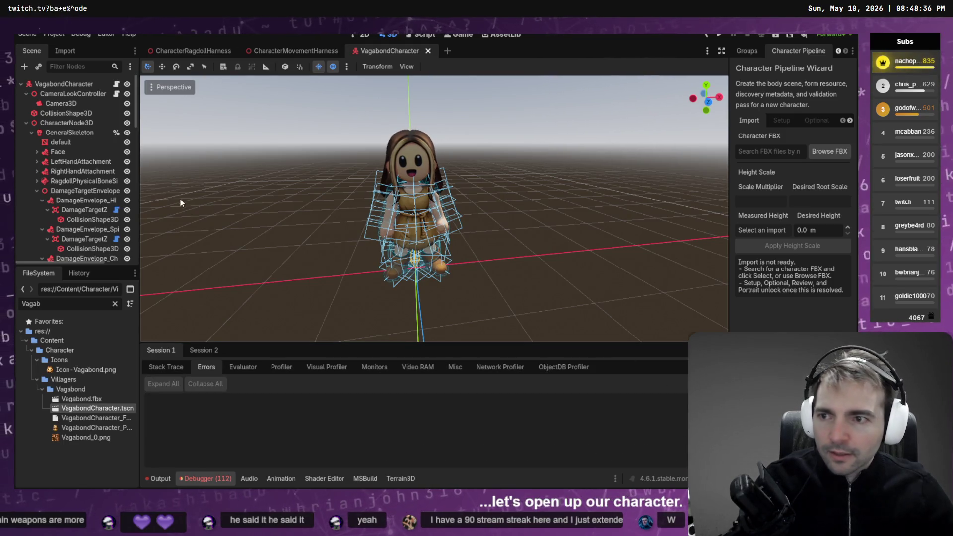
click(127, 113)
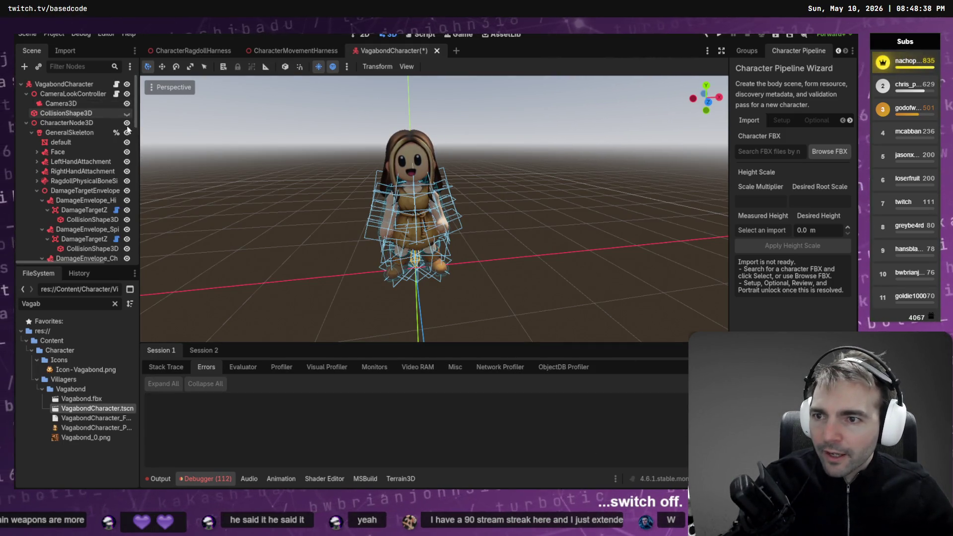
click(127, 181)
- Orbit around the Vagabond's damage envelopes, toggling the body mesh off and back on
scroll(409, 181, up, 5)
drag(409, 180, 487, 187)
scroll(427, 184, up, 3)
scroll(435, 208, down, 5)
mouse_move(434, 208)
mouse_down()
mouse_move(474, 208)
mouse_move(450, 209)
mouse_up()
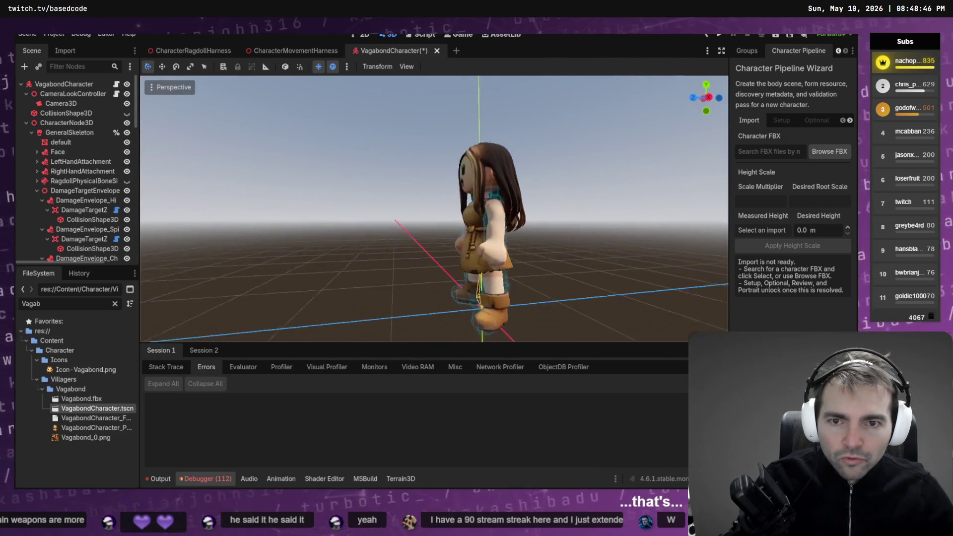
scroll(434, 208, up, 3)
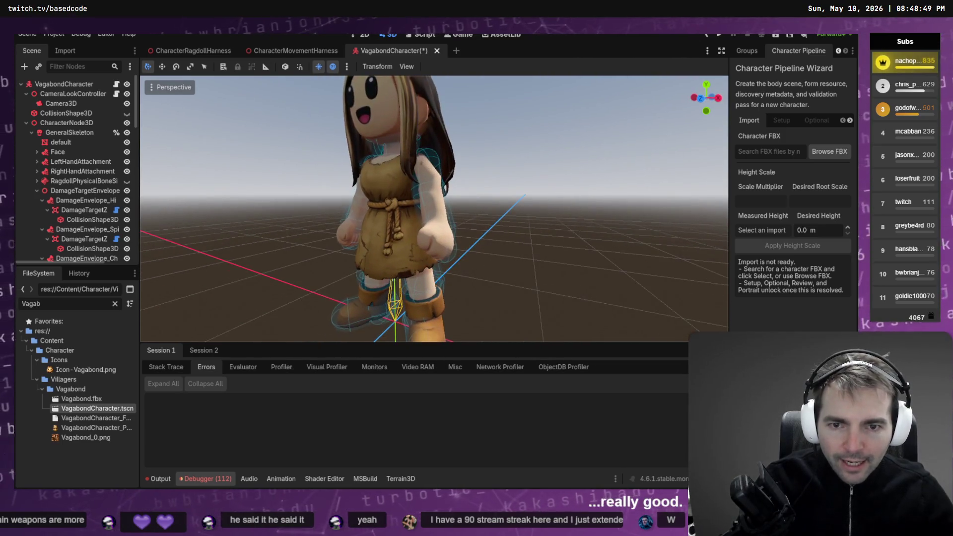
scroll(434, 208, up, 3)
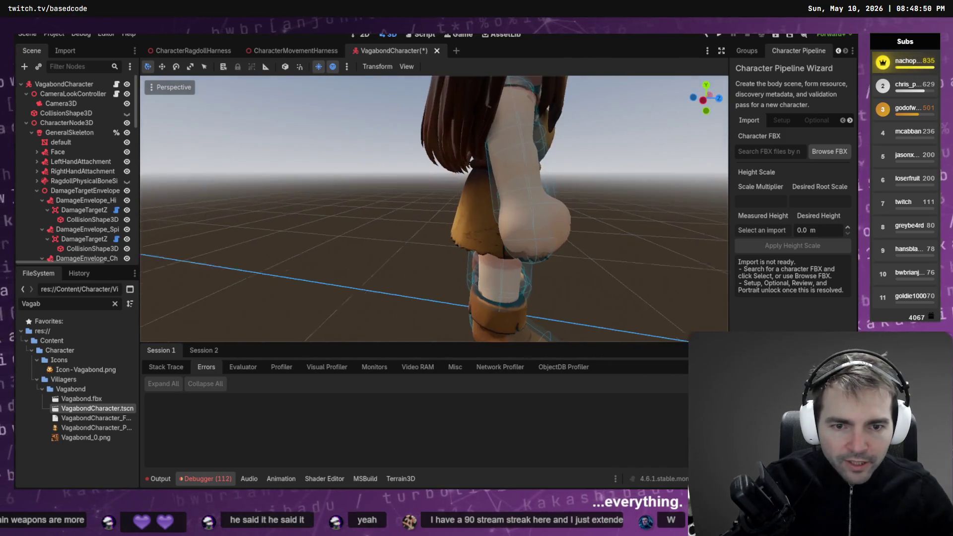
scroll(449, 208, down, 4)
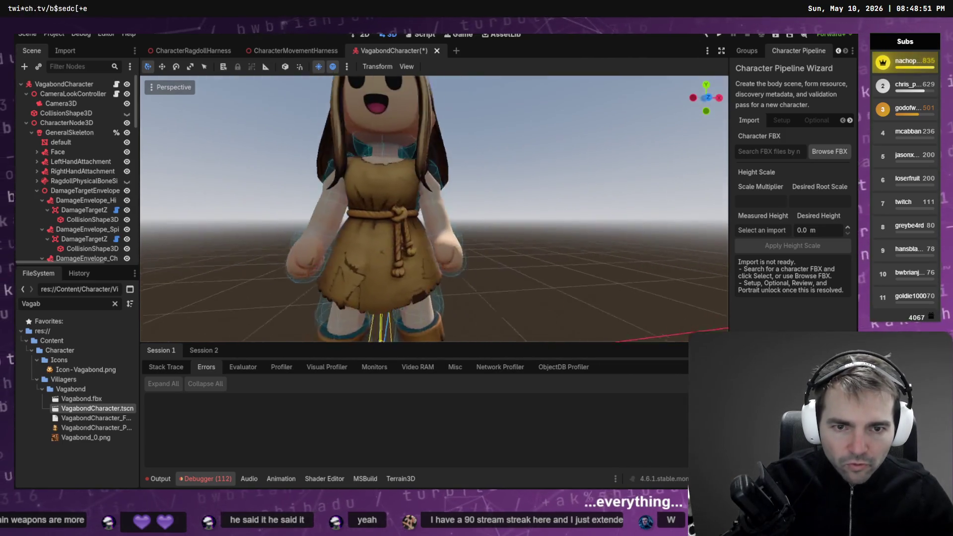
scroll(435, 208, down, 3)
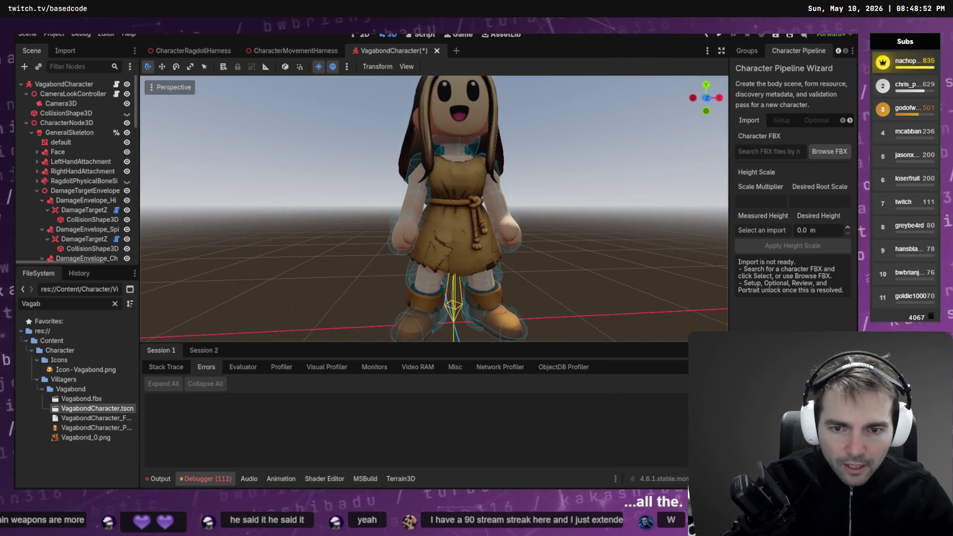
click(127, 142)
scroll(434, 208, up, 2)
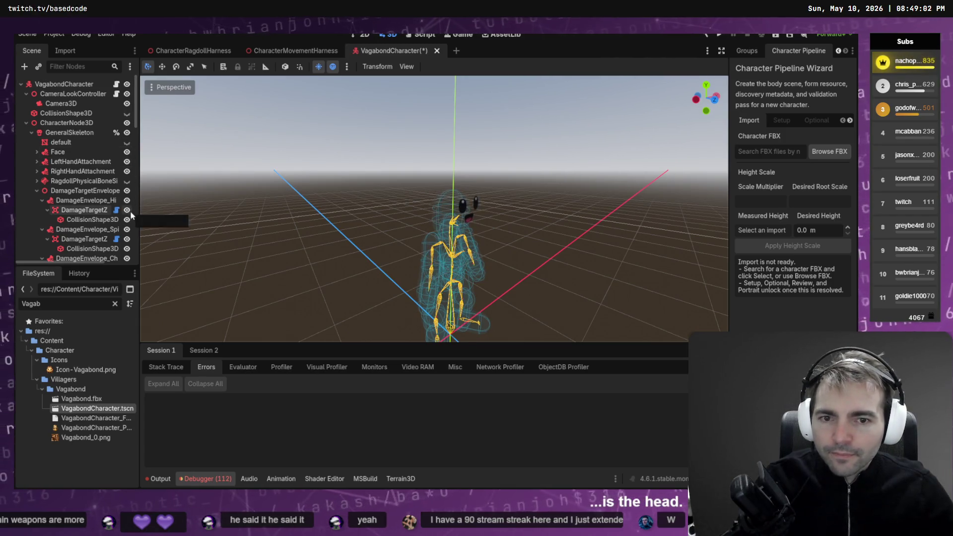
click(126, 143)
click(127, 143)
click(127, 143)
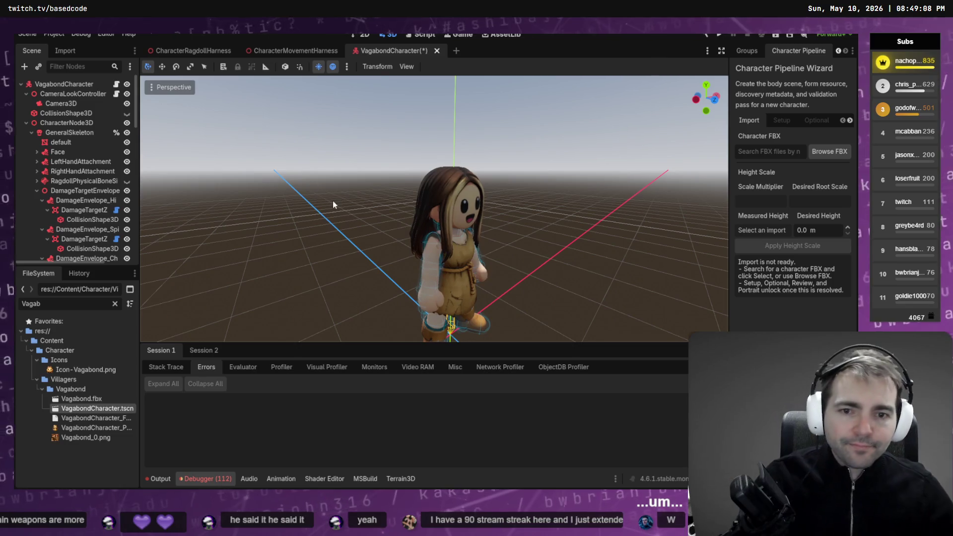
key(alt+Tab)
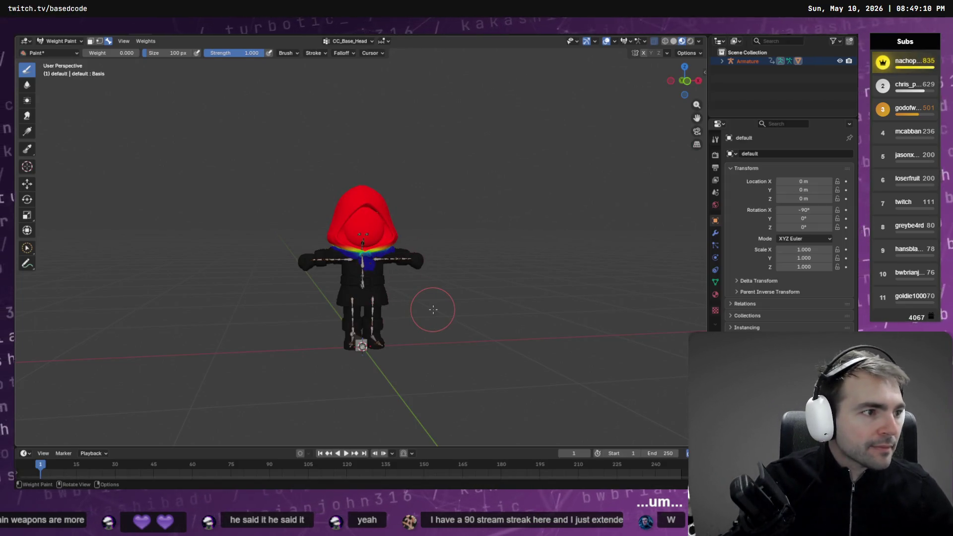
- Dictate and send Codex a request to make the head damage envelopes another third larger
key(alt+Tab)
key(ctrl+super)
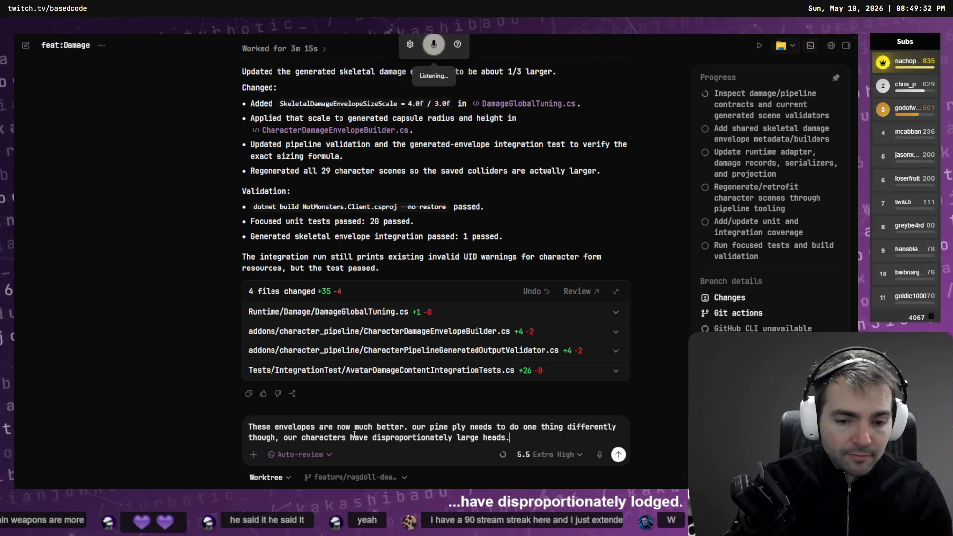
key(ctrl+space)
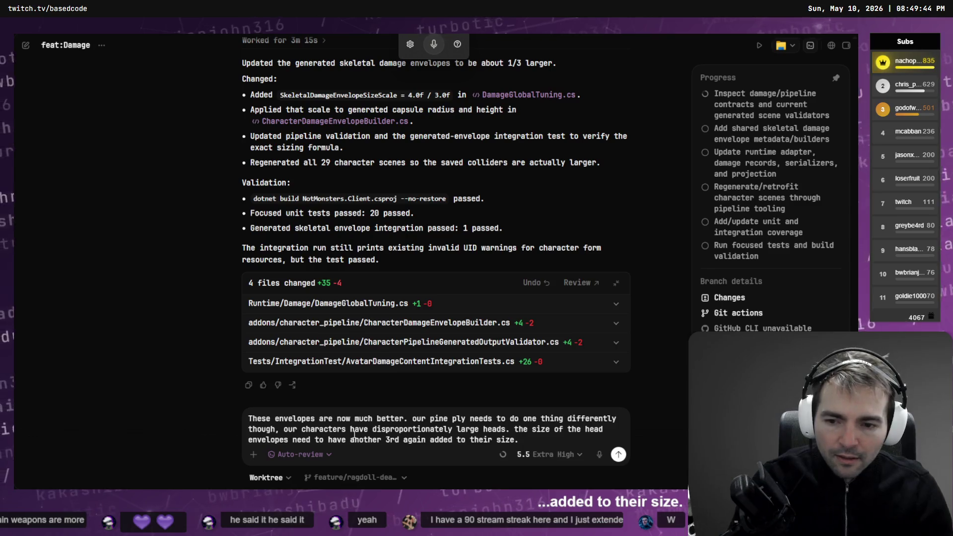
key(Return)
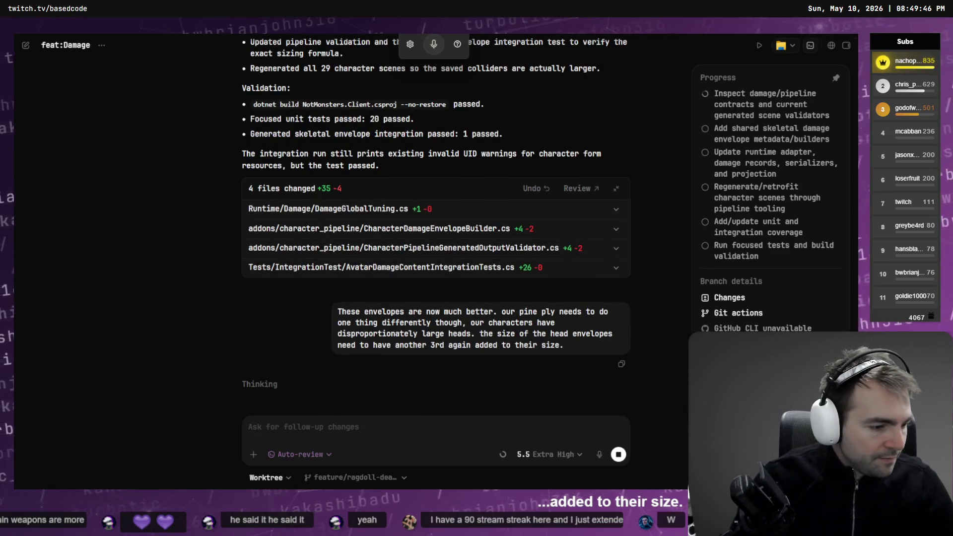
key(alt+Tab)
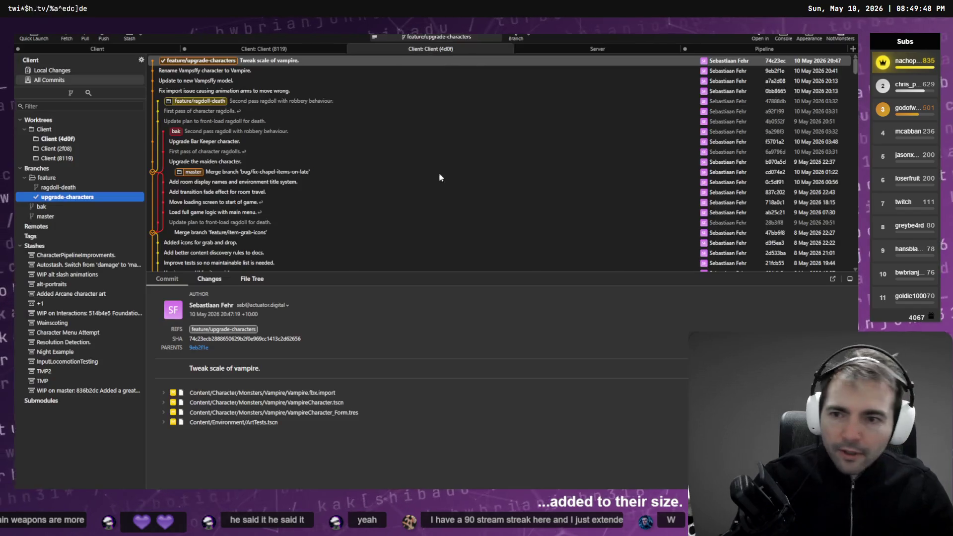
- Open the Client (8119) worktree, review the validator and integration test diffs, and stage everything
double_click(210, 103)
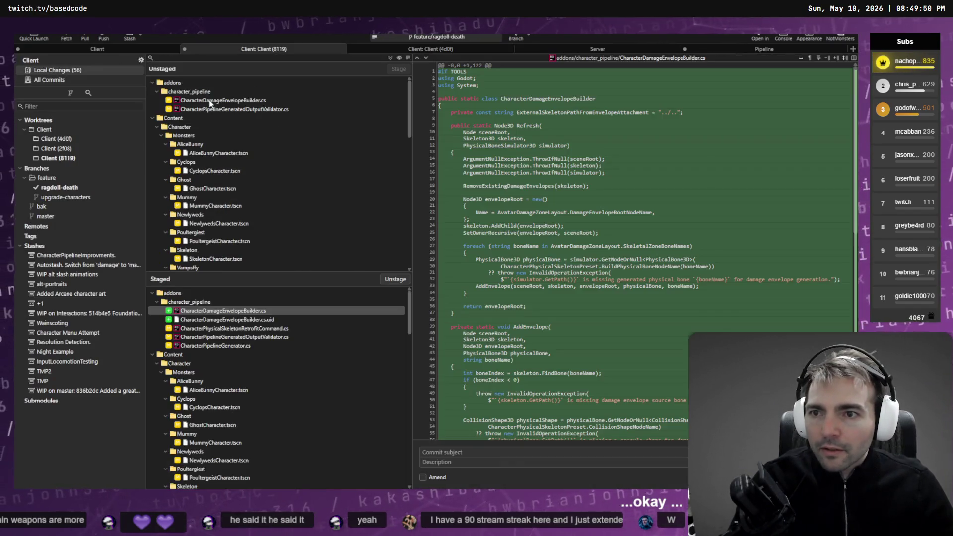
click(234, 110)
scroll(237, 168, down, 10)
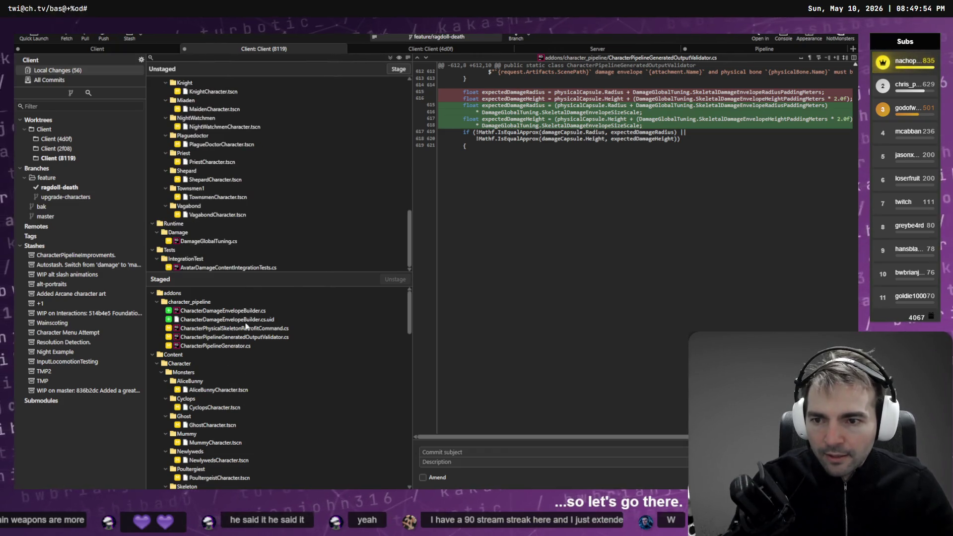
click(272, 269)
key(ctrl+a)
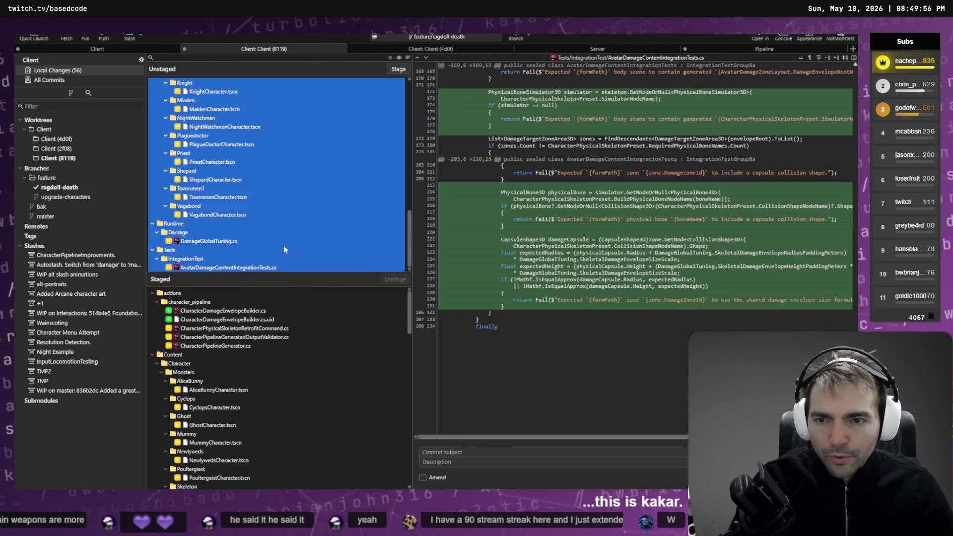
click(395, 73)
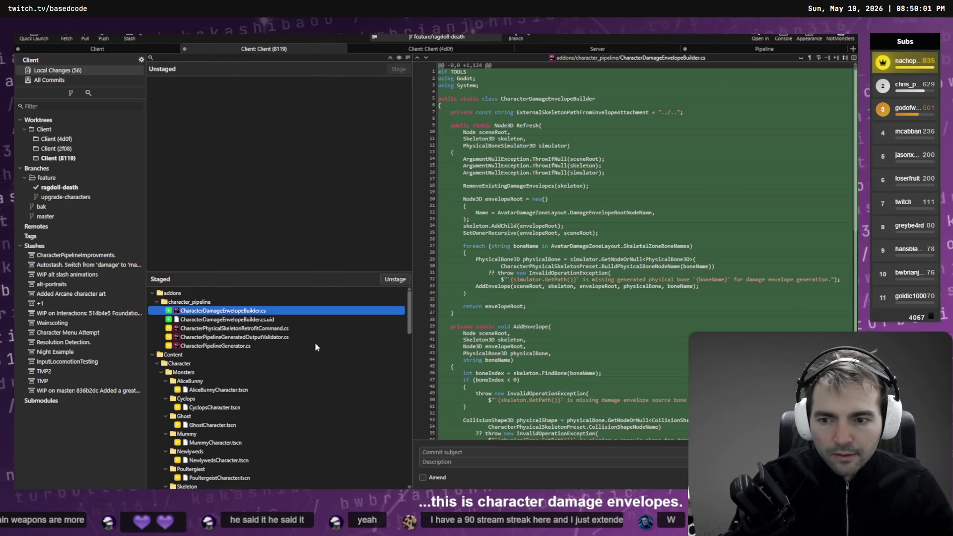
- Draft the commit subject 'Bone-base character damage envelopes.'
scroll(315, 341, down, 5)
click(438, 451)
text(Bone-base character damage e)
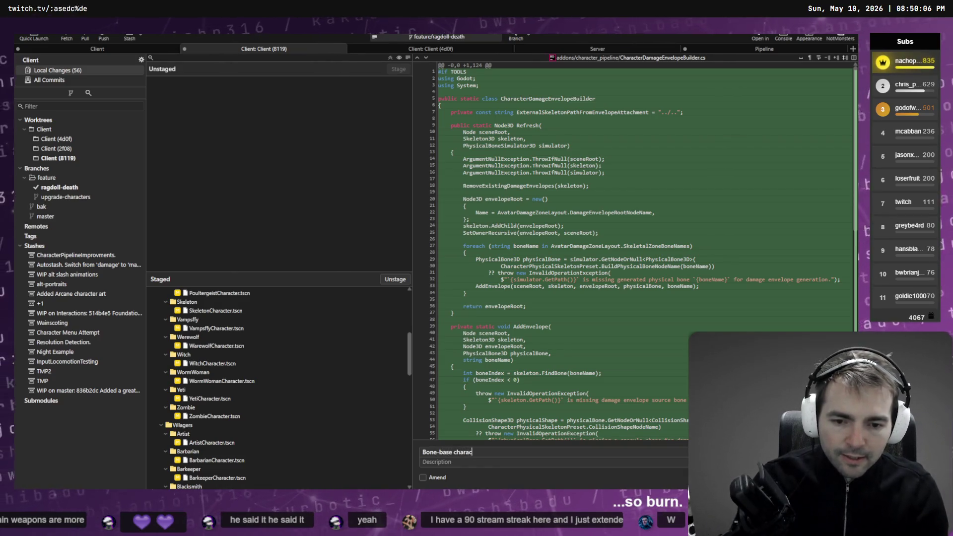
text(nvelope)
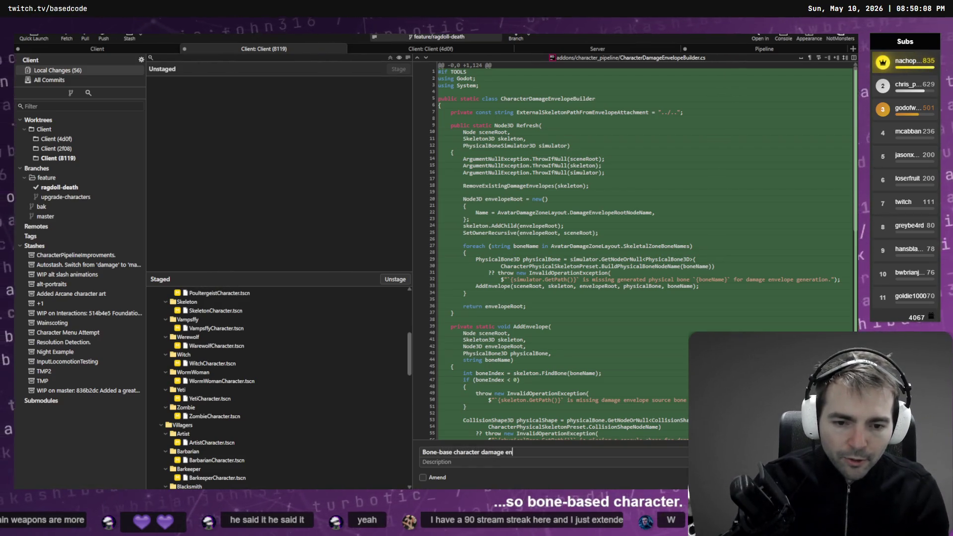
text(s.)
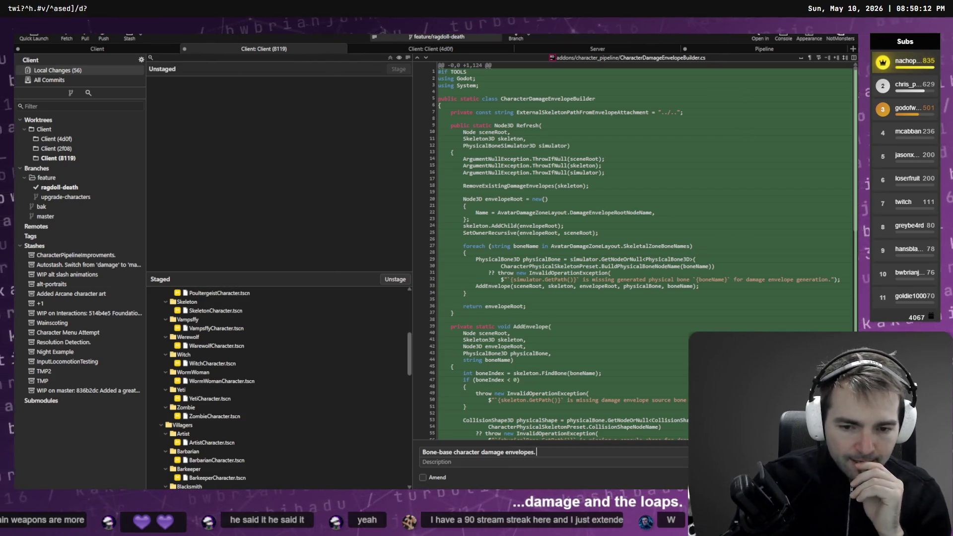
key(alt+Tab)
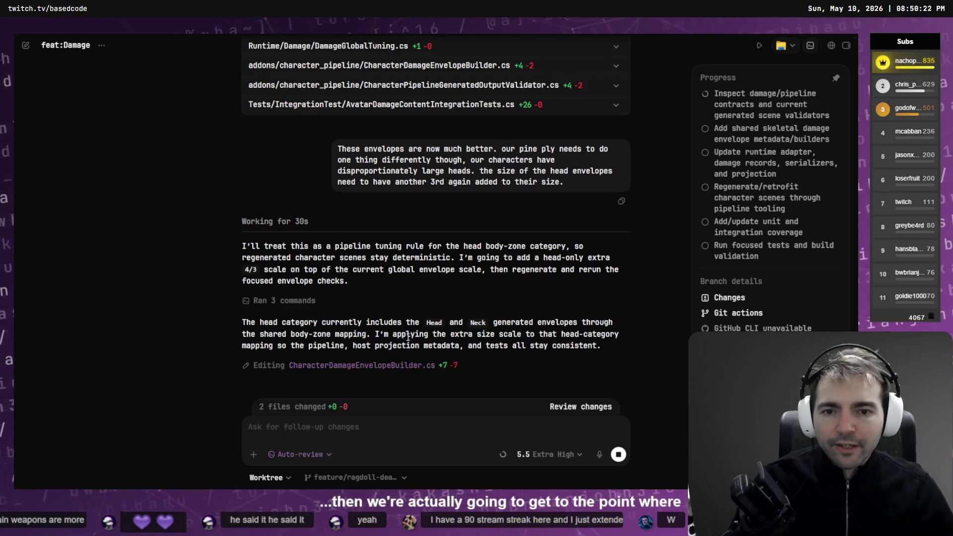
key(alt+Tab)
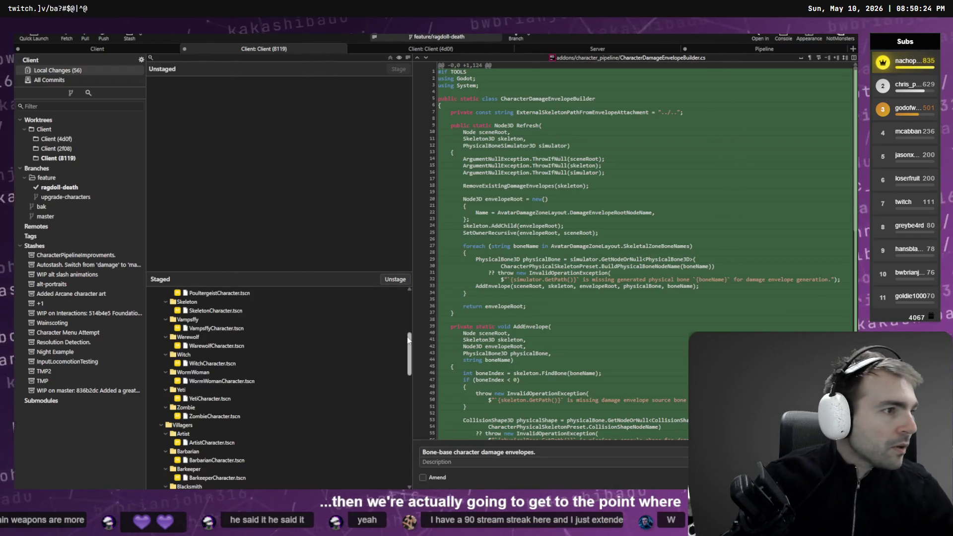
key(alt+Tab)
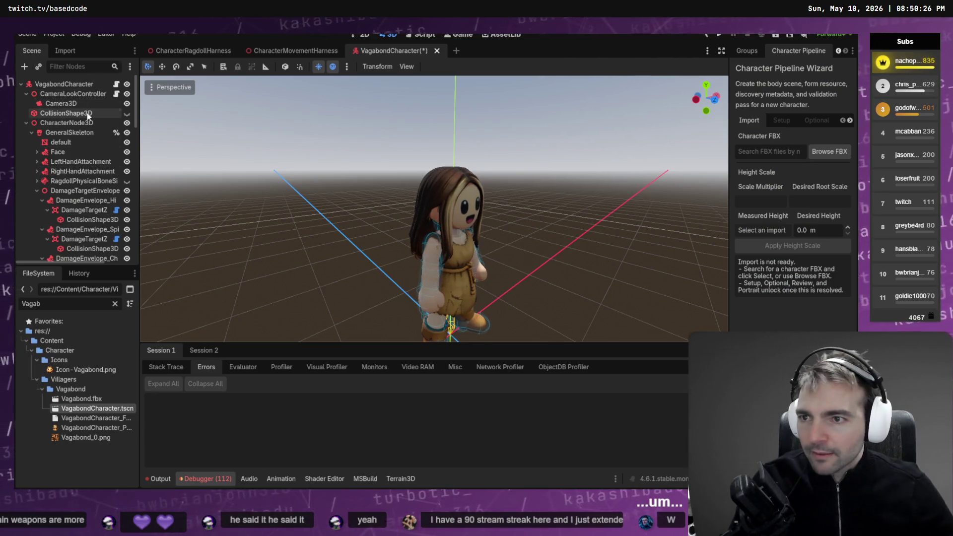
- Frame the root CollisionShape3D and drag the capsule's top up to about 1.74 height
double_click(87, 113)
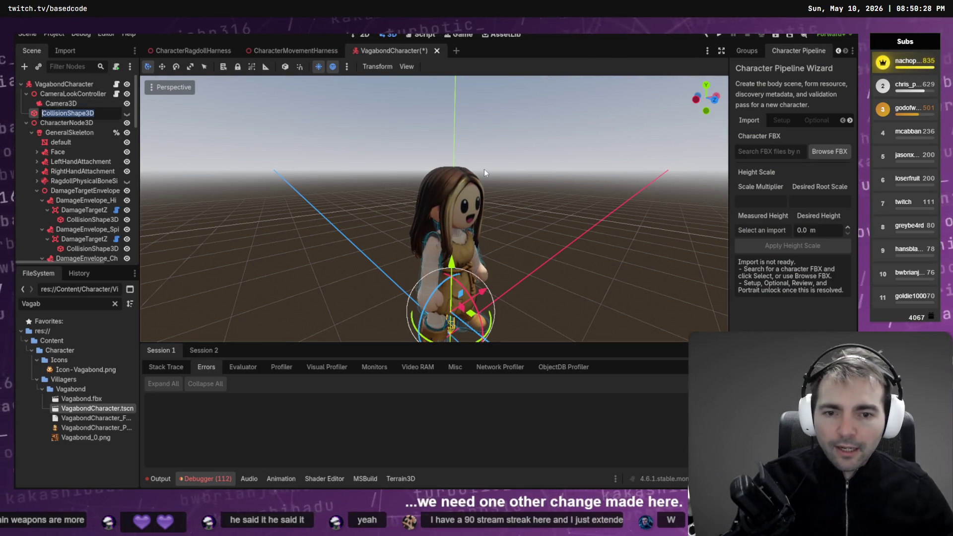
key(Escape)
key(f)
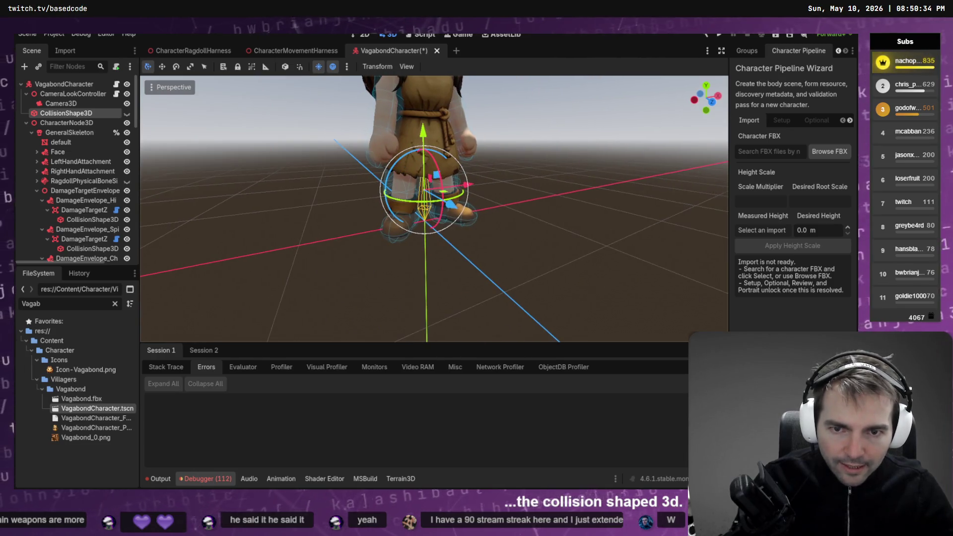
scroll(487, 196, up, 2)
scroll(517, 206, up, 2)
scroll(434, 209, up, 2)
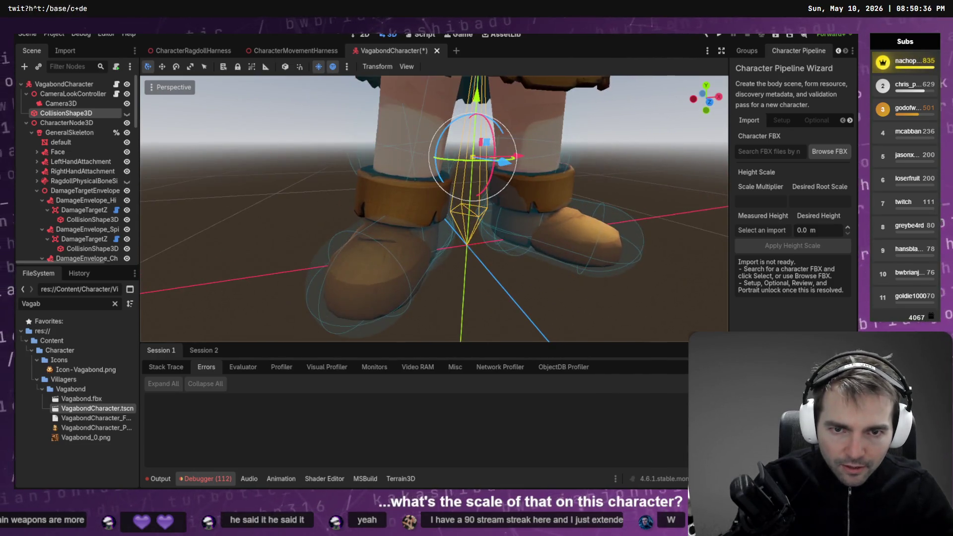
scroll(434, 208, down, 2)
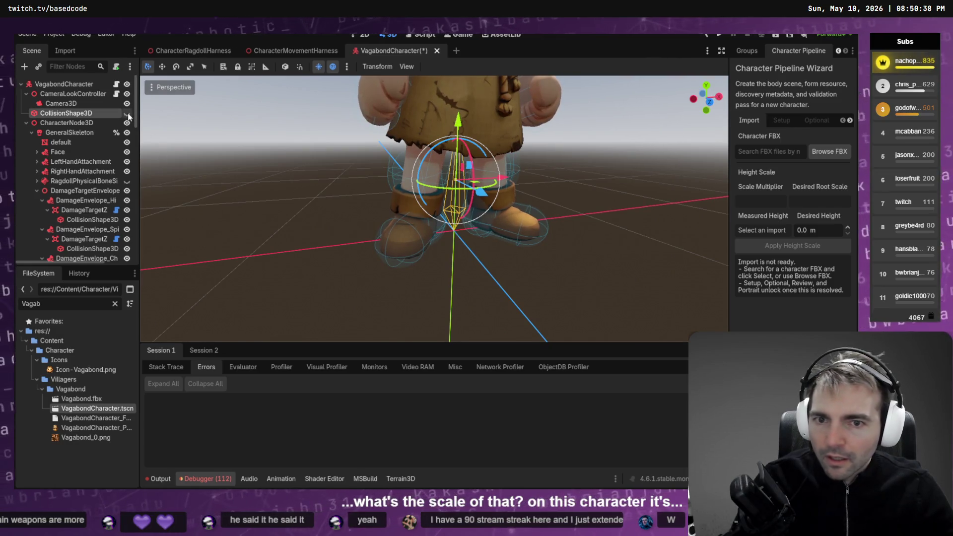
scroll(447, 224, down, 5)
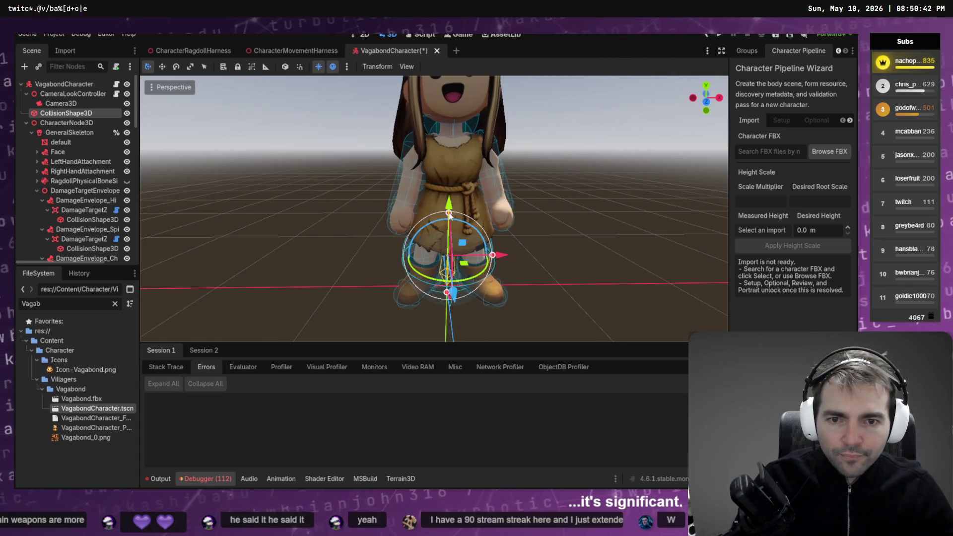
mouse_move(448, 214)
mouse_down()
mouse_move(460, 62)
mouse_move(445, 132)
mouse_move(444, 113)
mouse_up()
scroll(455, 100, down, 2)
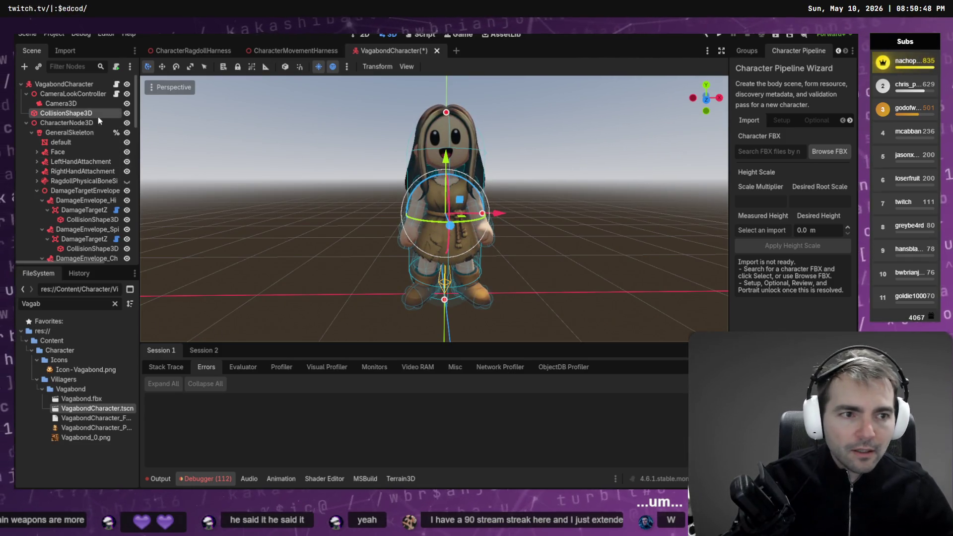
- Save VagabondCharacter.tscn and close its tab
click(296, 161)
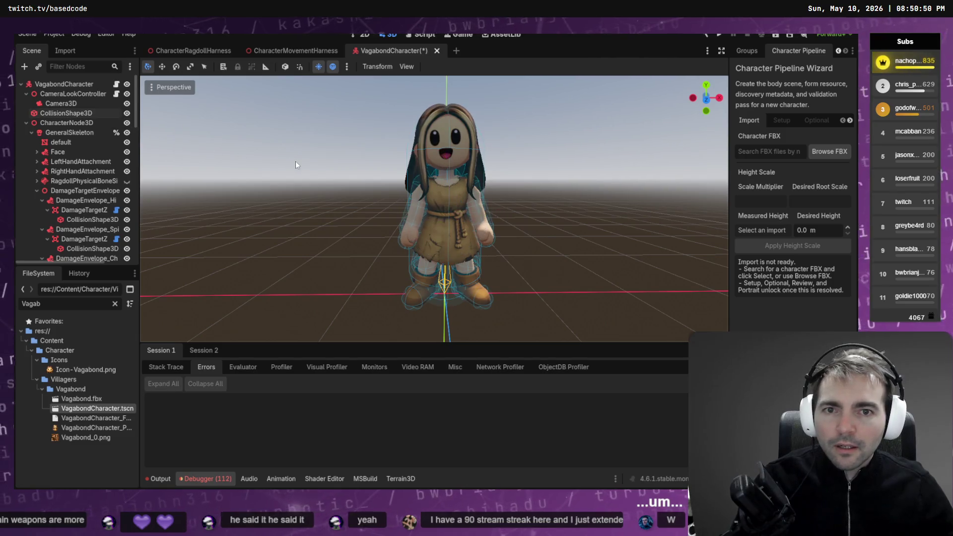
key(ctrl+s)
middle_click(387, 51)
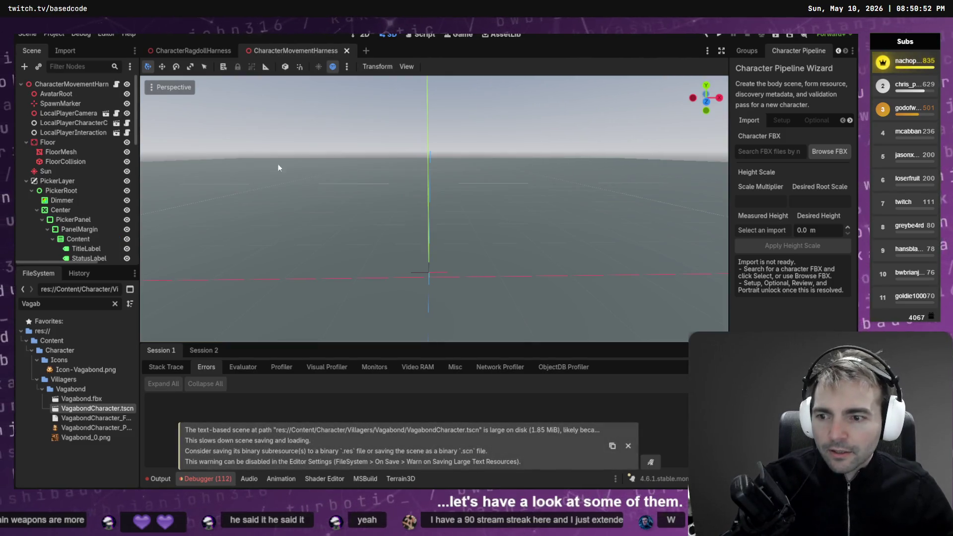
- Clear the FileSystem filter, search 'Skeleto', and open SkeletonCharacter.tscn
click(87, 307)
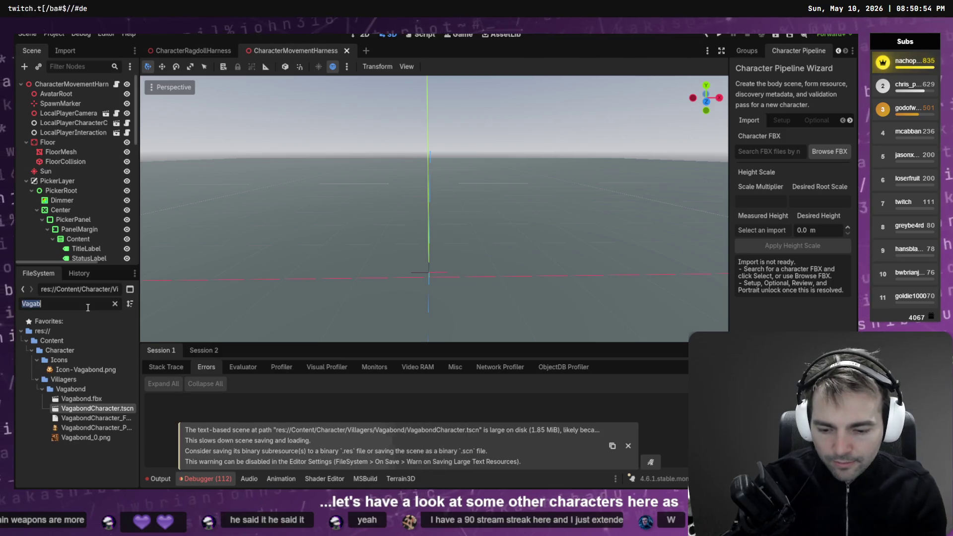
key(BackSpace)
key(BackSpace)
key(BackSpace)
text(ampire)
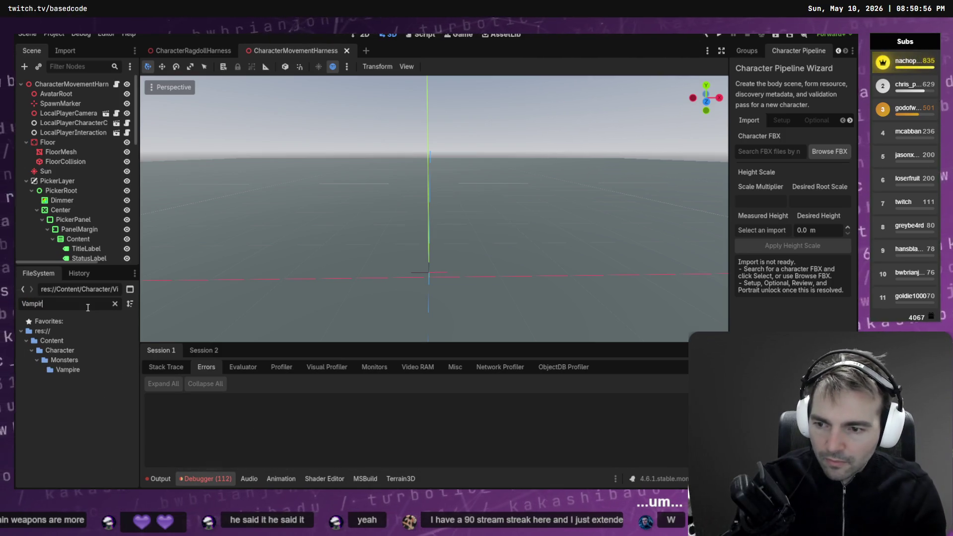
key(ctrl+a)
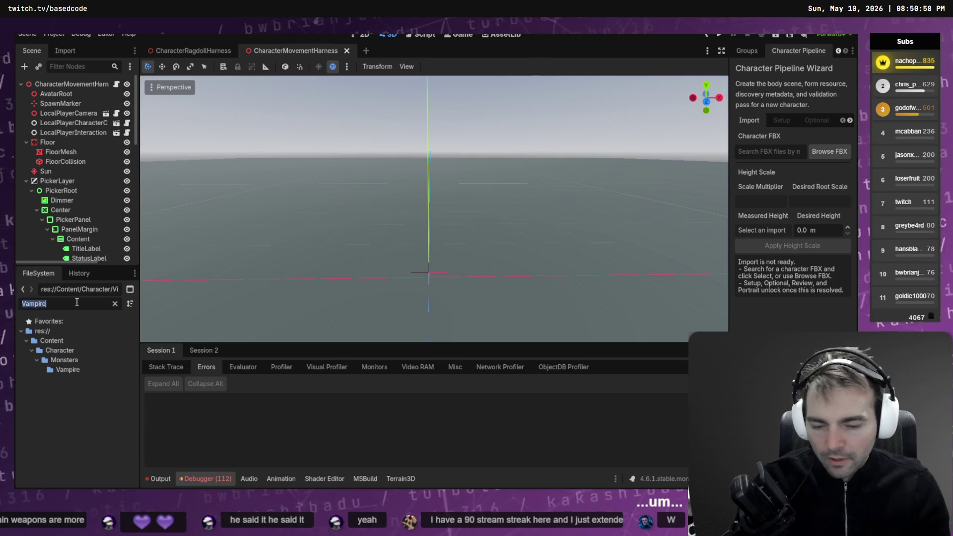
key(BackSpace)
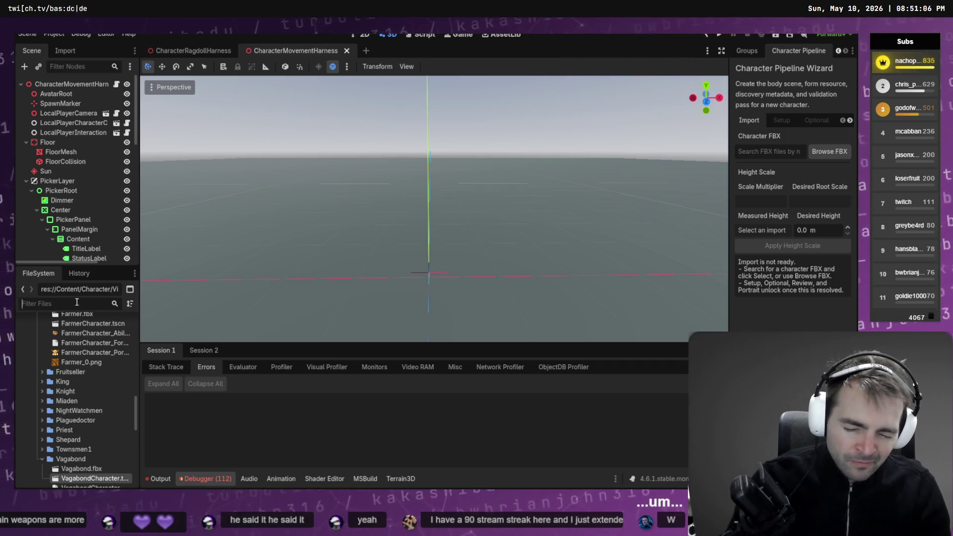
click(77, 302)
text(Skeleto)
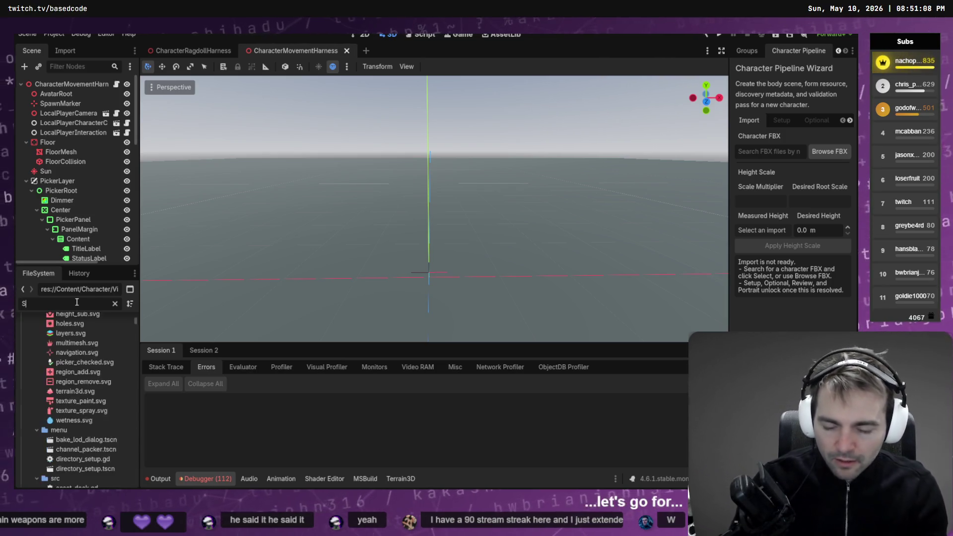
double_click(94, 362)
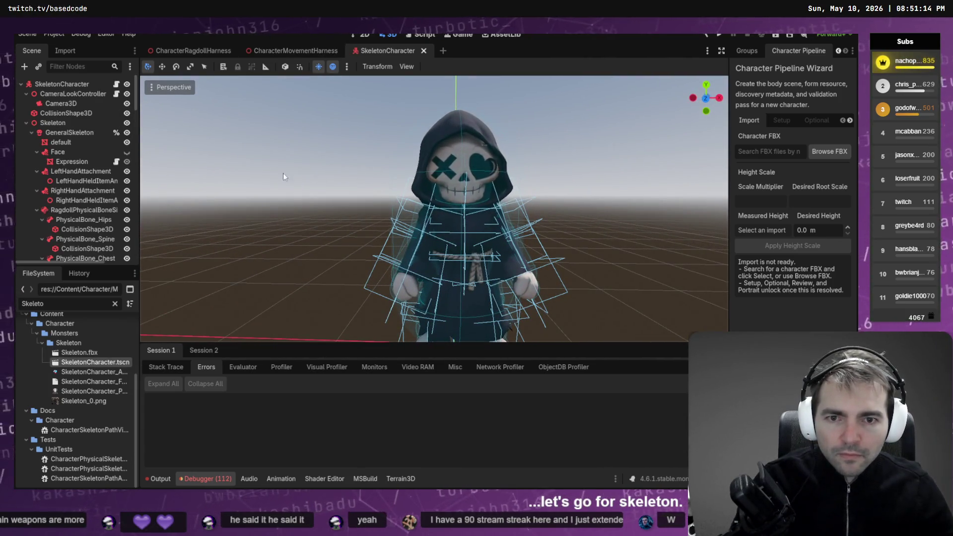
- Toggle the mesh and root capsule visibility, frame the skeleton, and select its CollisionShape3D
click(127, 143)
click(127, 143)
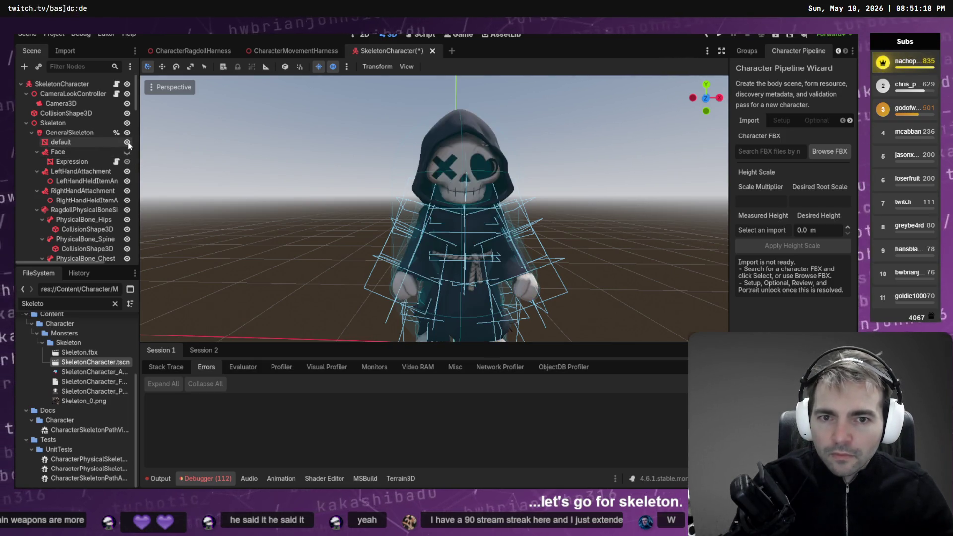
click(128, 114)
mouse_move(347, 209)
mouse_down()
mouse_move(471, 203)
mouse_move(412, 207)
mouse_up()
key(f)
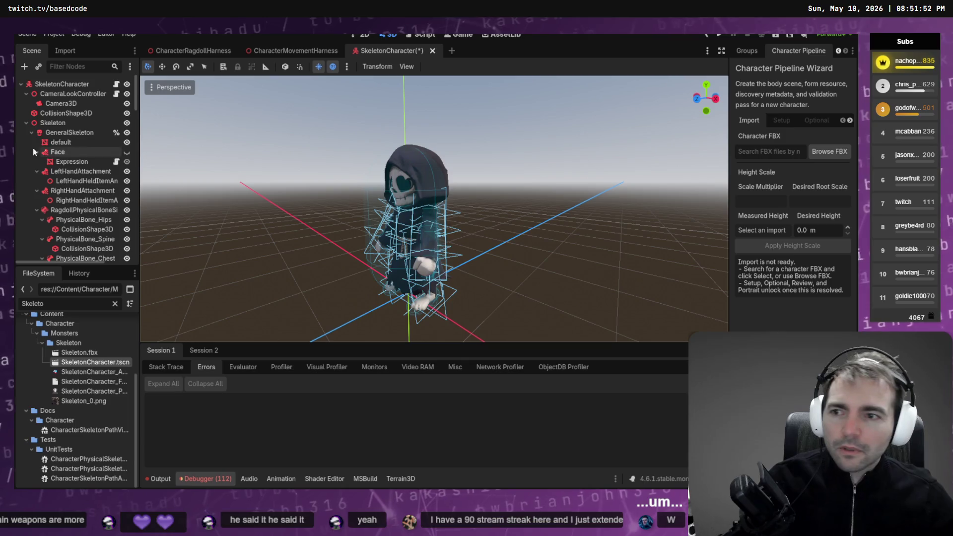
click(67, 113)
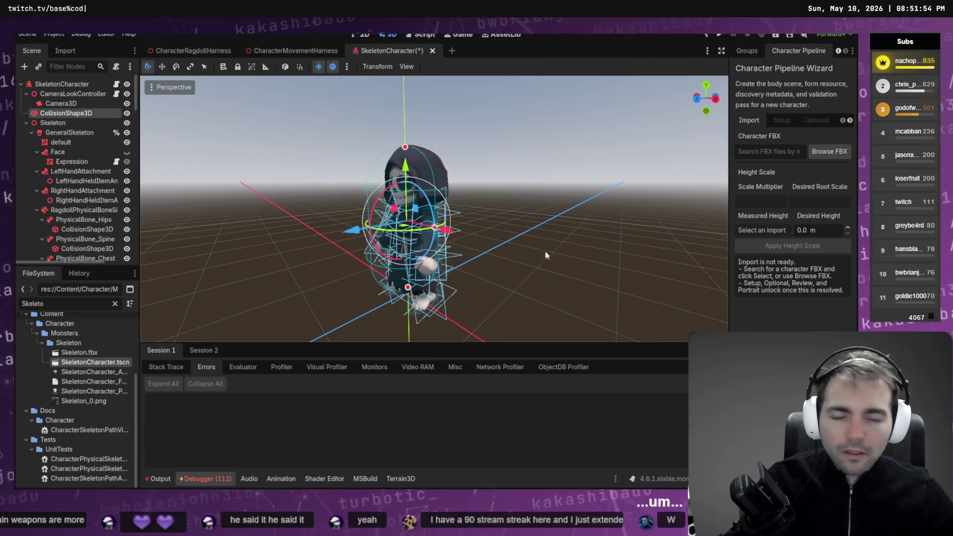
key(alt+Tab)
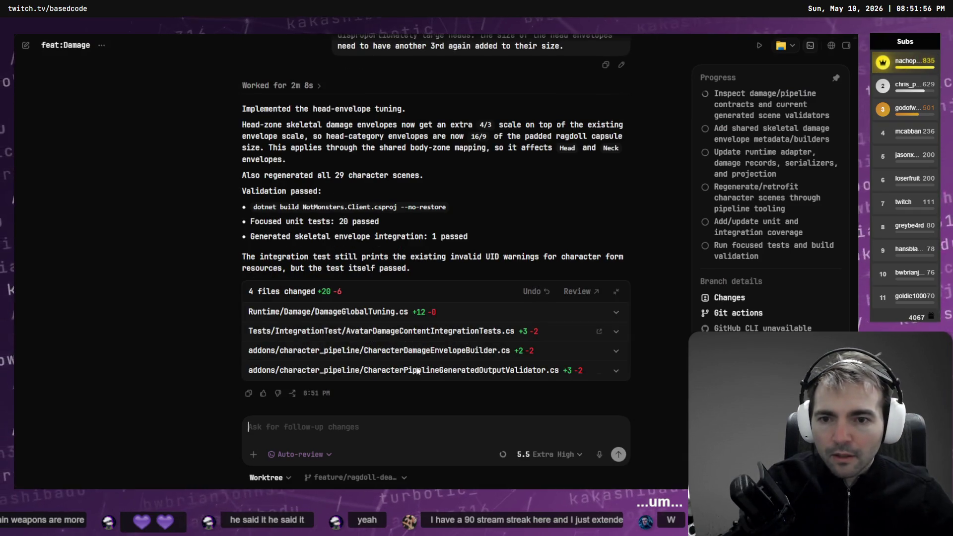
- Dictate and send a follow-up saying the CollisionShape3D capsules keep characters too far apart to land punches
text(Until)
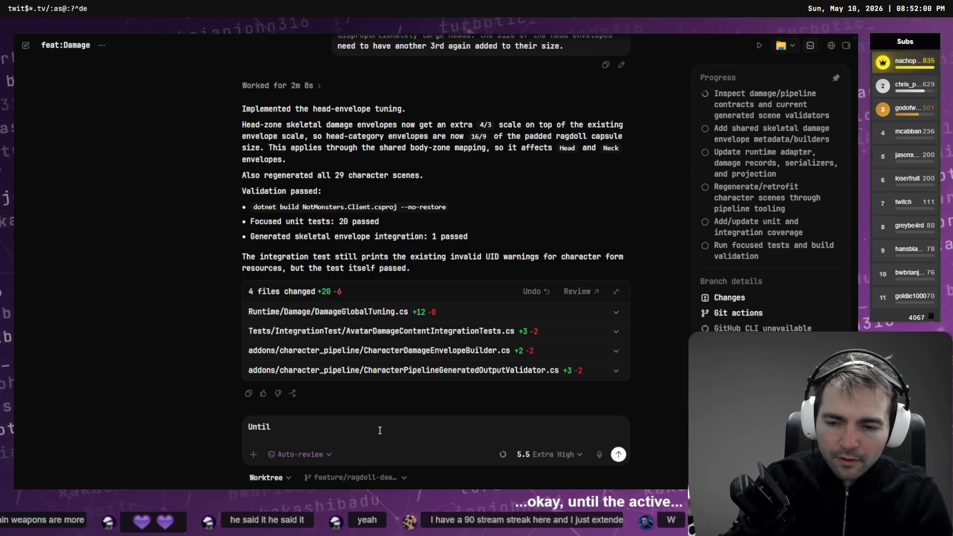
key(ctrl+BackSpace)
key(super+h)
text(We have a probelm with)
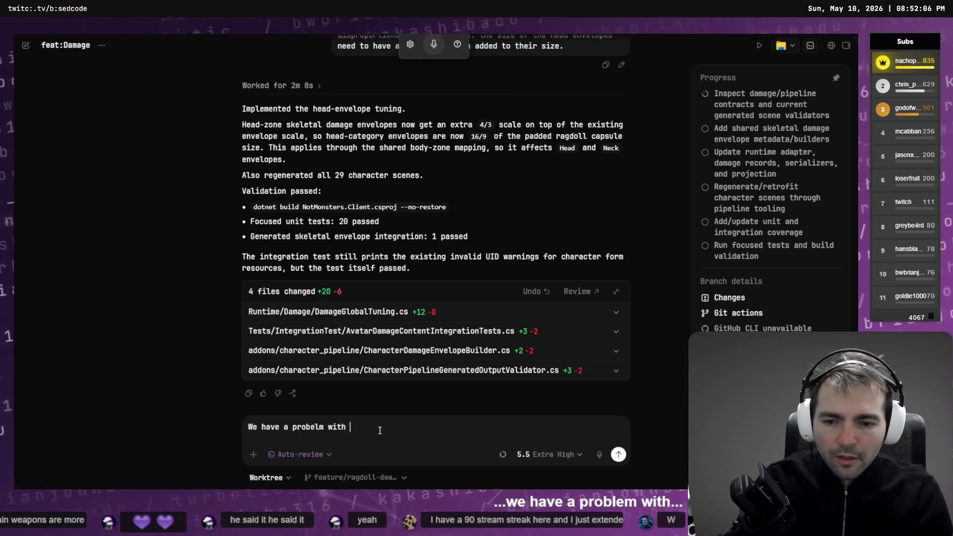
text("CollisionShape3D" on all of the characters.)
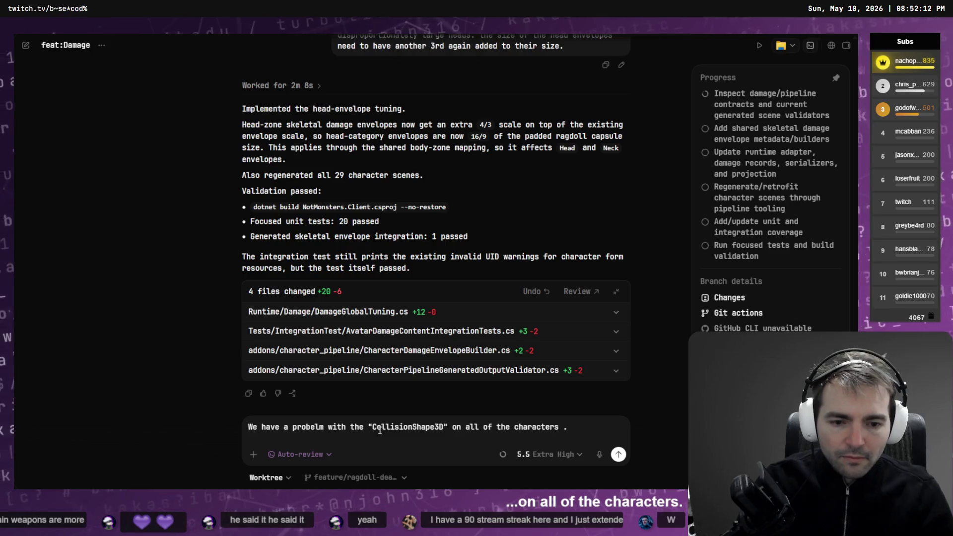
key(super+h)
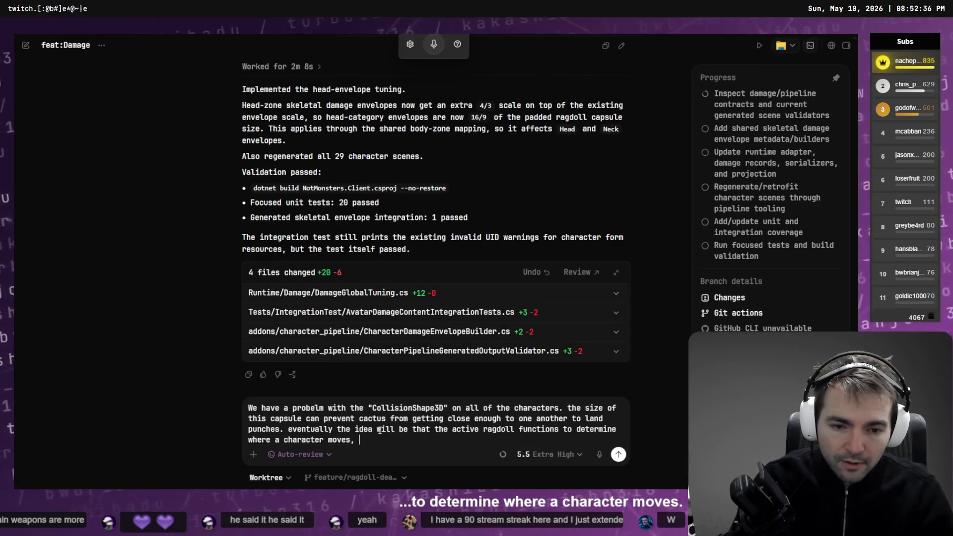
key(ctrl+m)
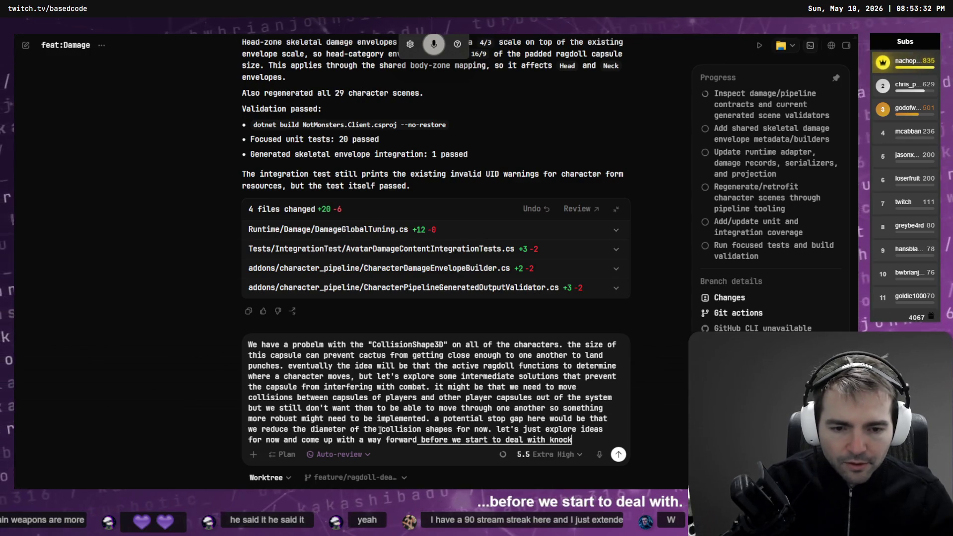
key(Return)
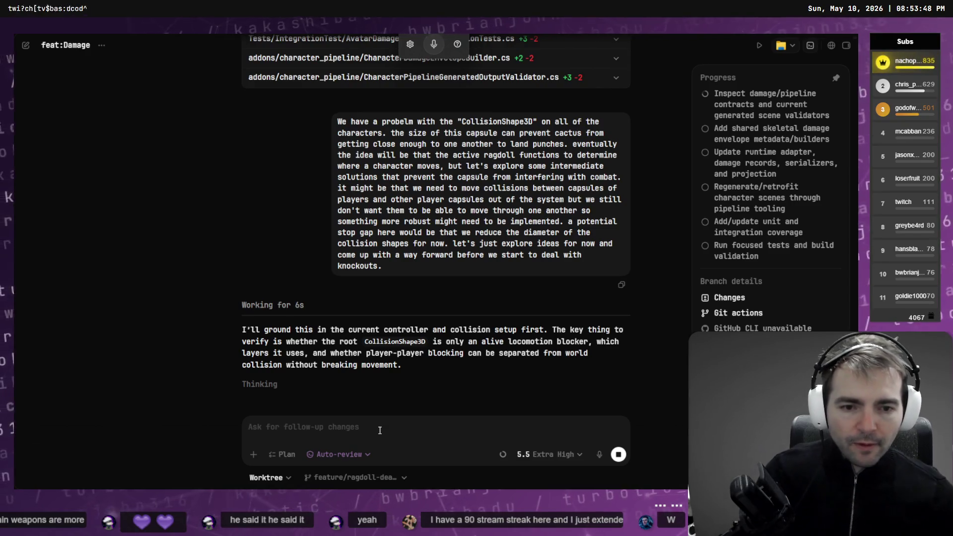
- Switch to the 'Upgrade characters to new models' thread from the recently viewed list
key(ctrl+Tab)
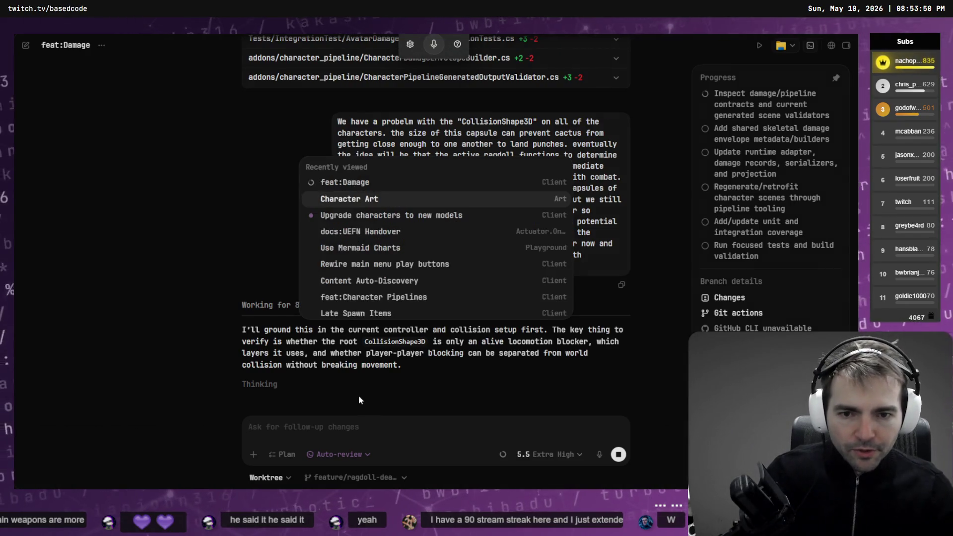
key(ctrl+Tab)
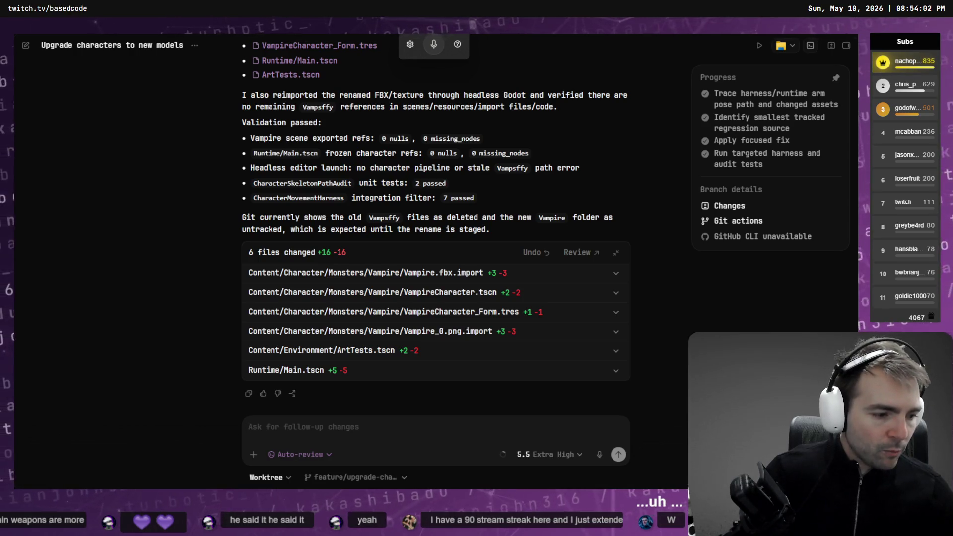
- In Godot's FileSystem, clear the filter and locate the NightWatchmen folder under Villagers
key(alt+Tab)
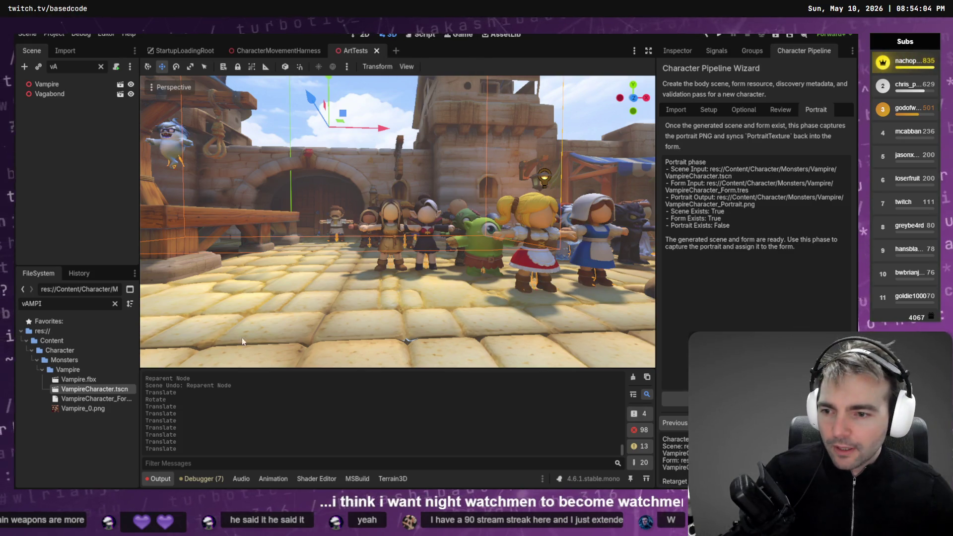
click(114, 304)
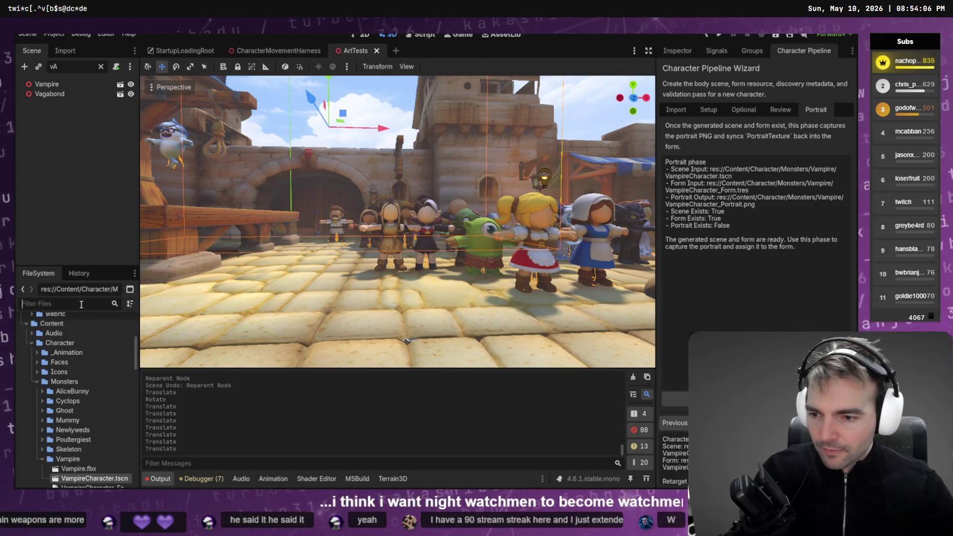
click(36, 381)
scroll(35, 392, down, 3)
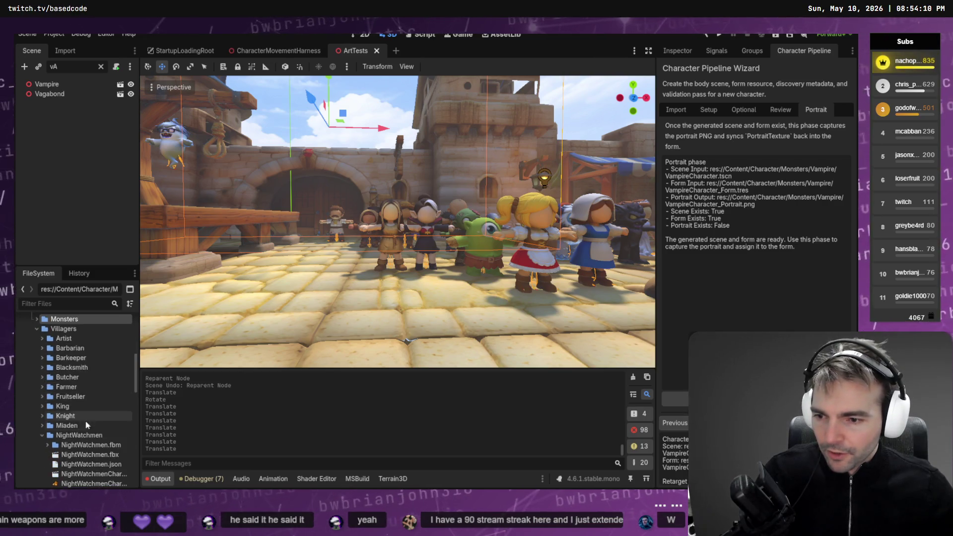
click(44, 436)
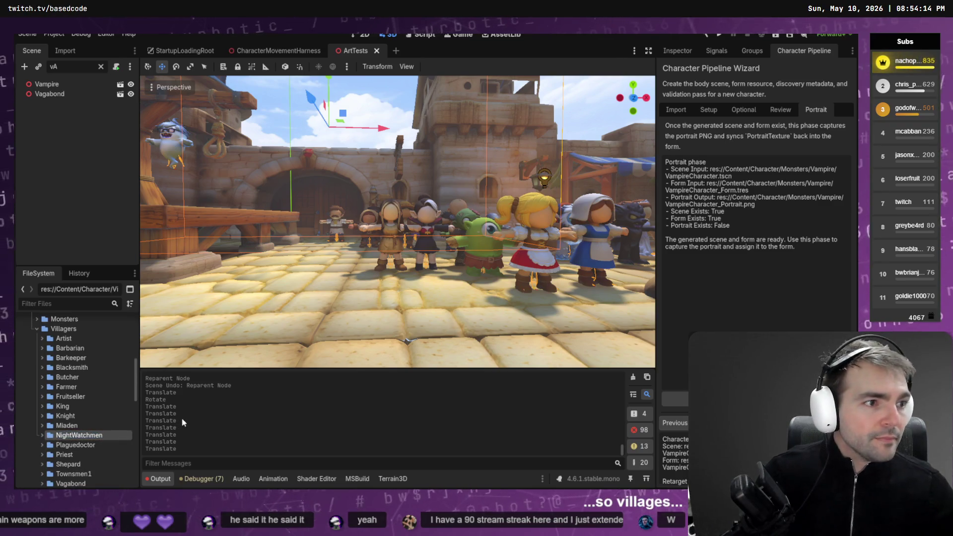
- Ask Codex to also rename "NightWatchmen" to "Watchmen"
key(alt+Tab)
text(I also want to renam)
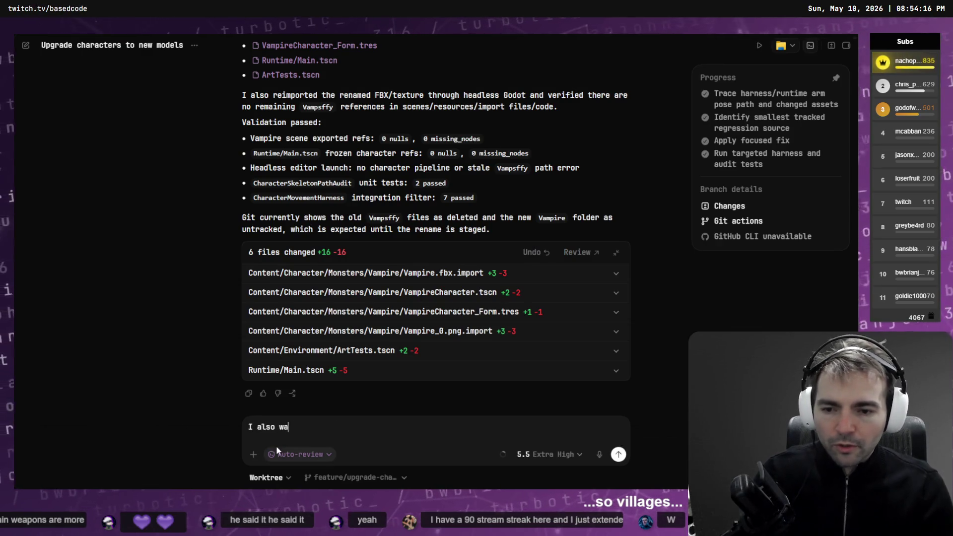
text(e "NightWatchmen" t)
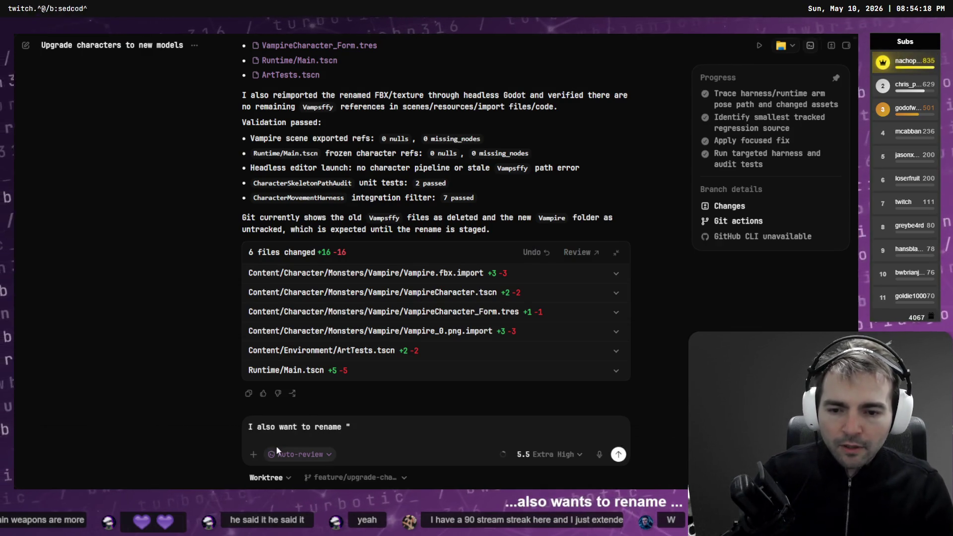
text(o "Watch)
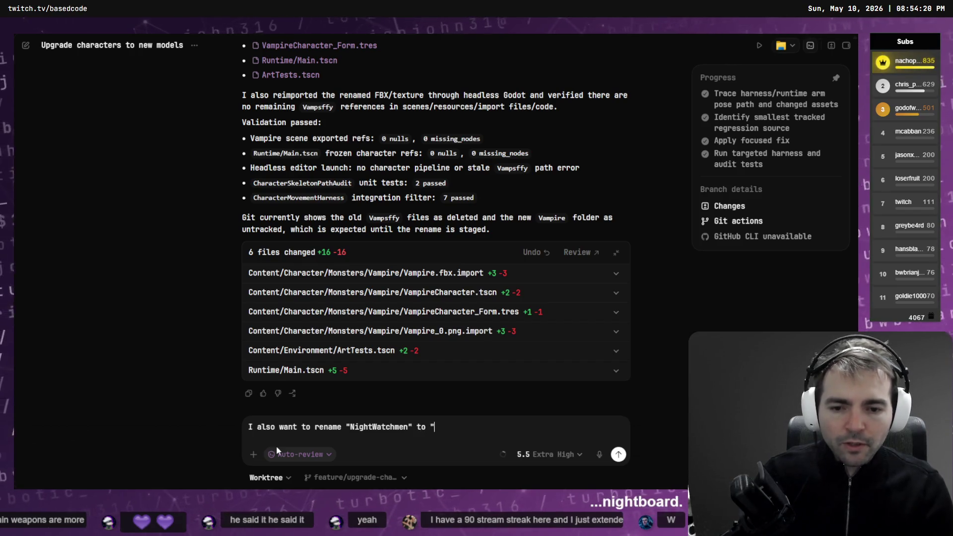
text(men")
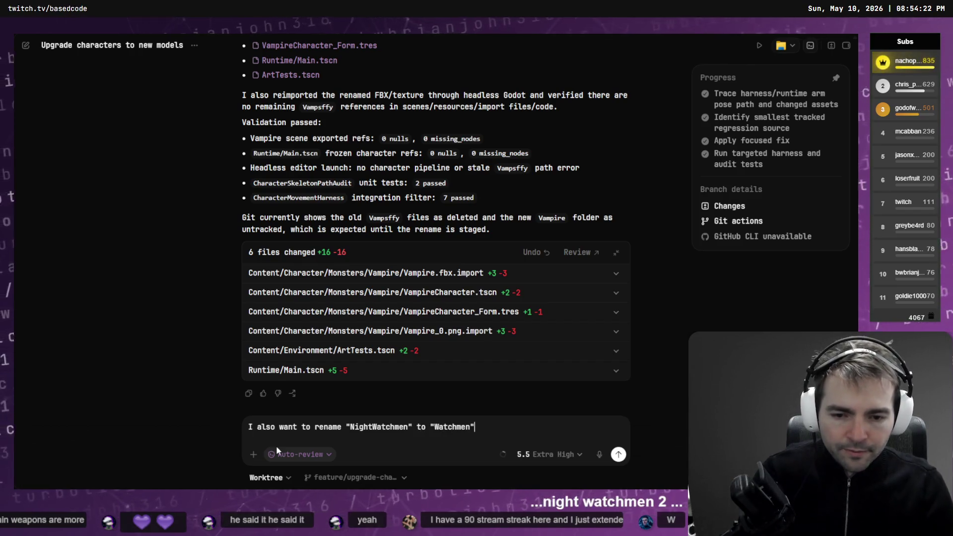
text(.)
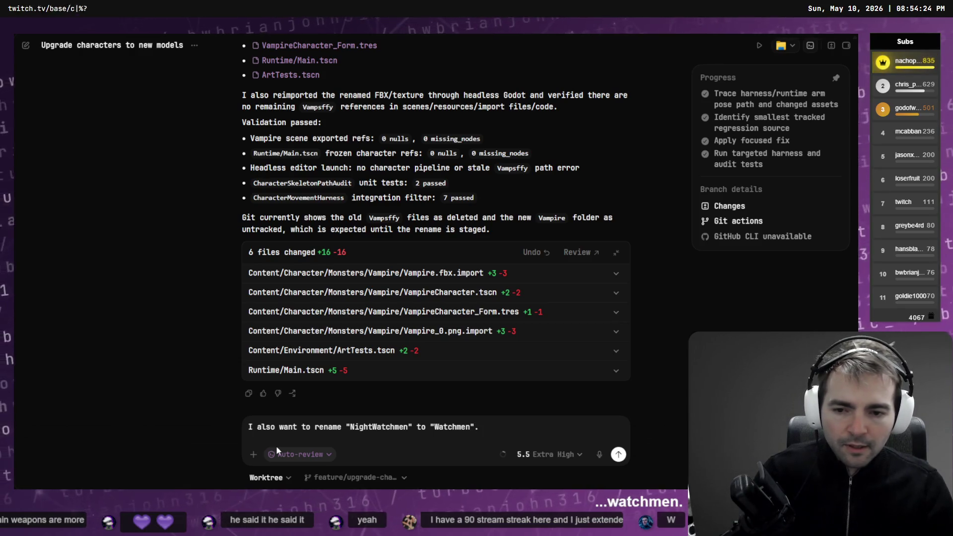
key(Return)
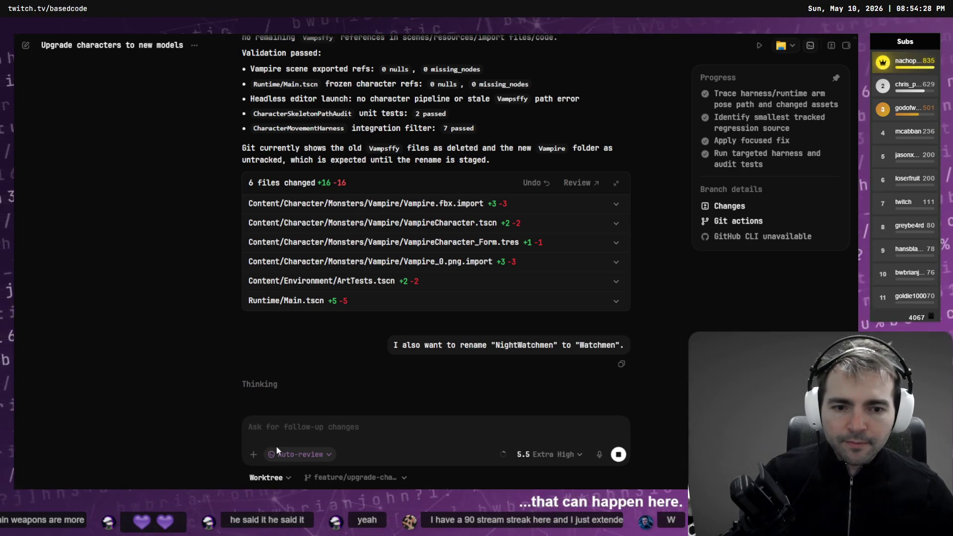
key(alt+Tab)
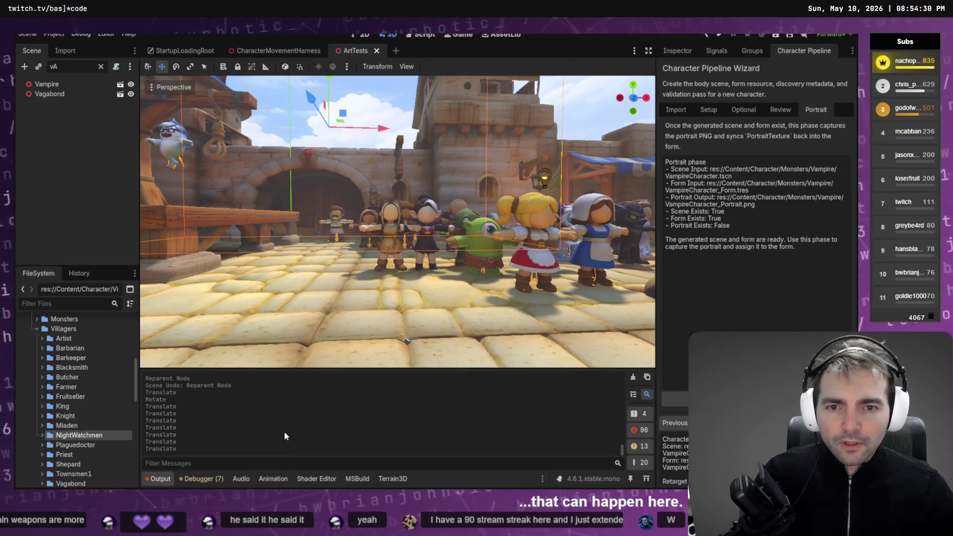
- Review the unstaged character scene diffs in Fork, such as PriestCharacter.tscn
key(alt+Tab)
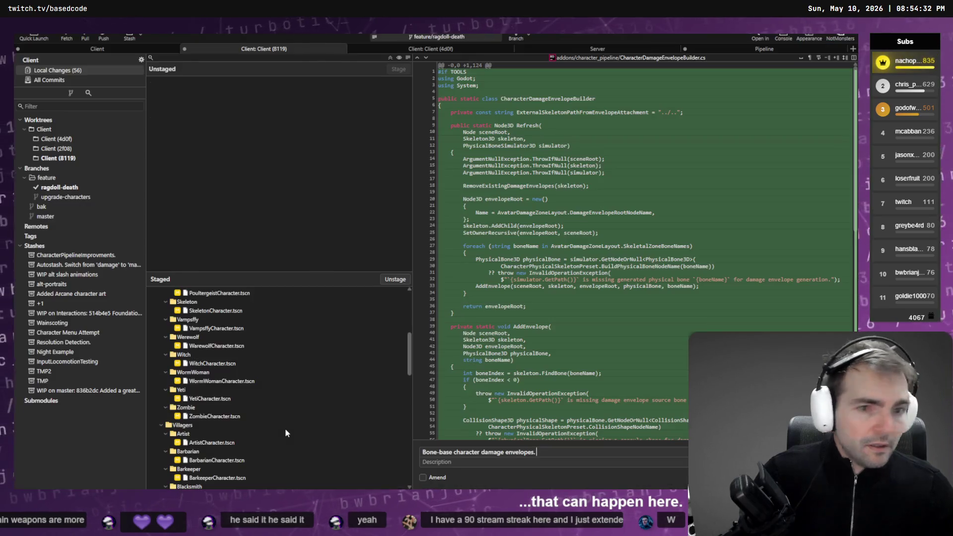
scroll(238, 208, down, 10)
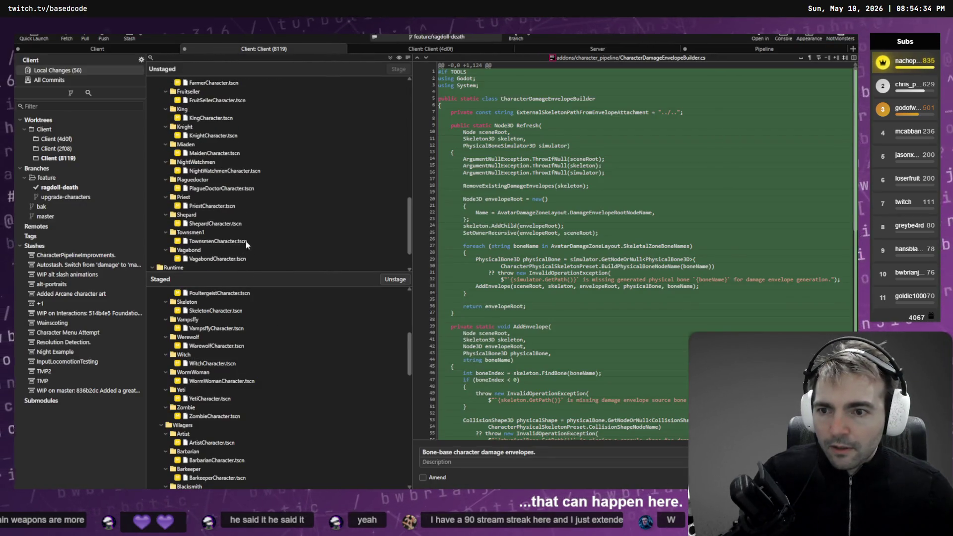
click(238, 206)
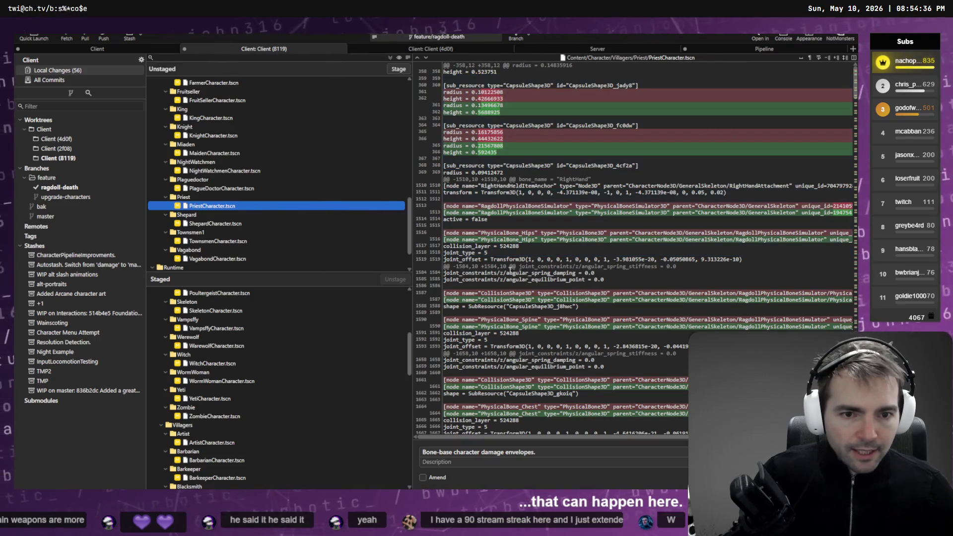
scroll(303, 216, down, 2)
click(287, 224)
scroll(297, 223, up, 15)
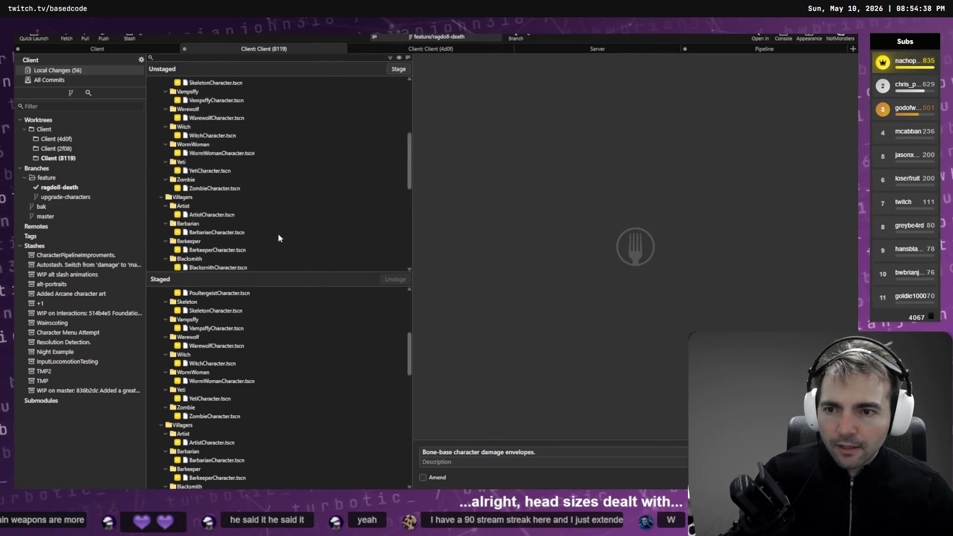
key(alt+Tab)
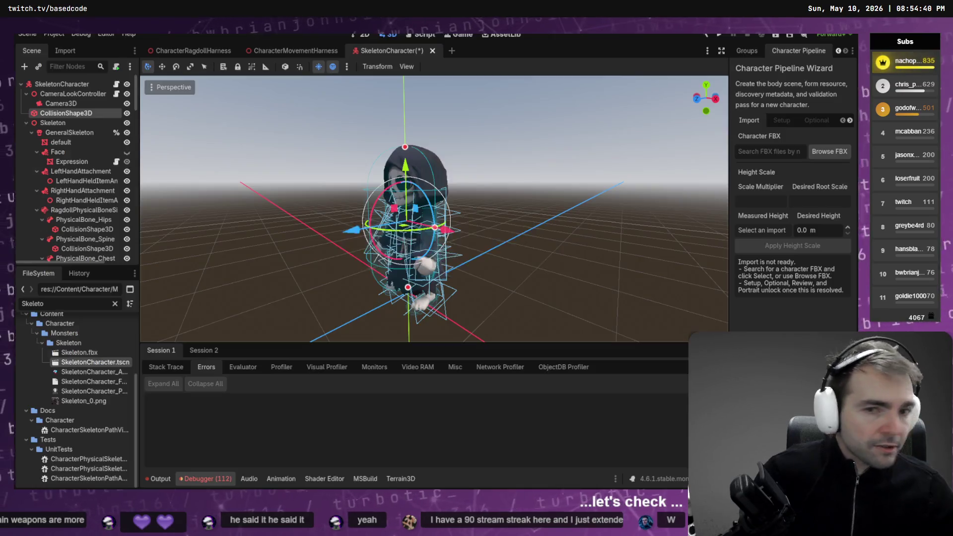
- Close the SkeletonCharacter scene, answer its save prompt, and clear the file filter
click(457, 136)
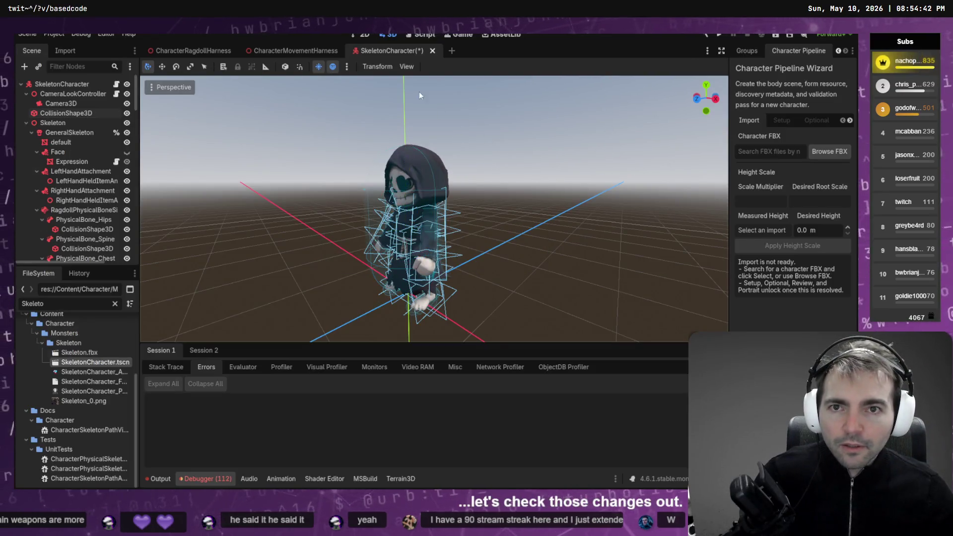
middle_click(399, 51)
click(521, 276)
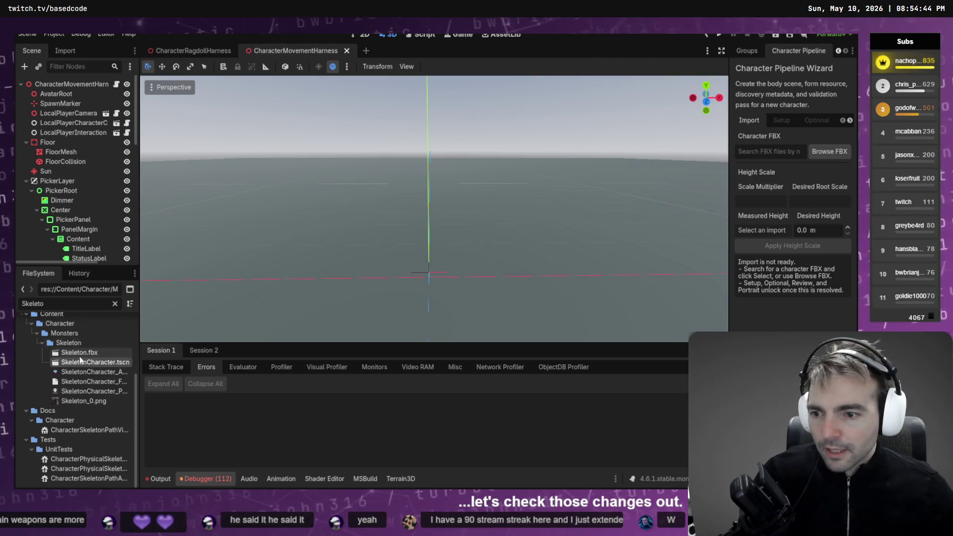
click(114, 304)
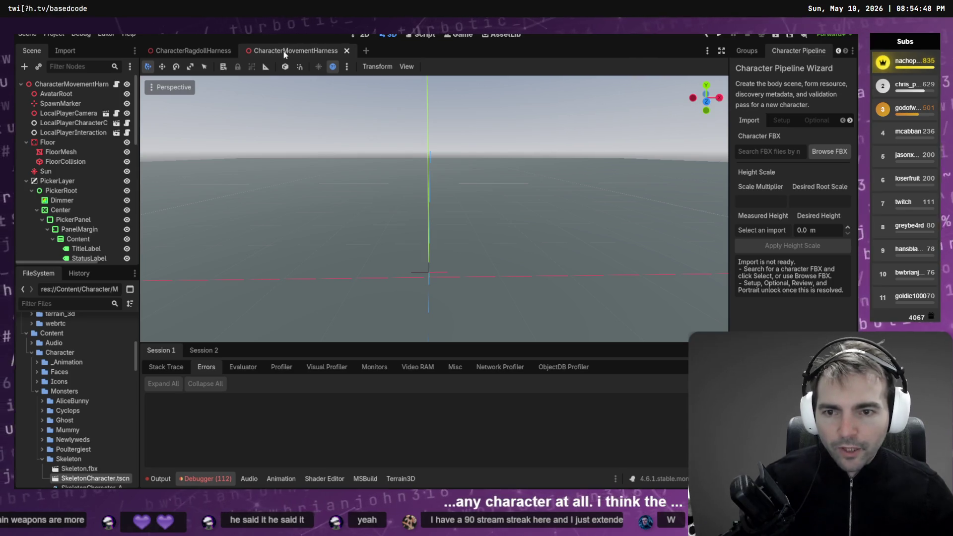
- Run the movement harness, spawn the Blacksmith, then stop the game
key(F5)
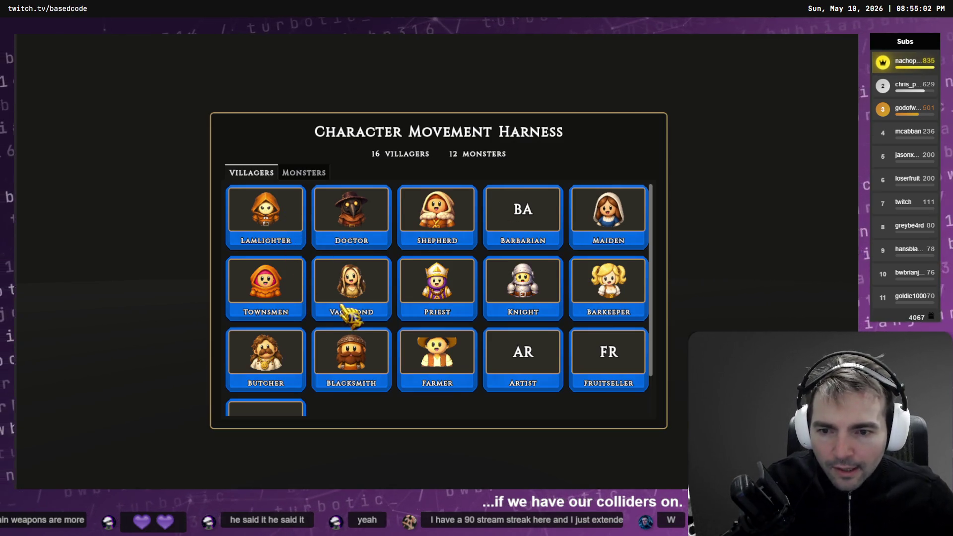
click(372, 345)
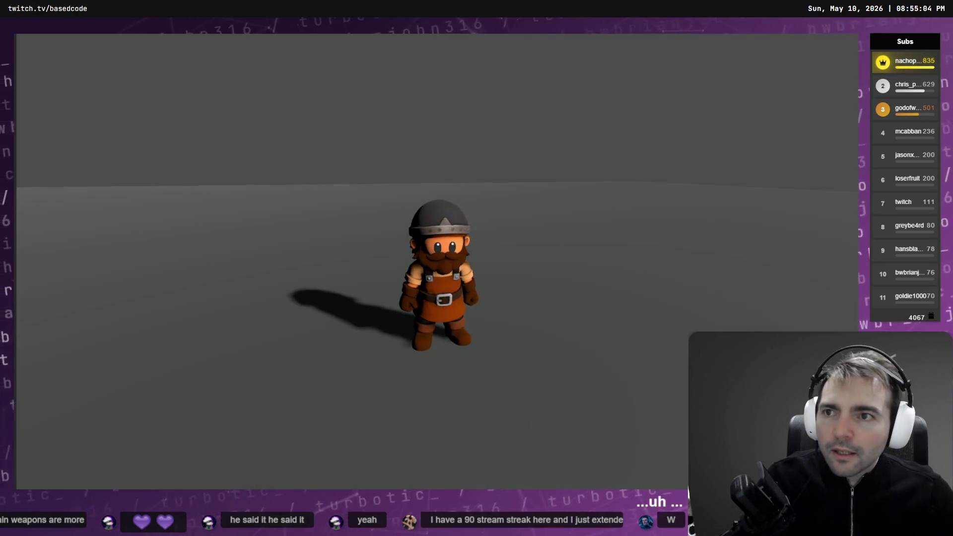
key(Escape)
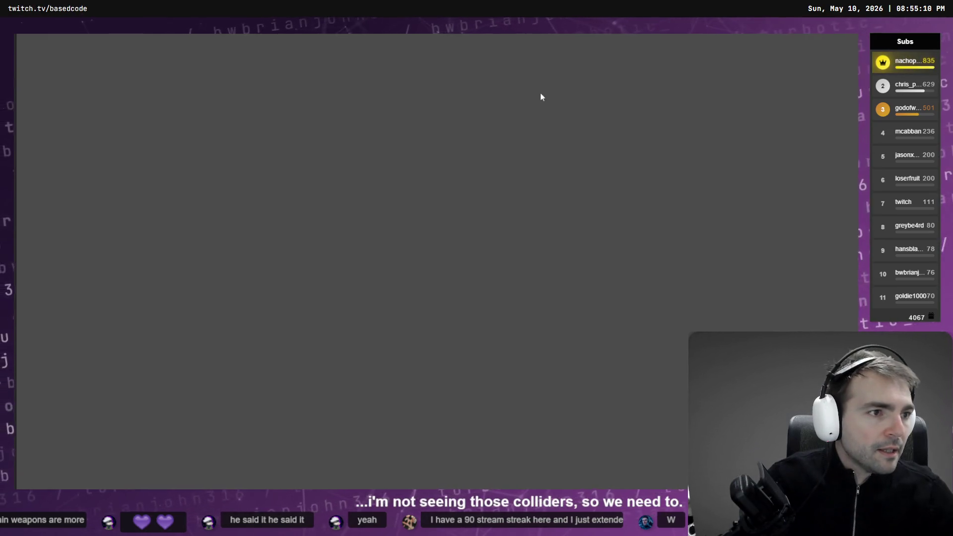
key(F8)
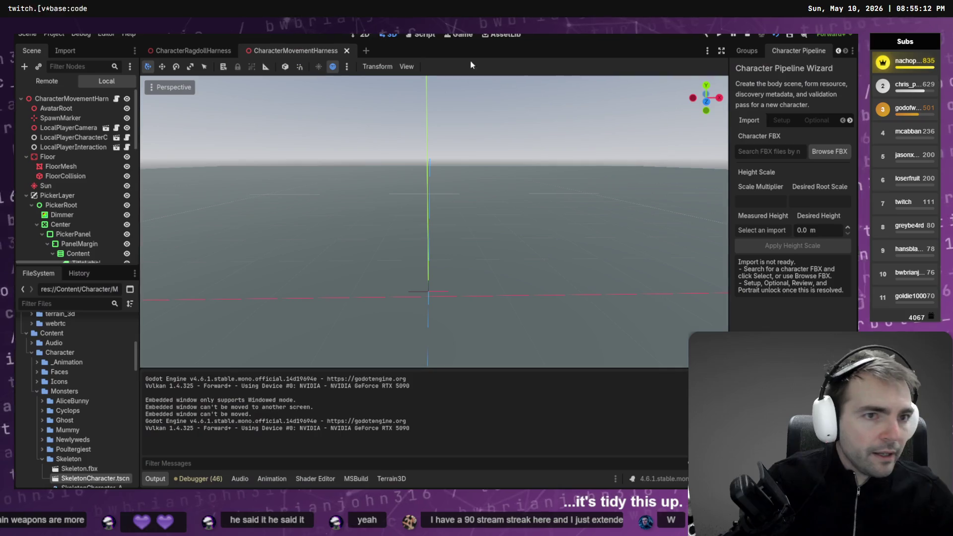
- Turn on Visible Collision Shapes and uncheck Enable Multiple Instances in Customize Run Instances
click(81, 35)
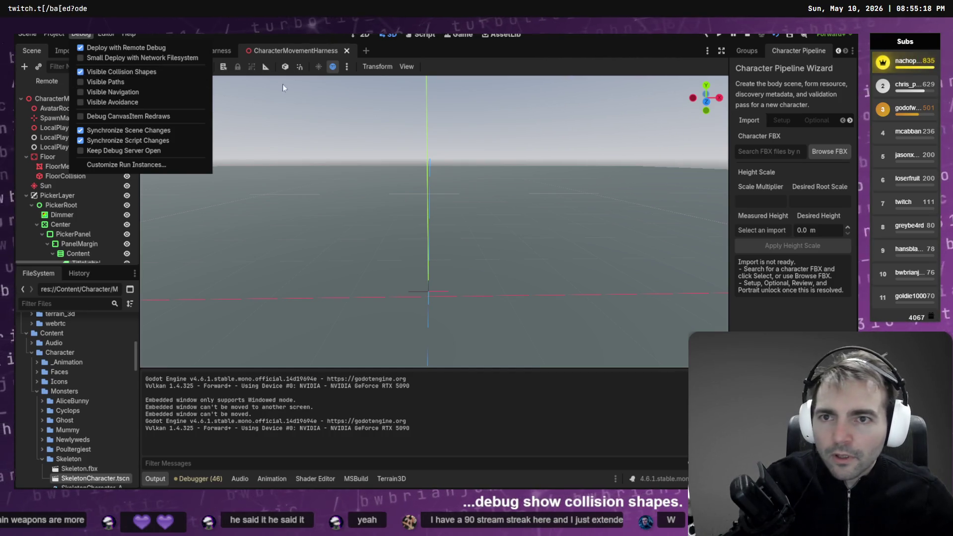
click(432, 61)
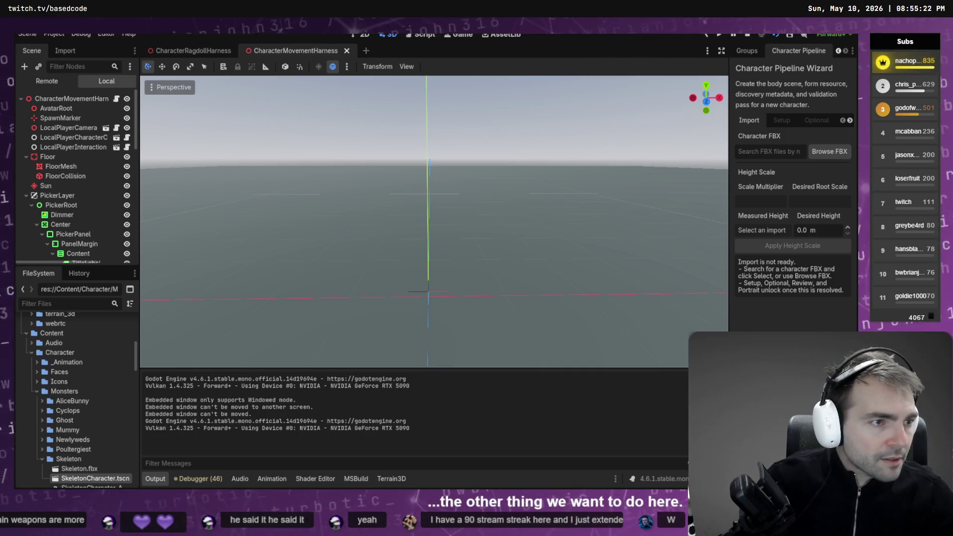
click(106, 33)
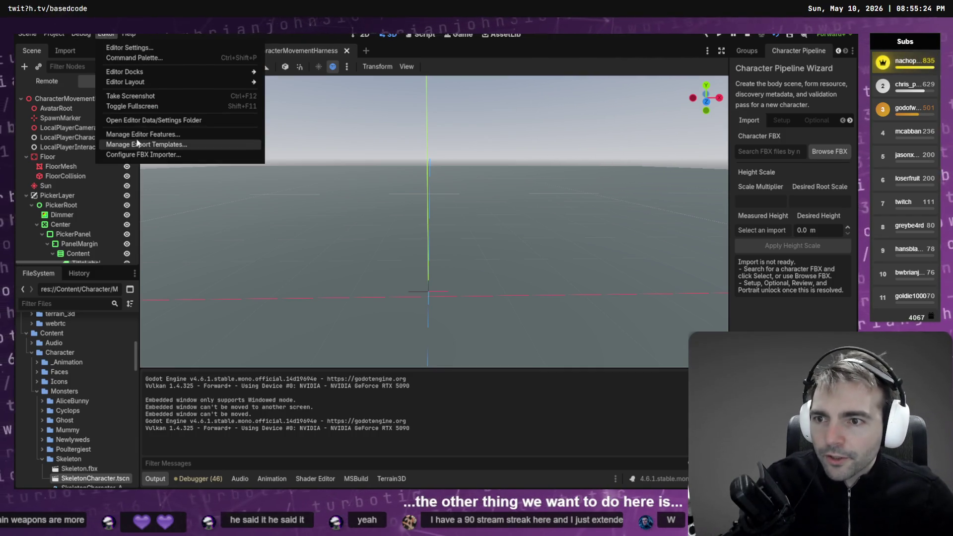
click(132, 164)
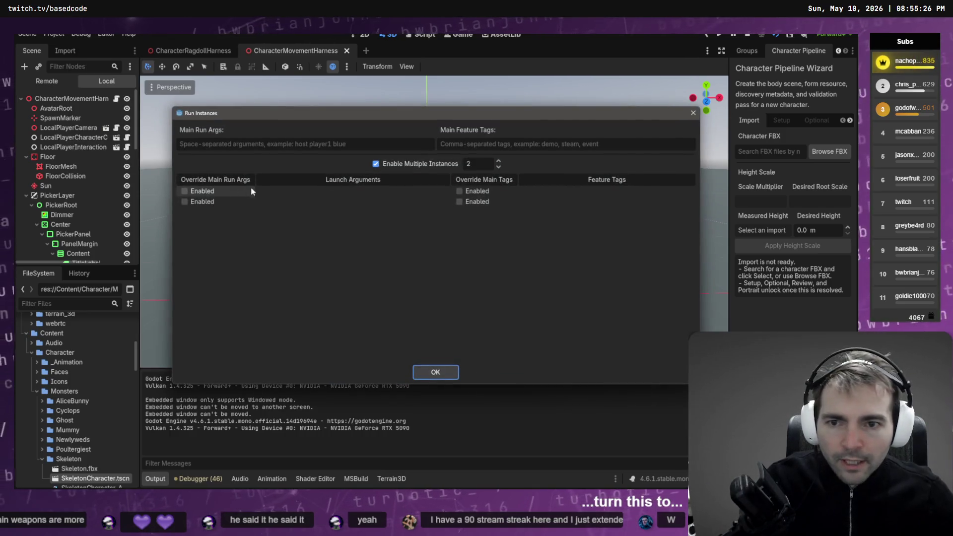
click(375, 163)
click(443, 371)
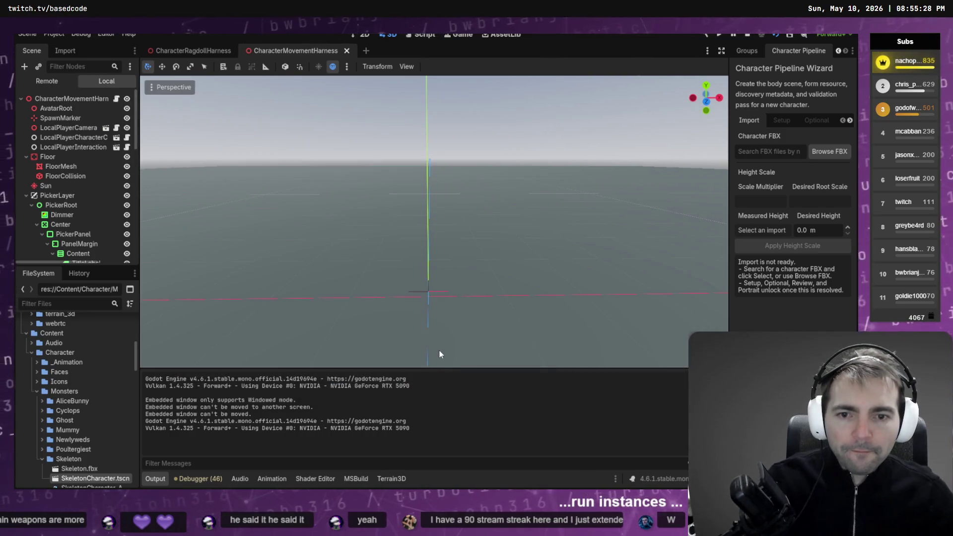
key(F5)
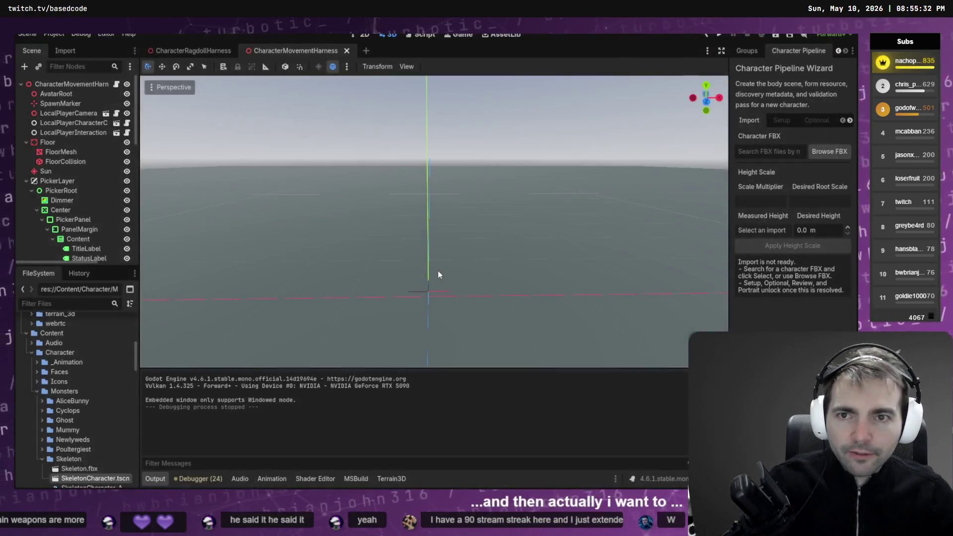
- Run the harness and inspect collision shapes on the Lamplighter, Doctor and Shepherd, then stop
key(F5)
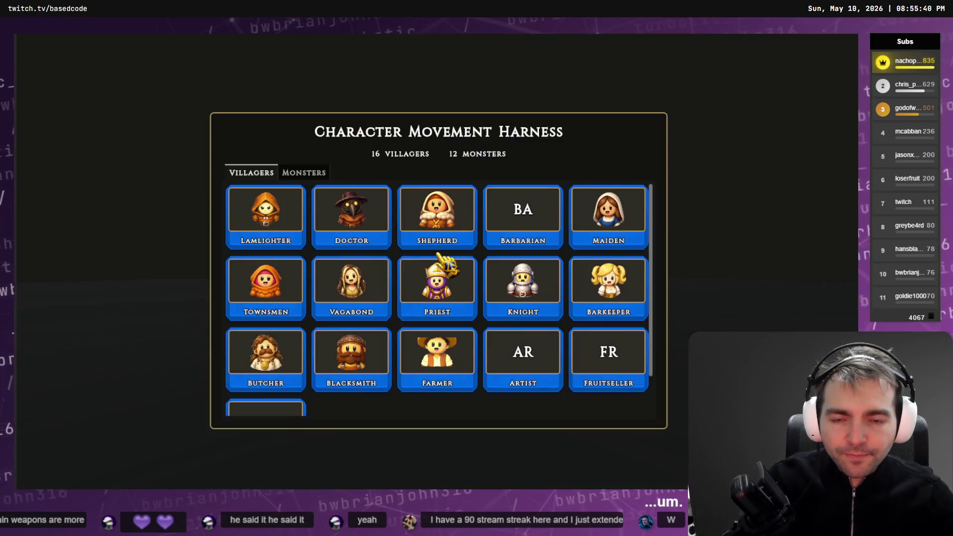
click(268, 226)
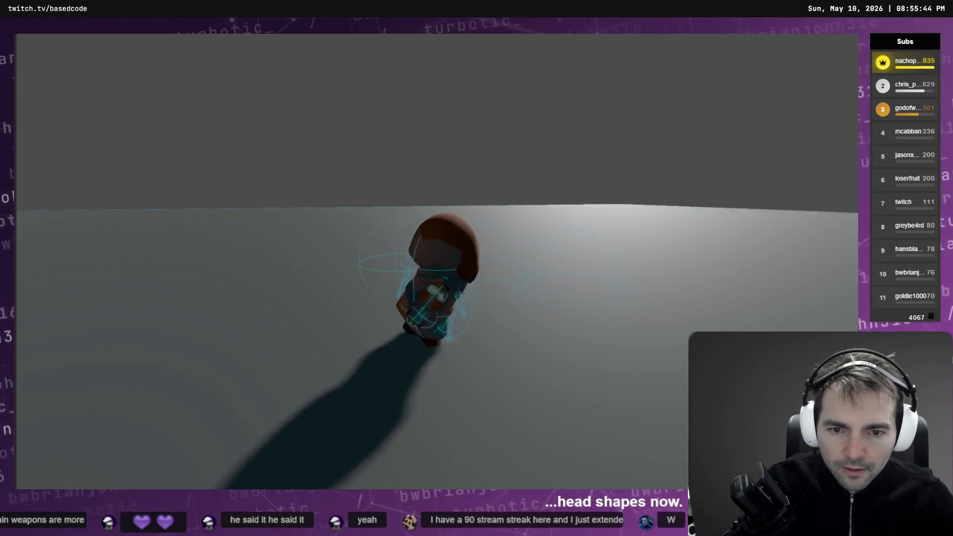
key(Escape)
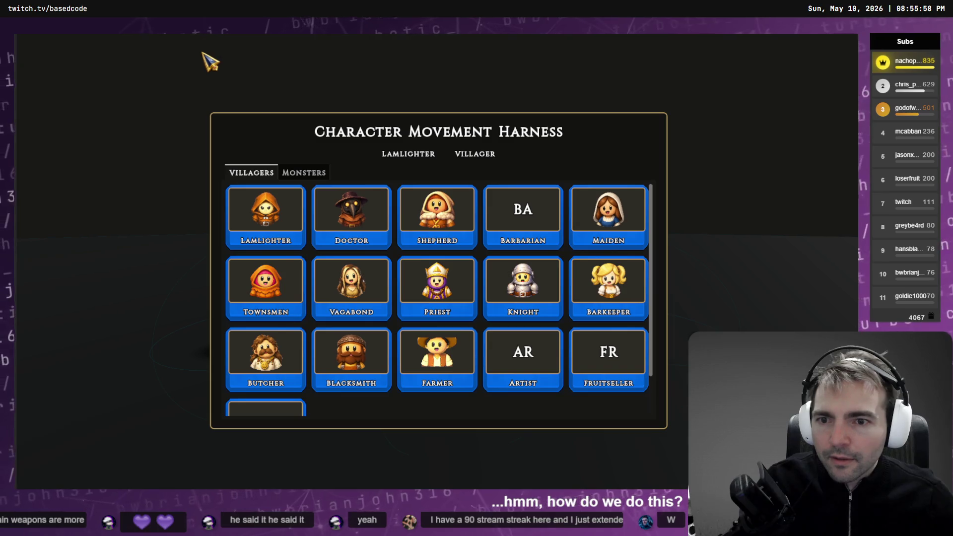
click(380, 219)
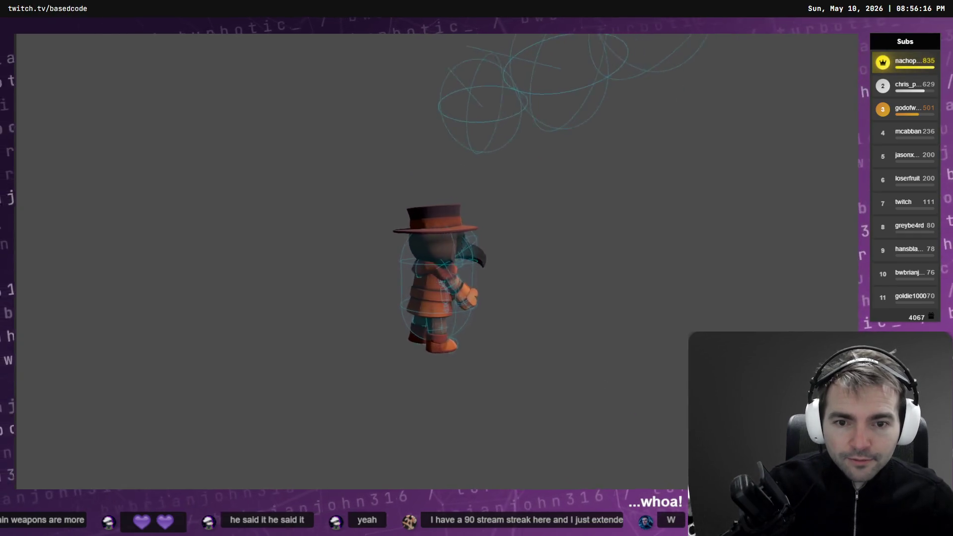
key(Escape)
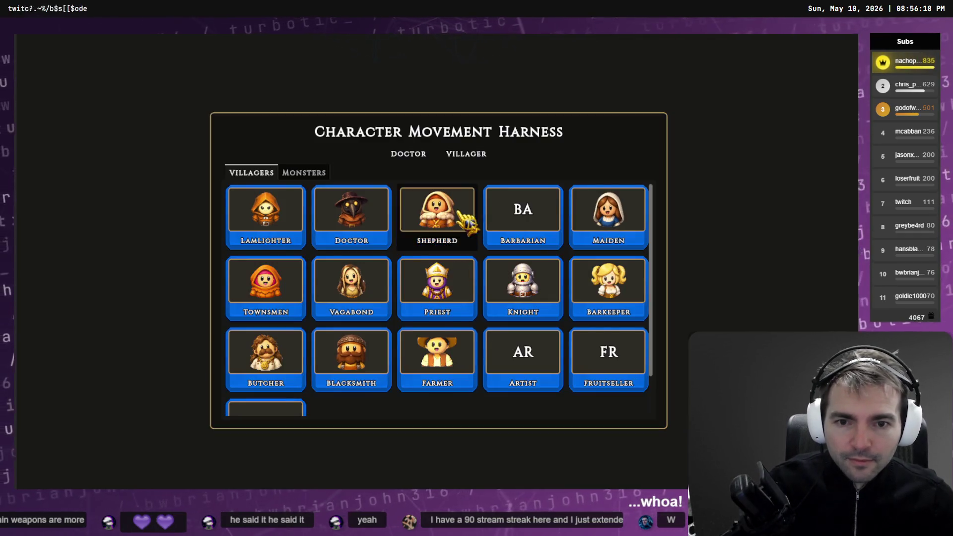
click(459, 215)
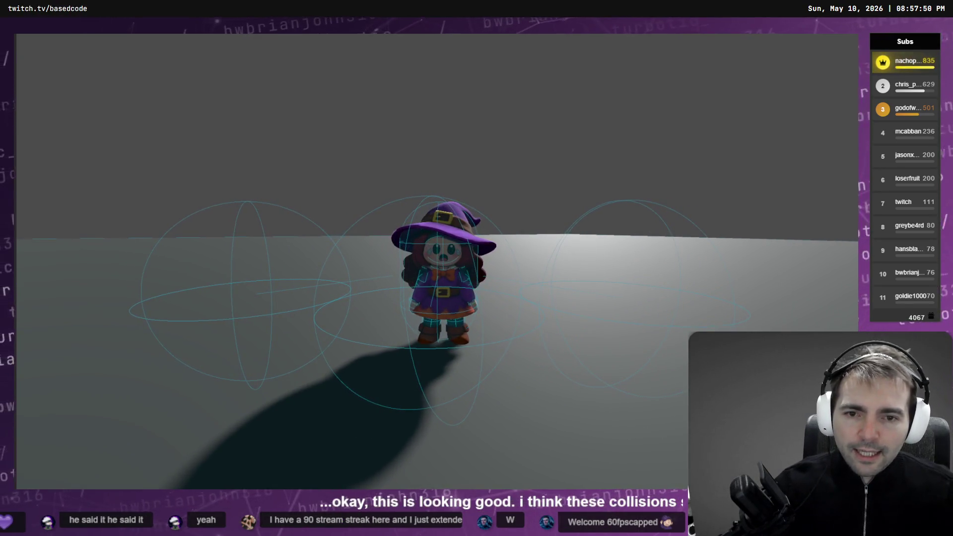
key(F8)
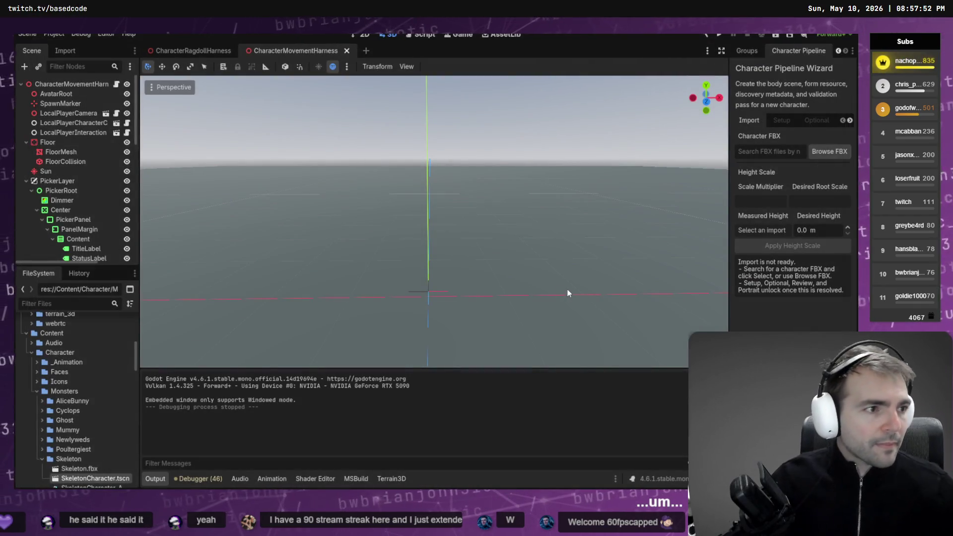
- In the feat:Damage thread, answer the plan question with '1. Shrink Capsules (Recommended)'
key(alt+Tab)
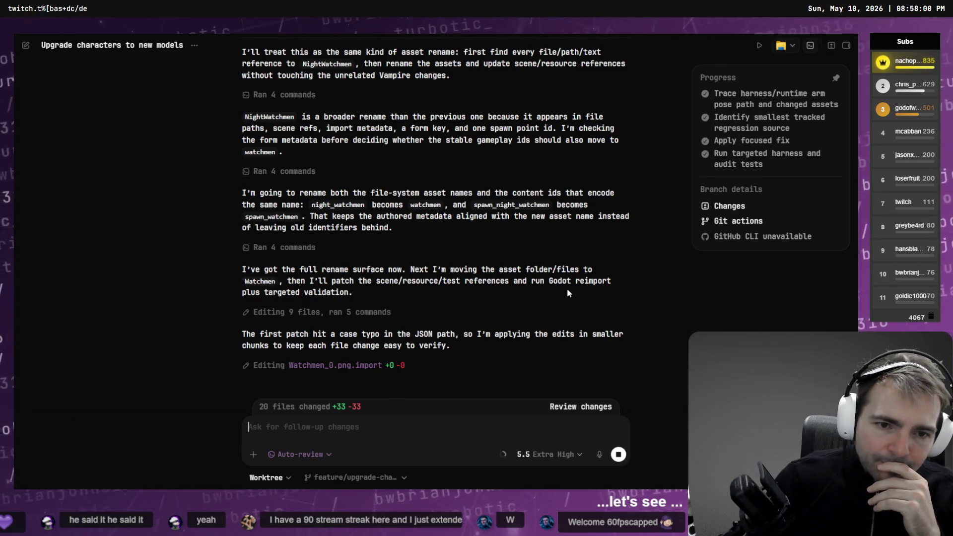
key(ctrl+k)
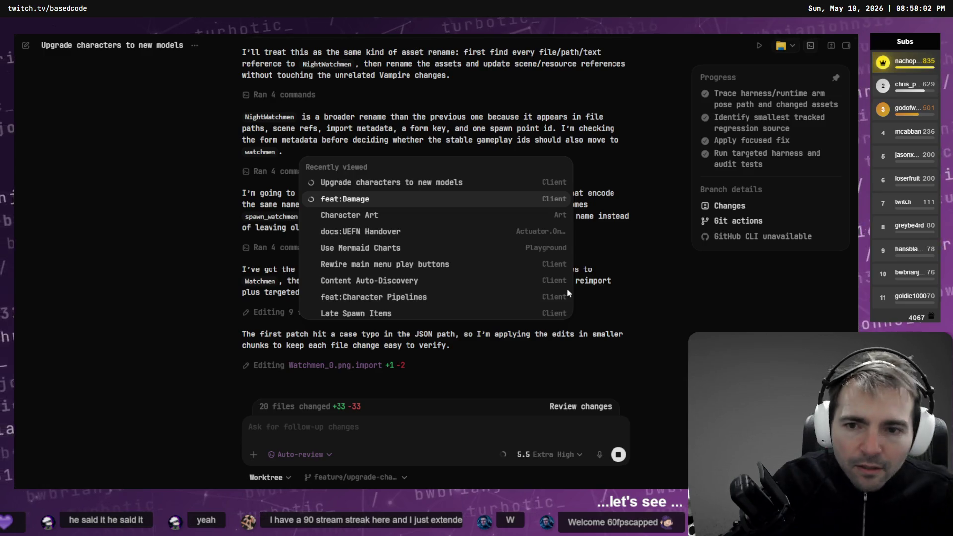
key(Return)
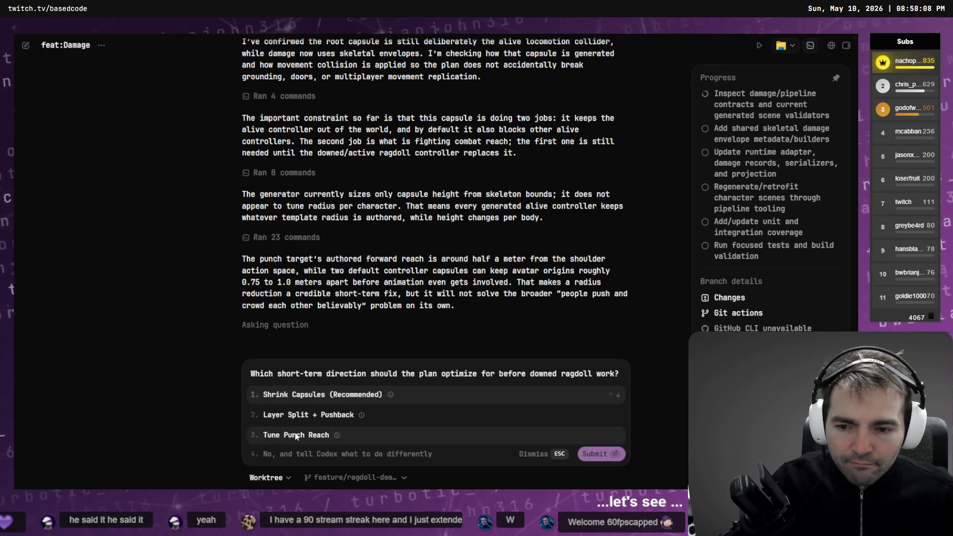
click(371, 394)
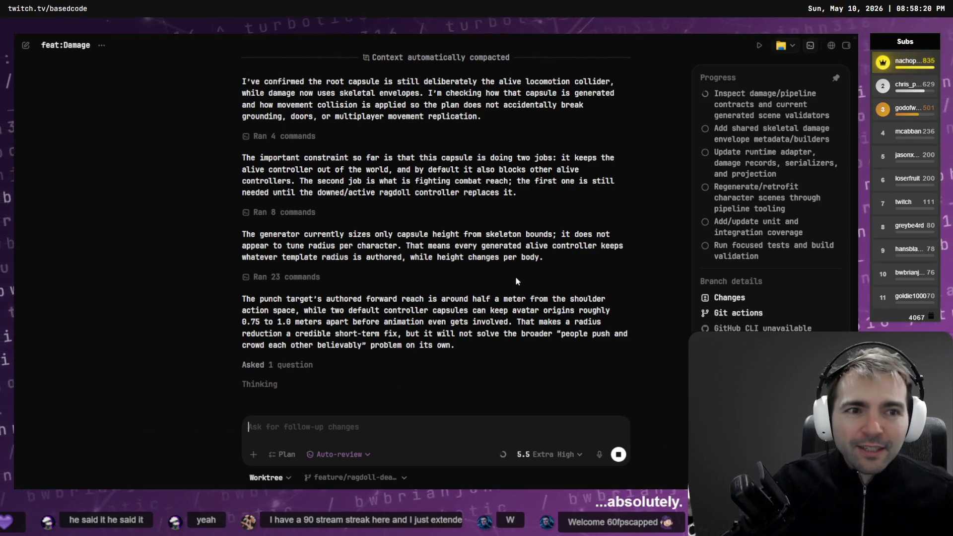
key(ctrl+k)
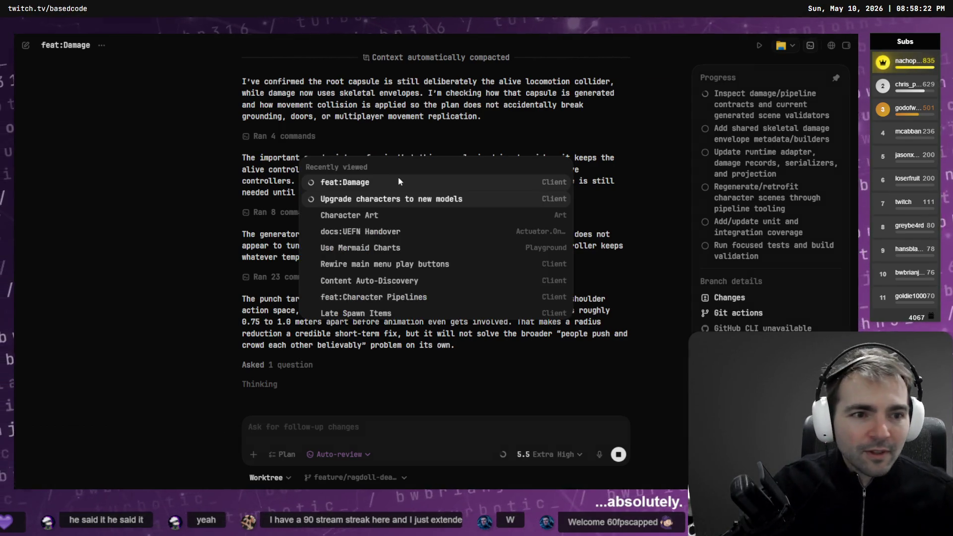
- Check the Watchmen rename progress, then dismiss Godot's files-changed-on-disk prompt
key(Return)
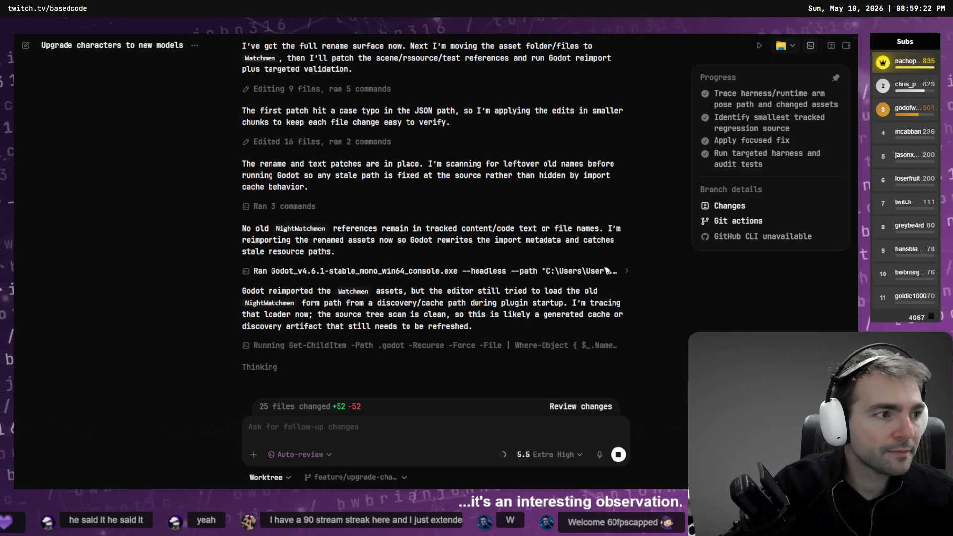
key(alt+Tab)
click(460, 311)
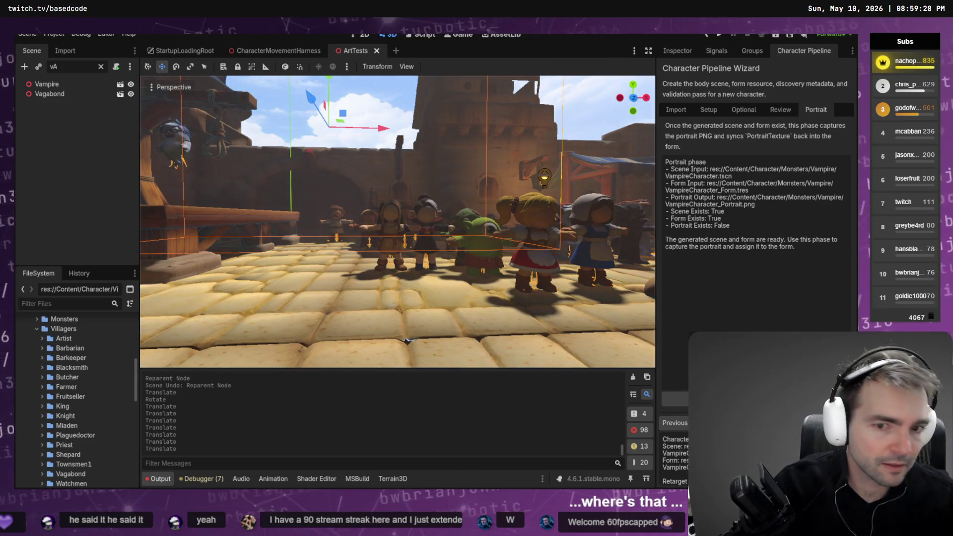
- Return from Codex to the Godot editor showing the CharacterRagdollHarness scene tab
click(392, 114)
drag(392, 114, 391, 115)
key(alt+Tab)
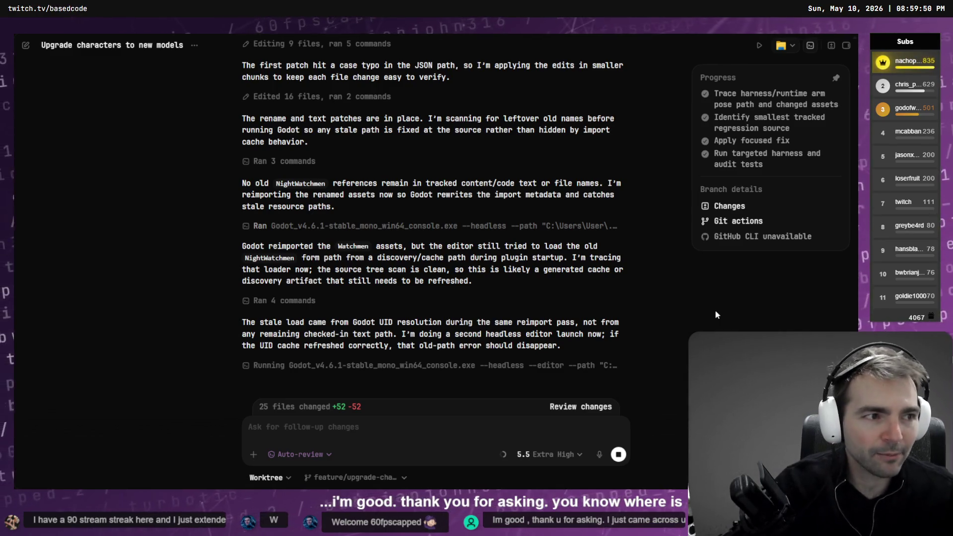
key(alt+Tab)
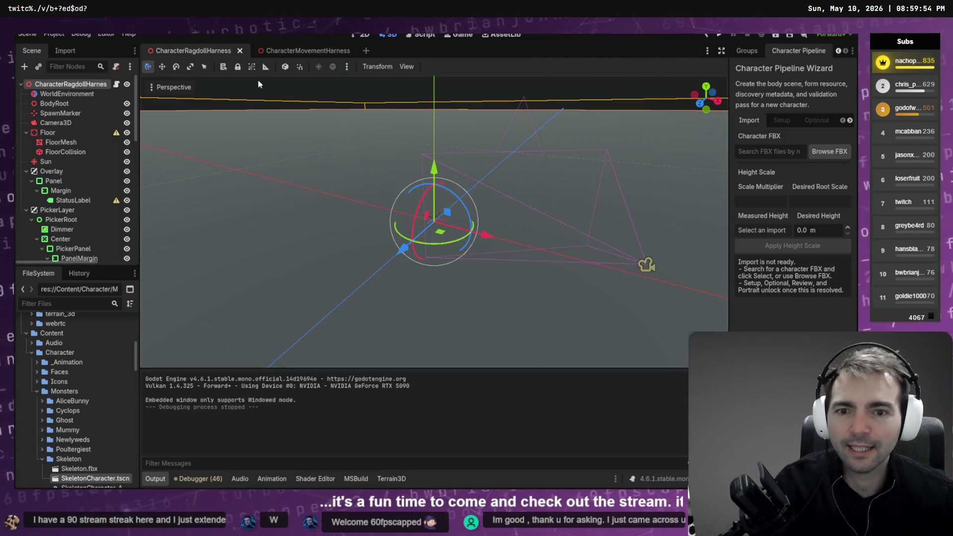
- Run the ragdoll harness with F5 and load the Farmer from the character list
key(F5)
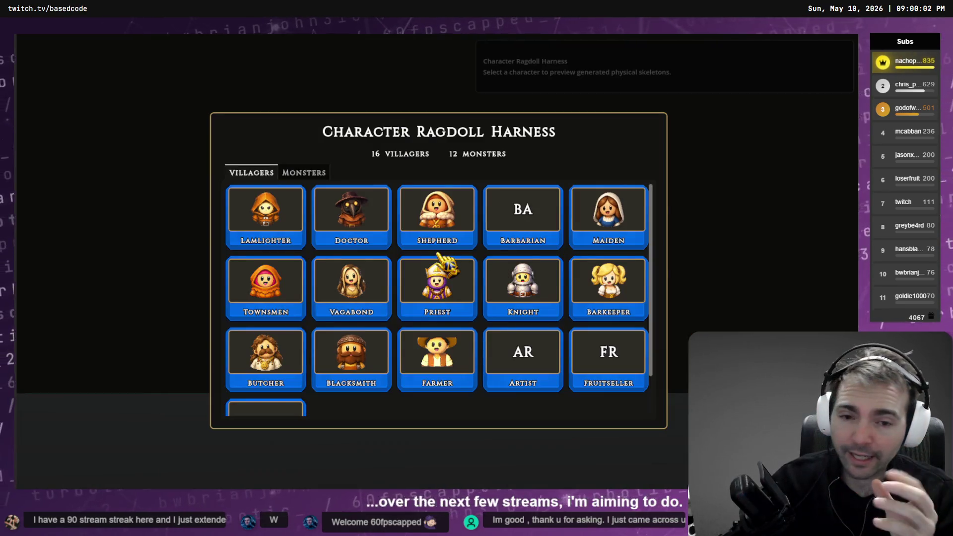
scroll(437, 297, down, 1)
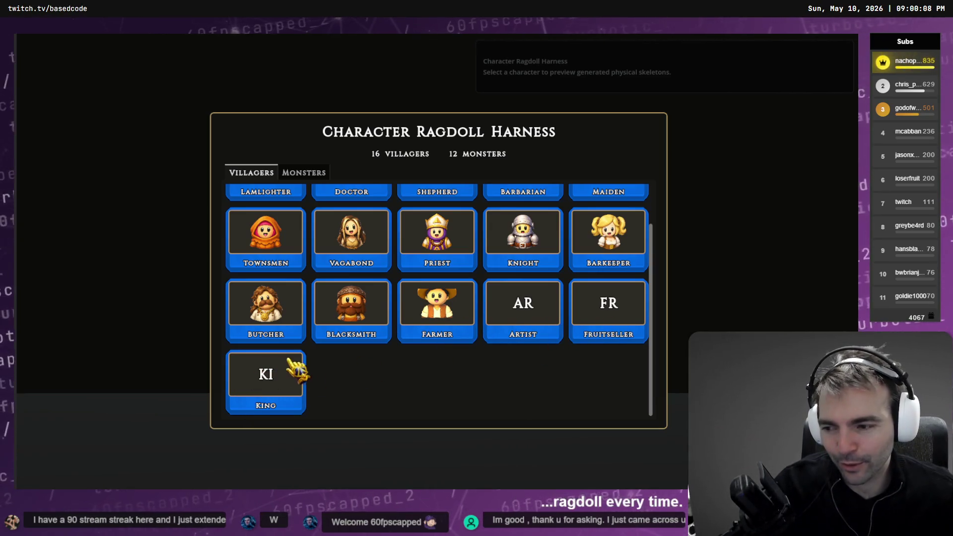
click(458, 324)
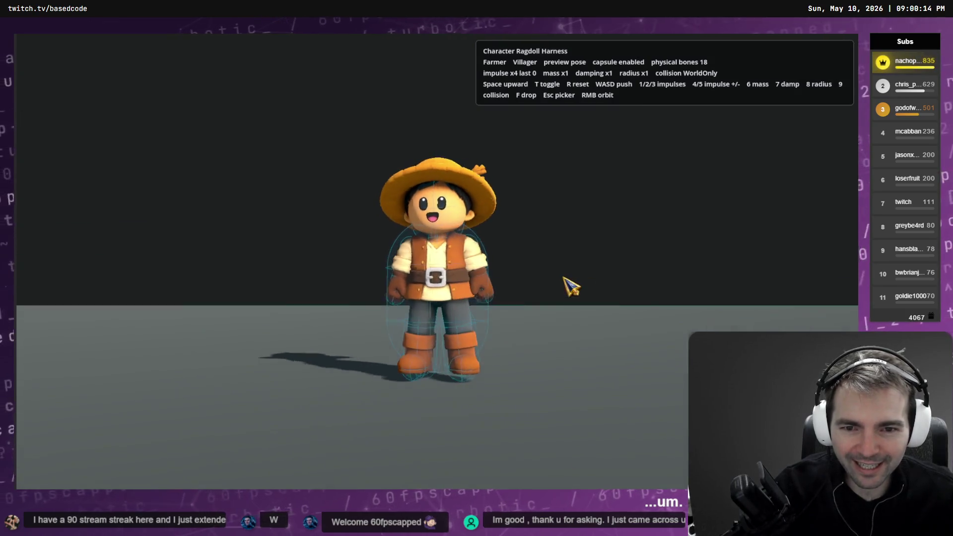
- Ragdoll the Farmer with T, tumble it with two space impulses, reset twice with R, then reopen the picker
key(t)
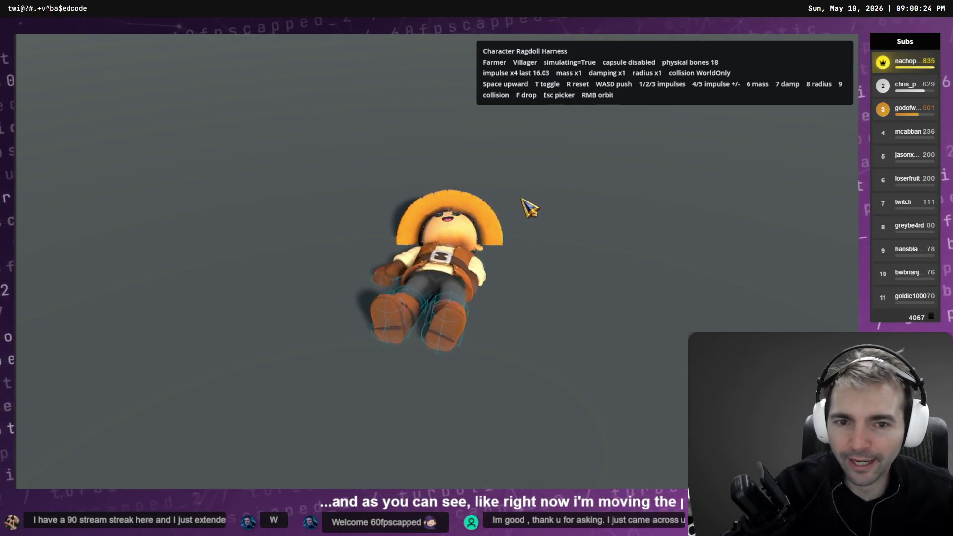
key(space)
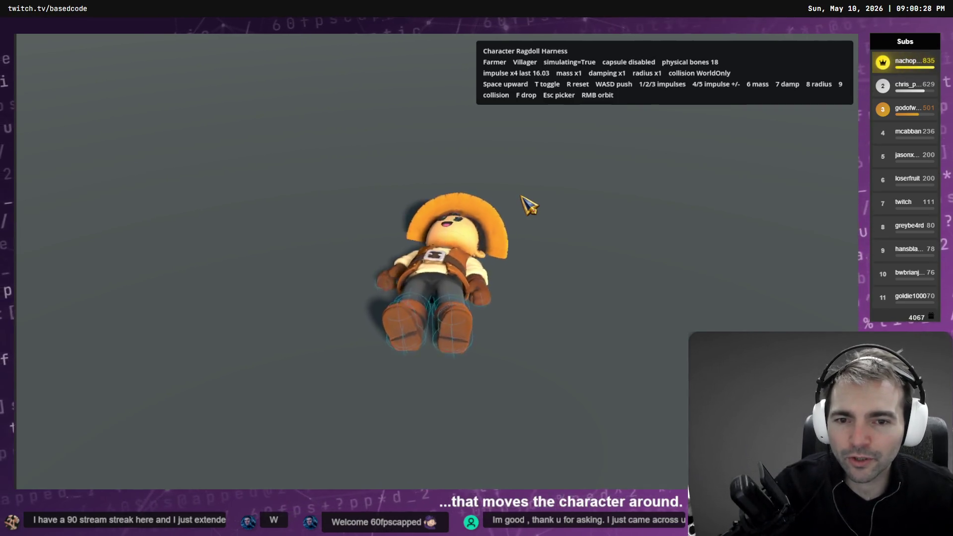
key(space)
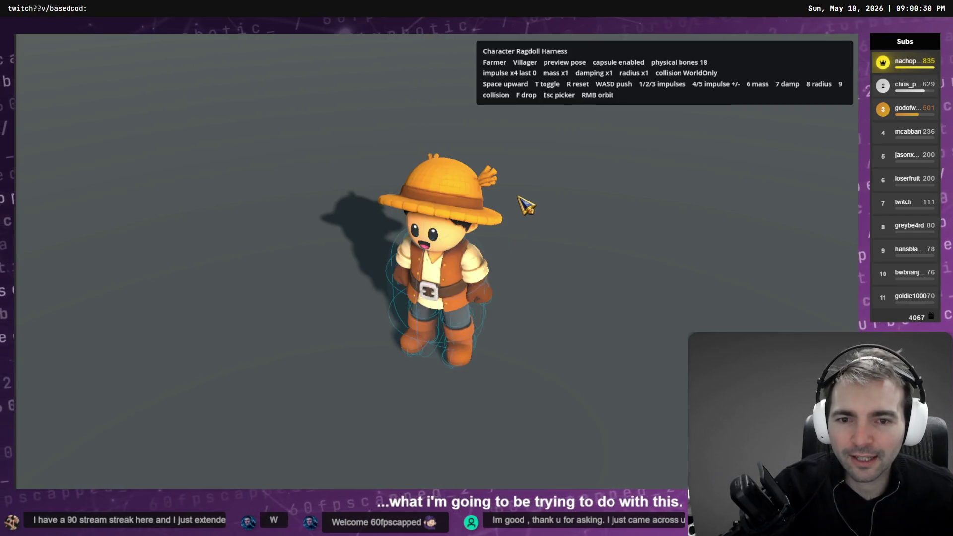
key(r)
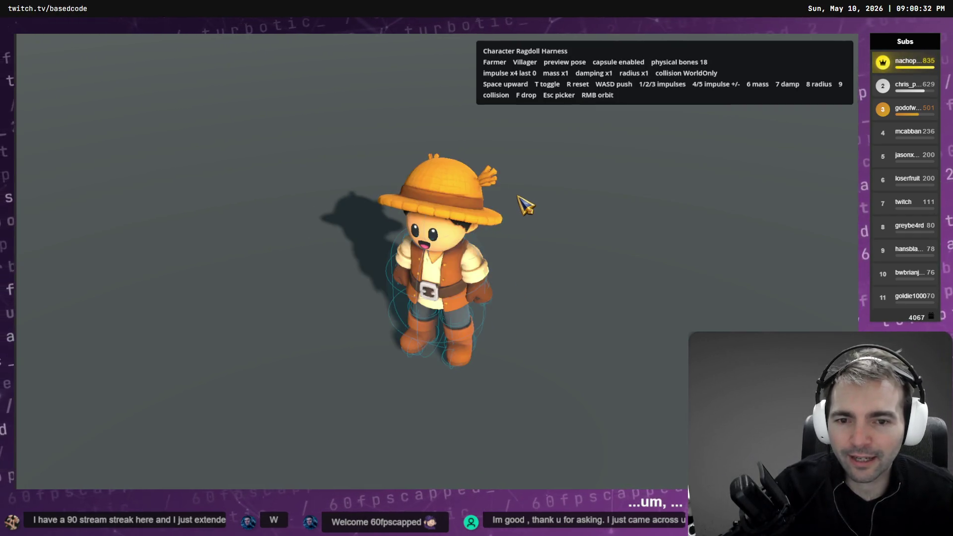
key(r)
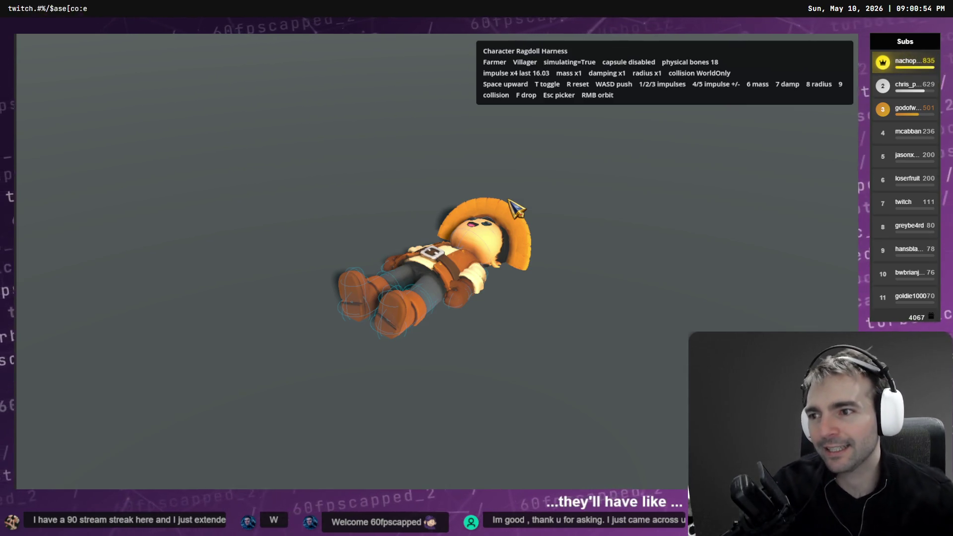
key(Escape)
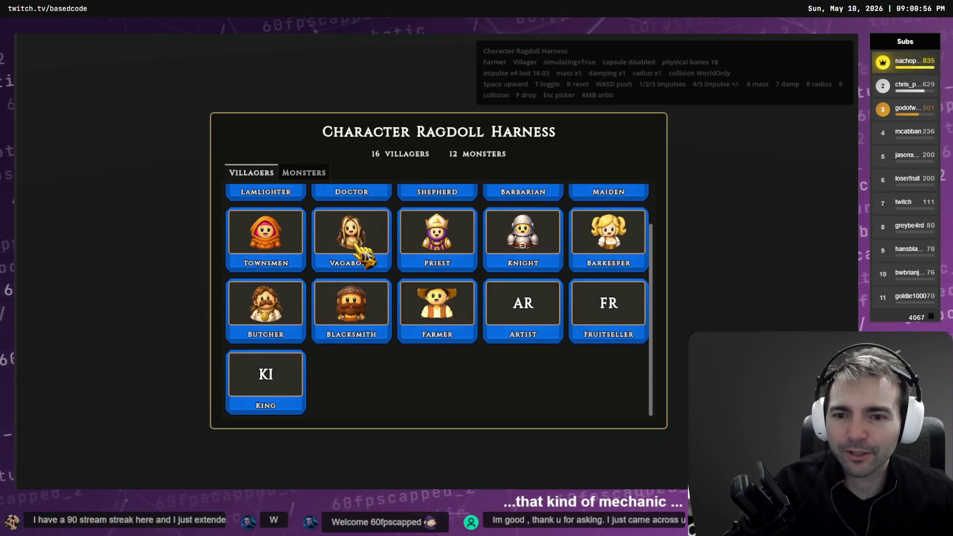
- Swap the harness from the Farmer to the Butcher and drop the Butcher into a ragdoll
click(447, 322)
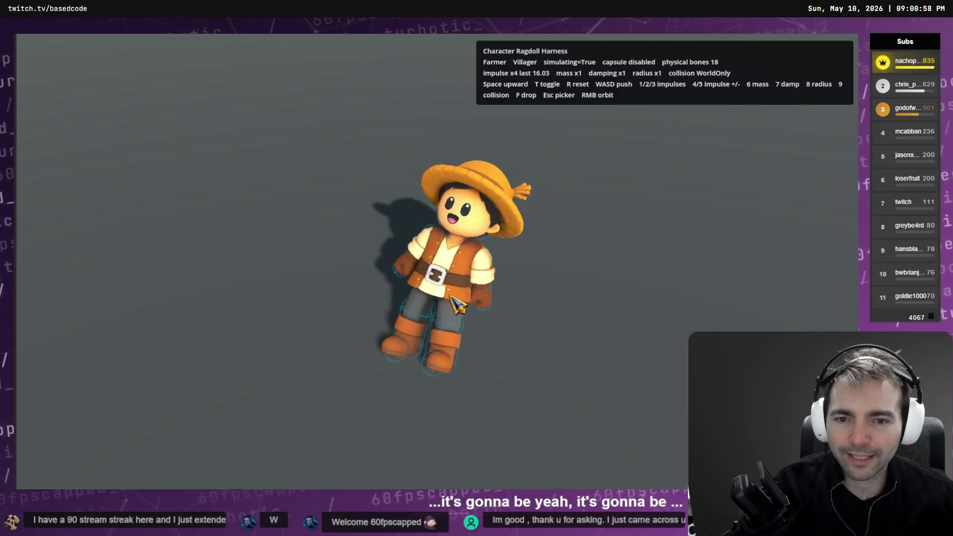
key(Escape)
click(274, 313)
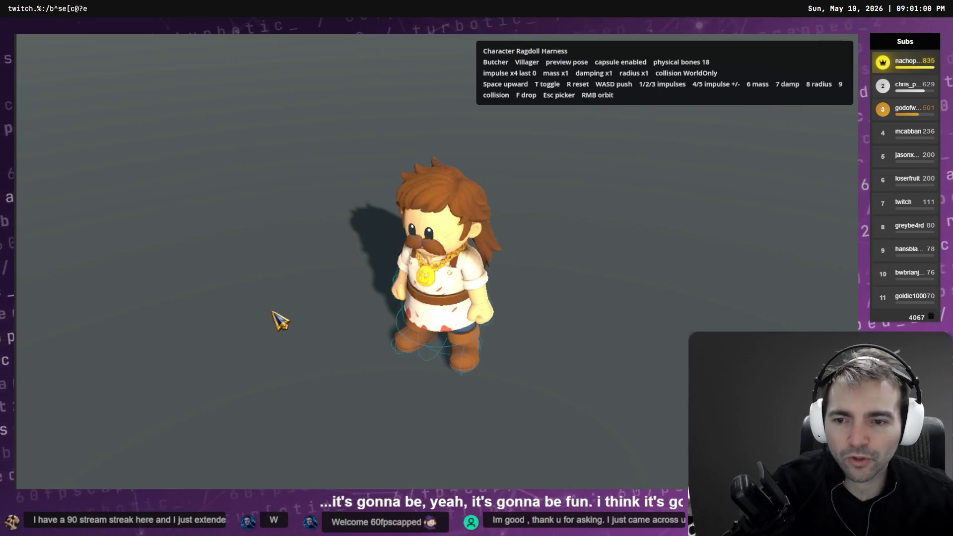
key(t)
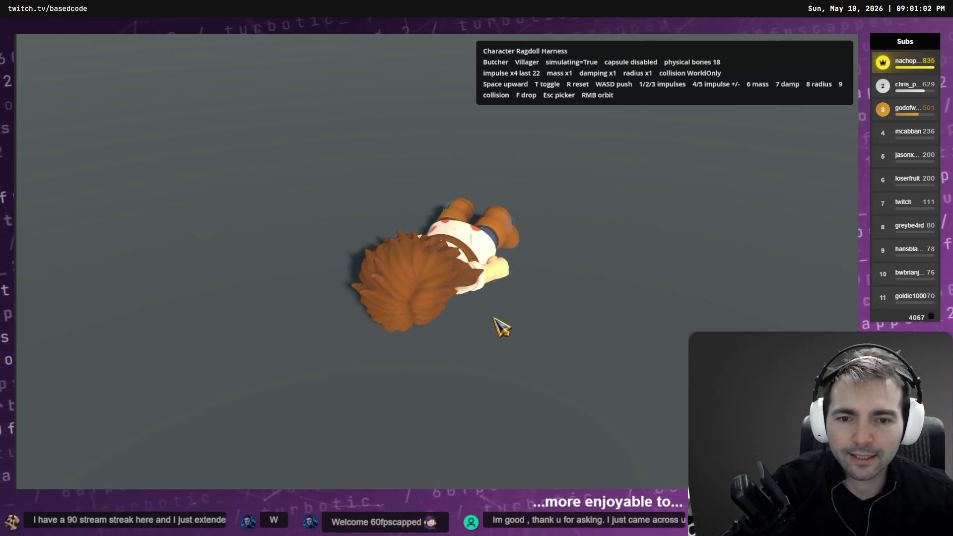
- Repeatedly reset the Butcher and knock it over with impulse 1, then stop the harness with F8
key(r)
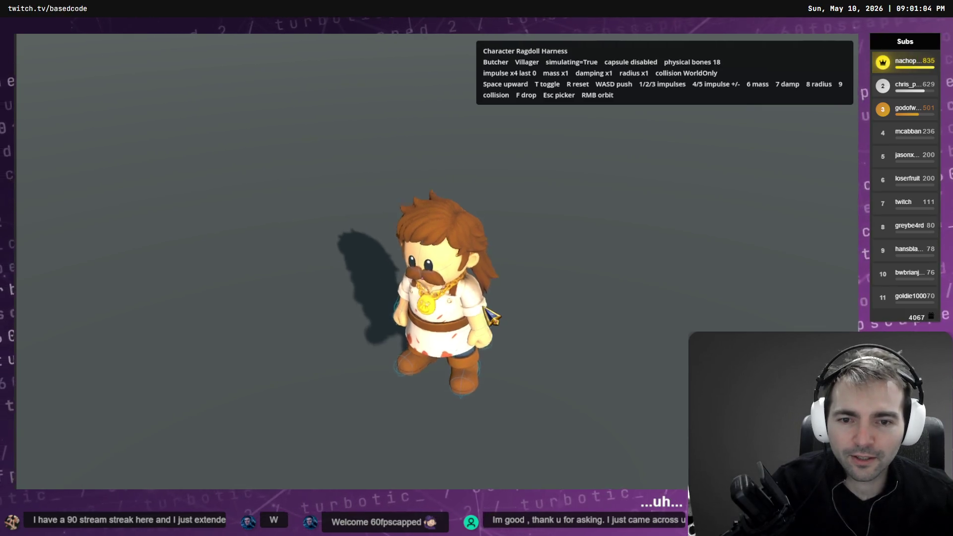
key(r)
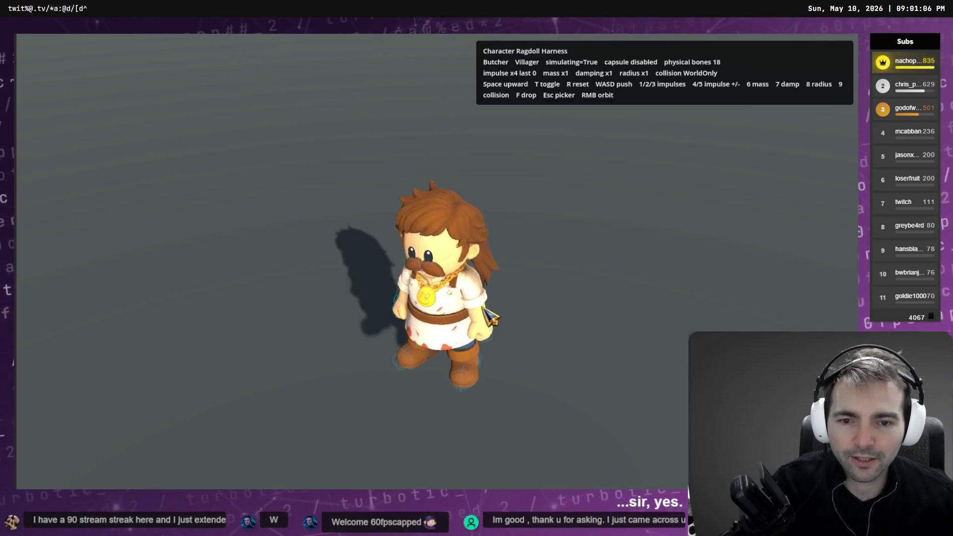
key(r)
key(1)
key(r)
key(1)
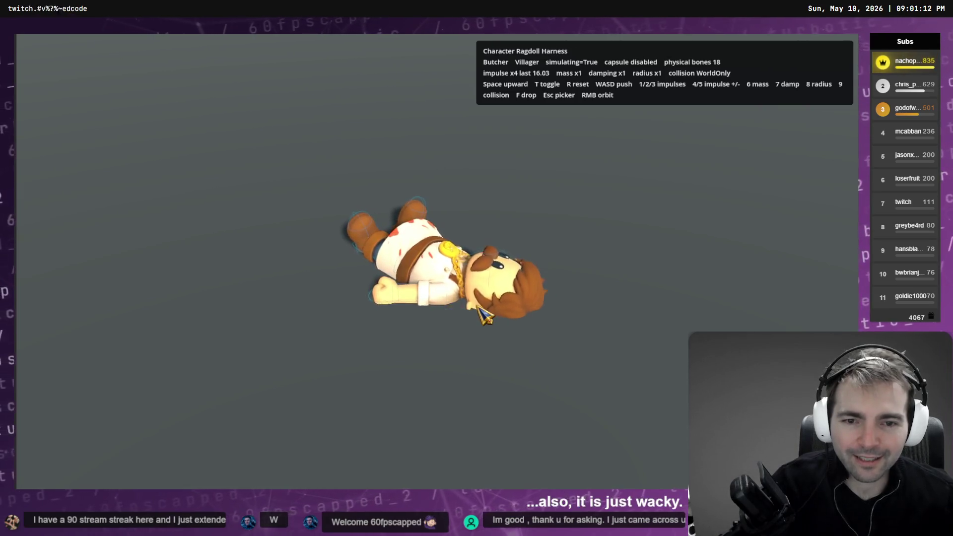
key(r)
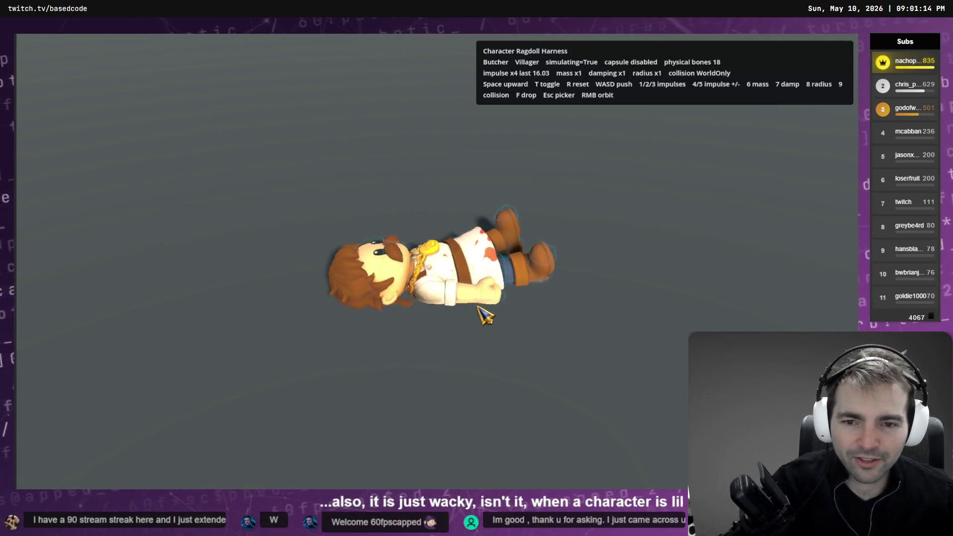
key(r)
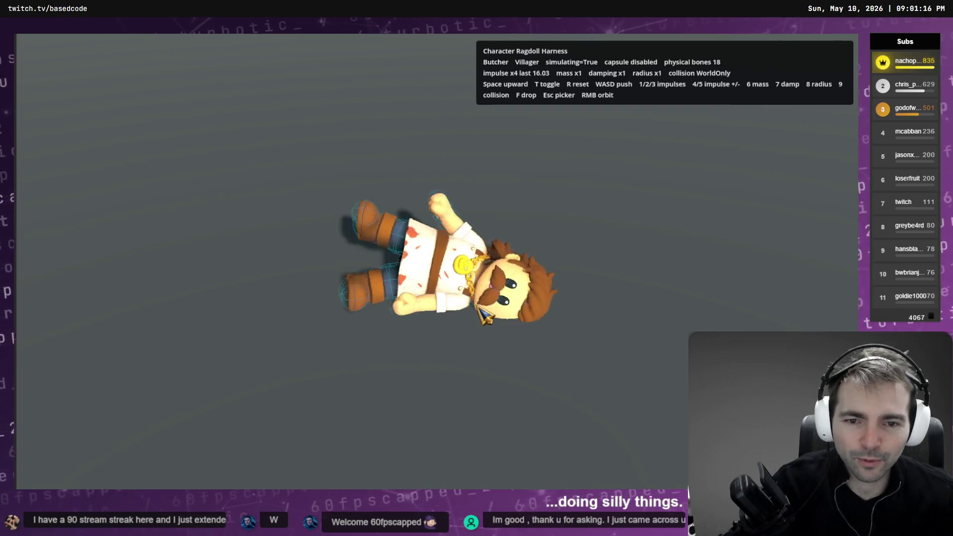
key(Escape)
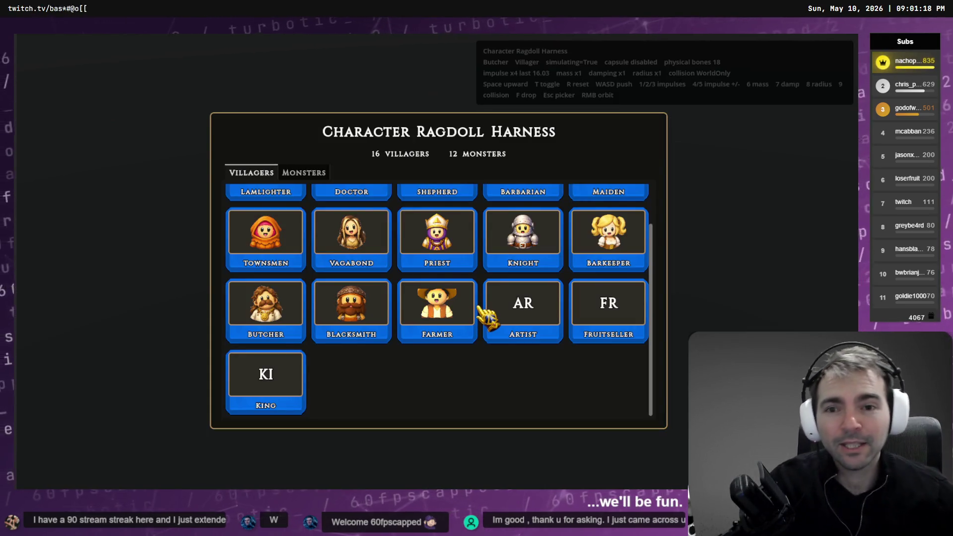
key(F8)
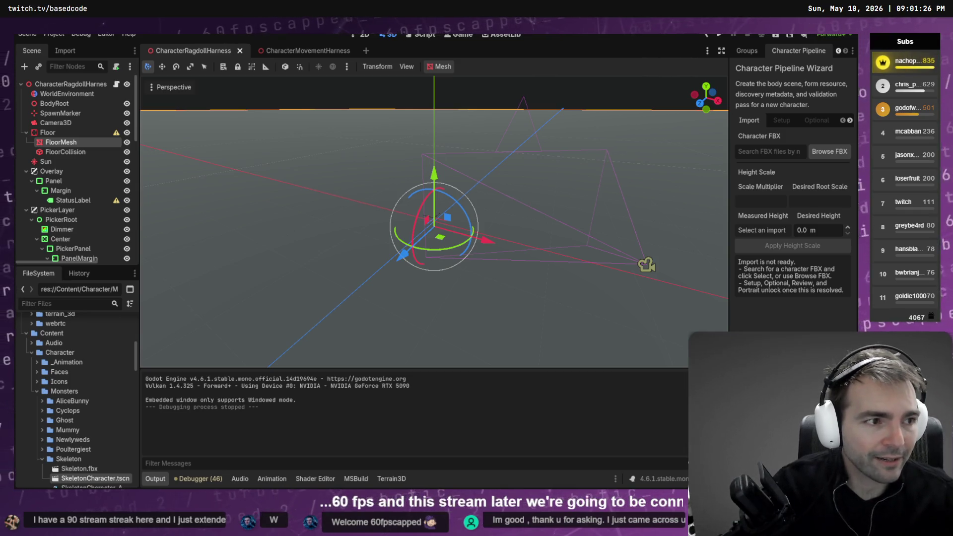
- Open Codex's feat:Damage thread and submit 'Yes, implement this plan' for the capsule clearance plan
key(alt+Tab)
key(ctrl+k)
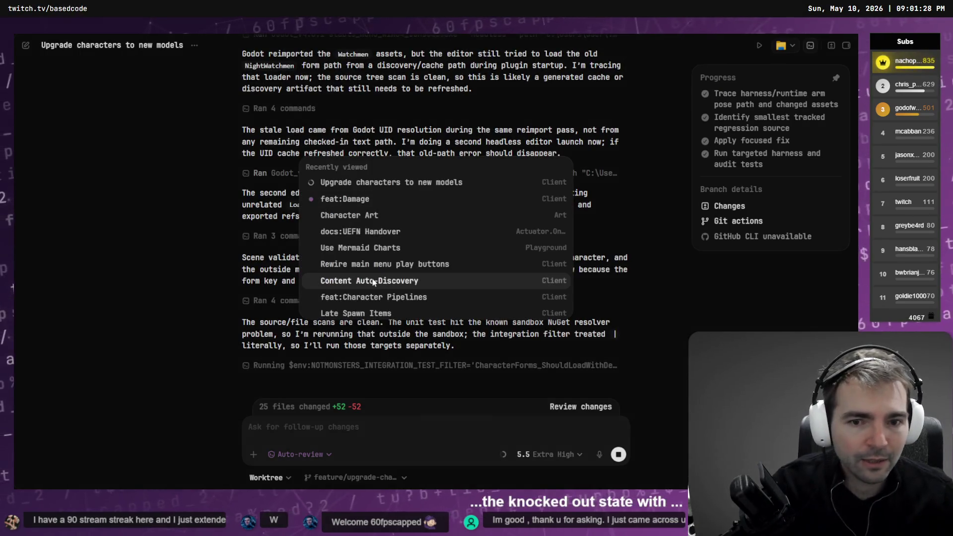
key(Up)
key(Up)
key(Up)
key(Return)
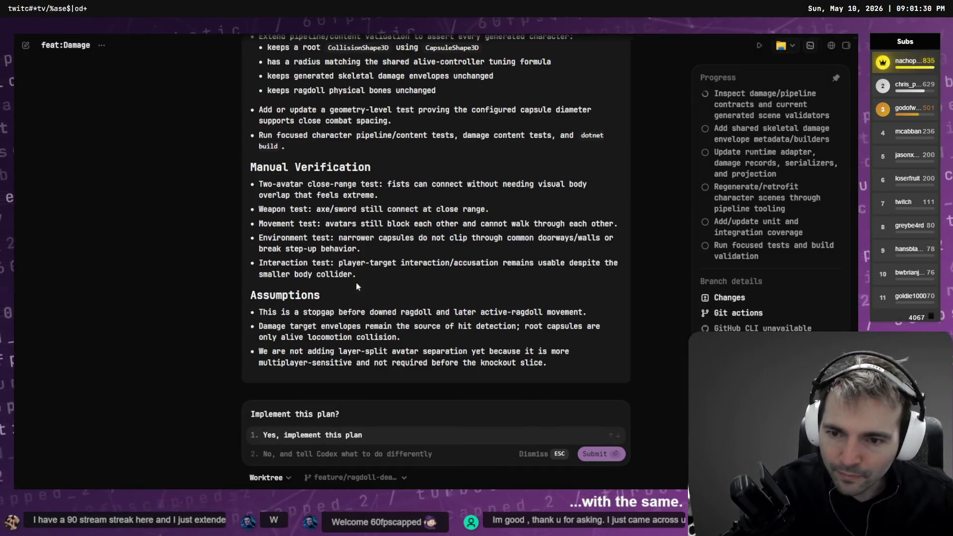
scroll(355, 305, up, 10)
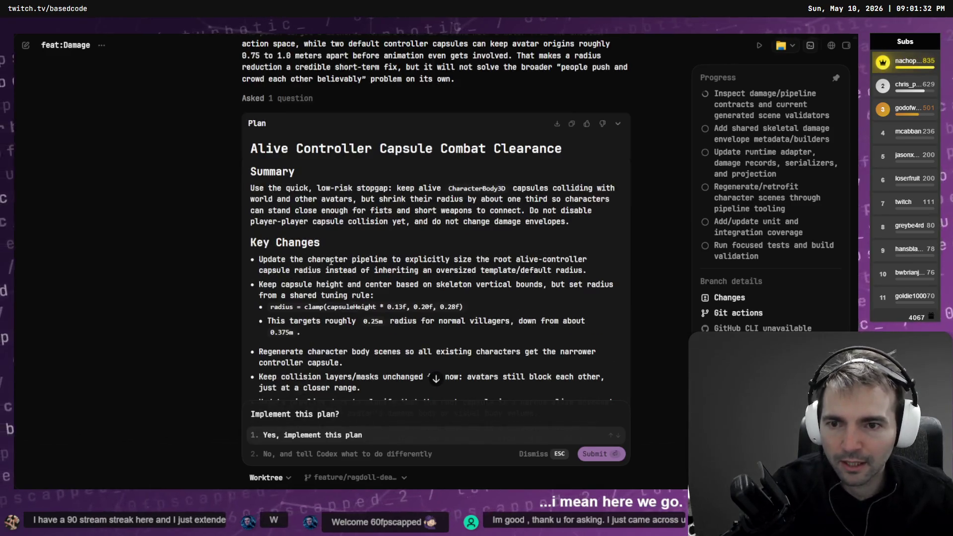
click(275, 437)
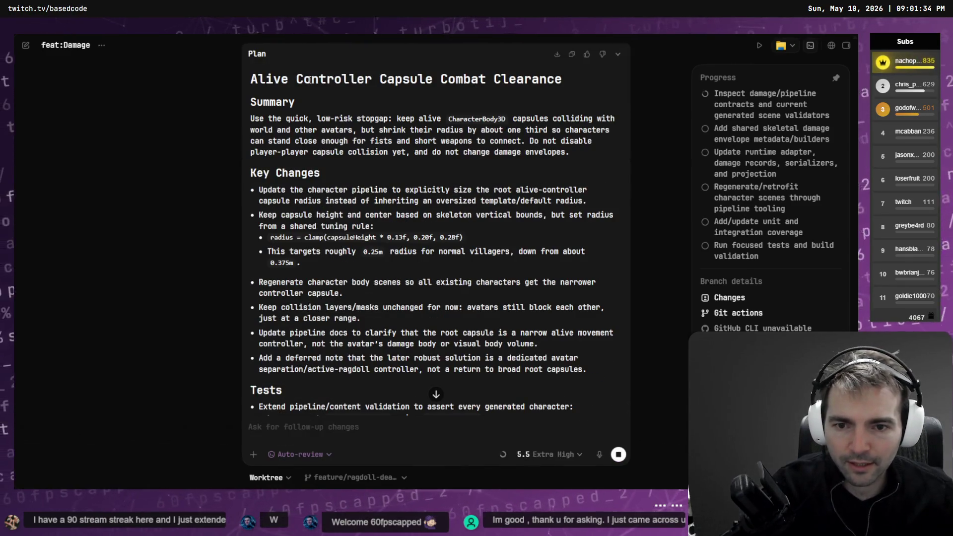
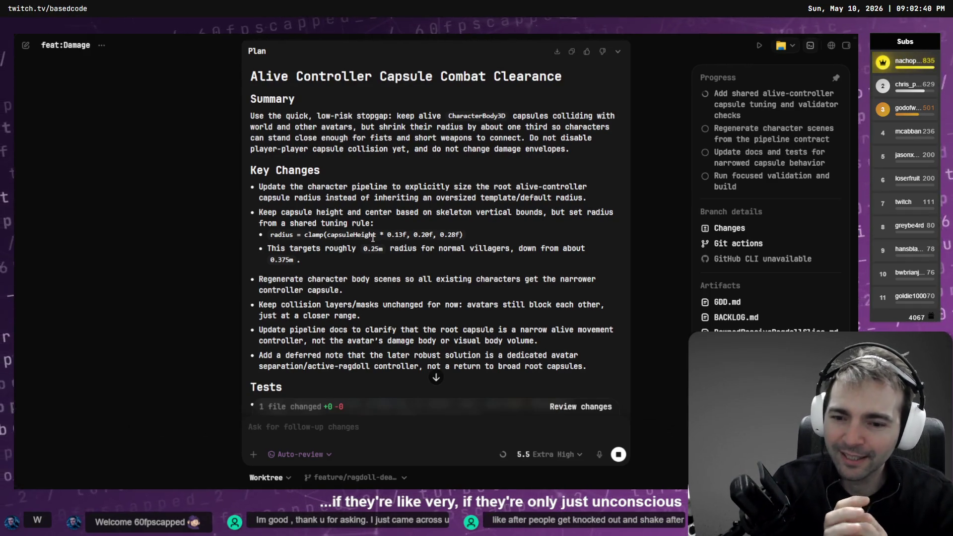
- Check Codex's progress on the capsule-radius edits to CharacterPipelineSupport.cs, then return to Godot
scroll(372, 238, down, 15)
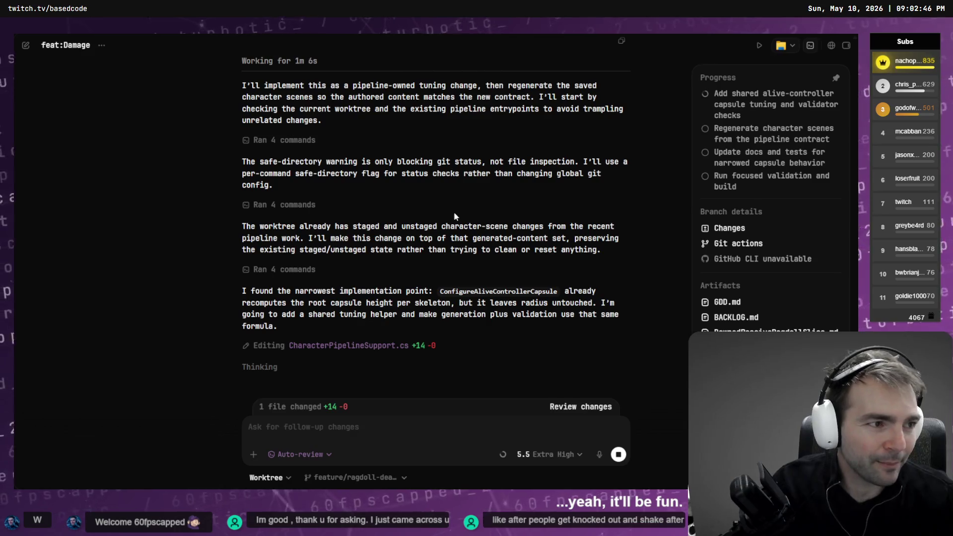
key(alt+Tab)
- Fly and orbit around the ArtTests town toward the large tree, undoing an accidental object move
key(w)
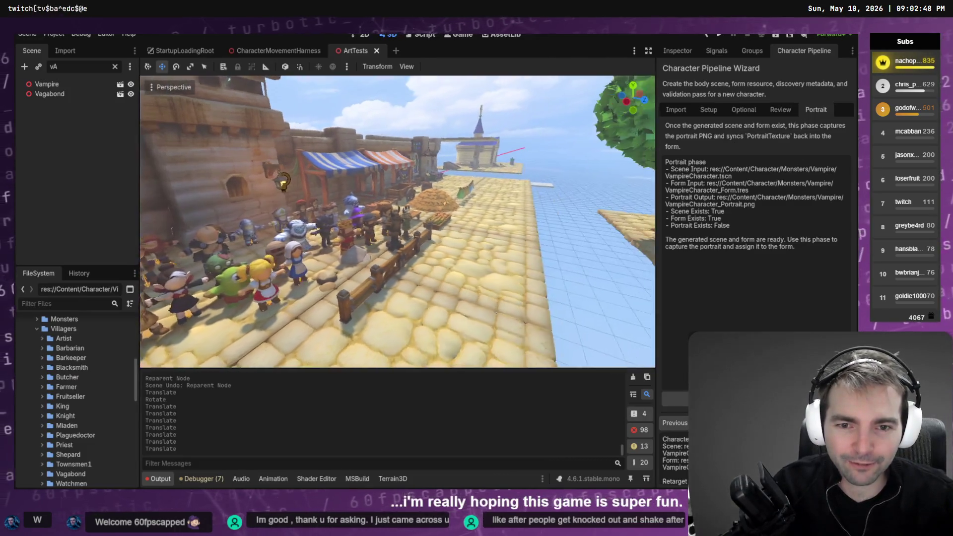
key(w)
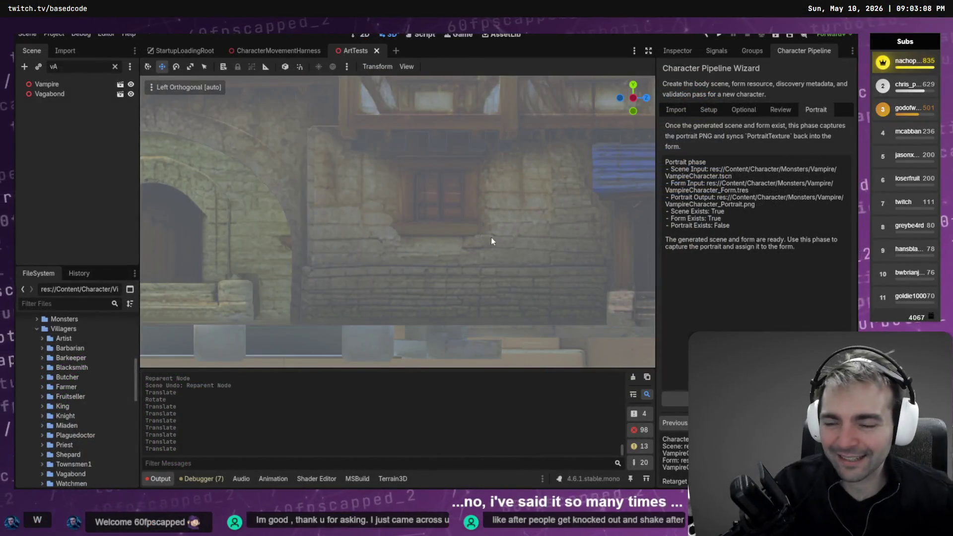
scroll(500, 229, down, 5)
scroll(501, 233, down, 6)
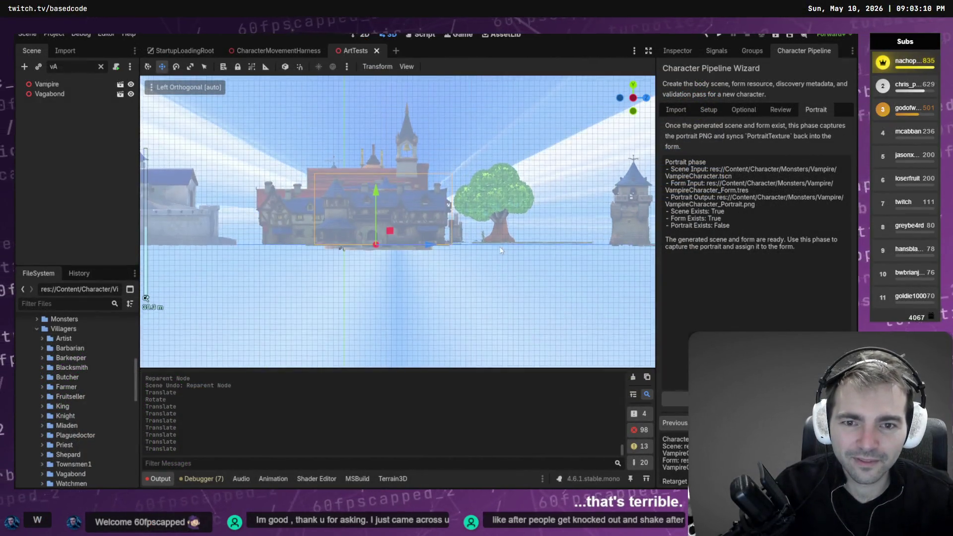
mouse_move(465, 254)
mouse_down()
mouse_move(501, 288)
mouse_move(456, 280)
mouse_up()
key(ctrl+z)
mouse_move(443, 278)
mouse_down()
mouse_move(480, 311)
mouse_move(541, 322)
mouse_move(510, 299)
mouse_up()
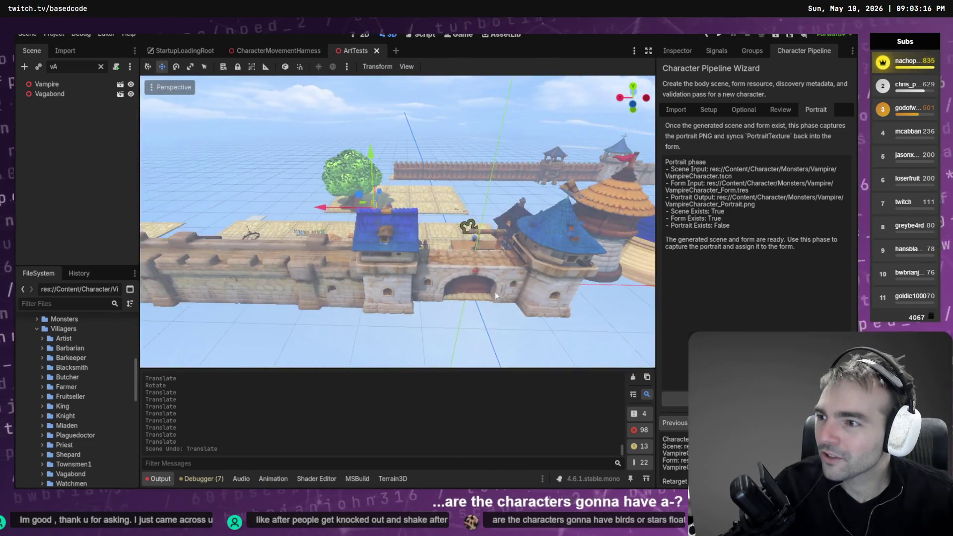
mouse_move(378, 232)
mouse_down()
mouse_move(262, 336)
mouse_move(479, 235)
mouse_up()
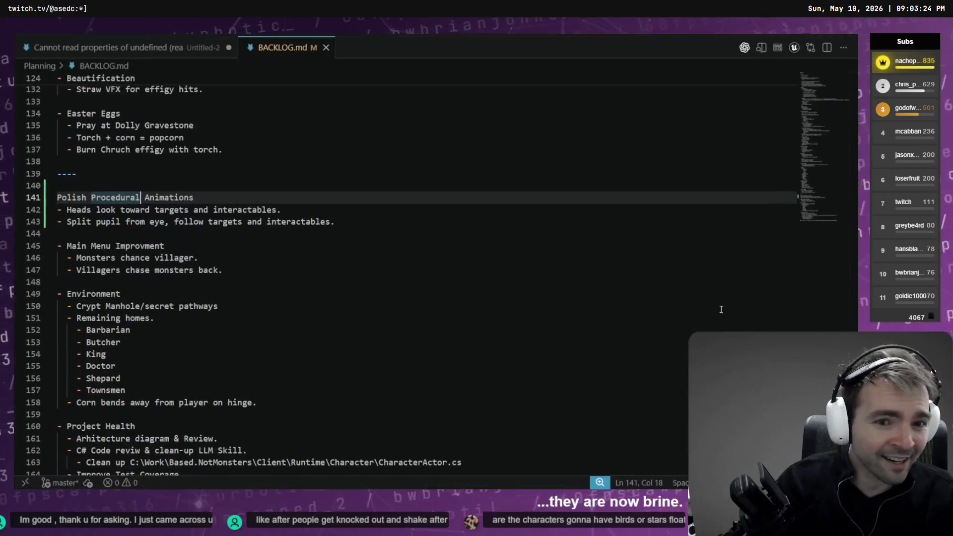
- Add a 'Birds and starts when unconncious.' bullet below the pupil-splitting item in BACKLOG.md
click(367, 223)
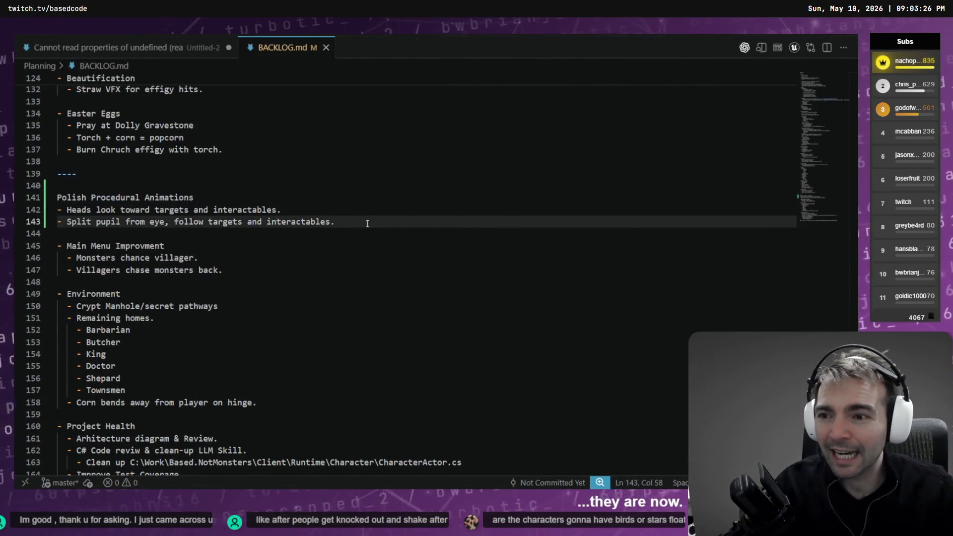
key(Return)
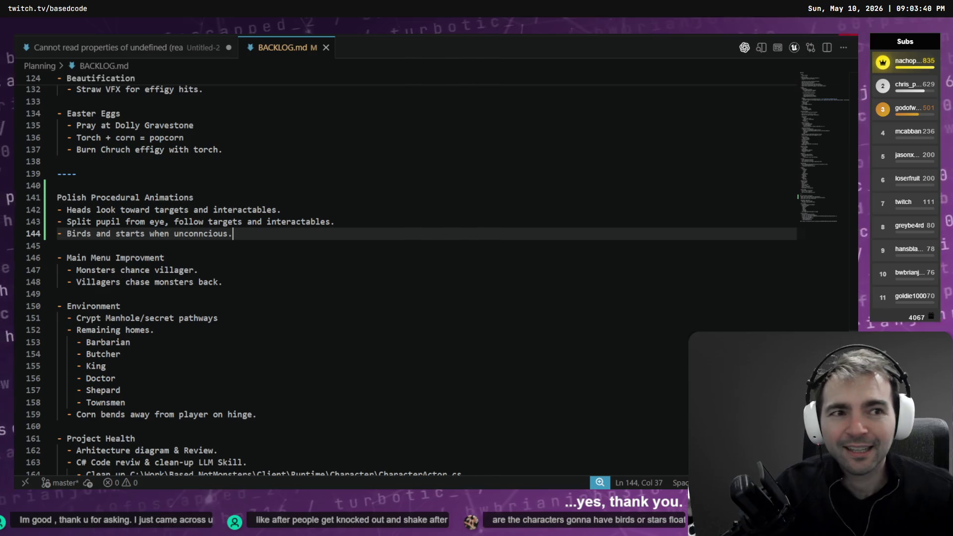
key(alt+Tab)
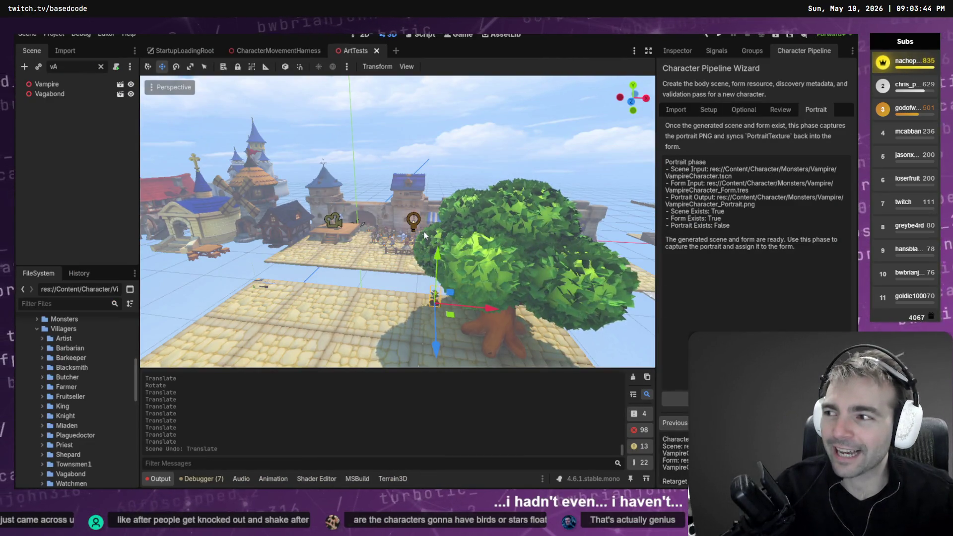
key(alt+Tab)
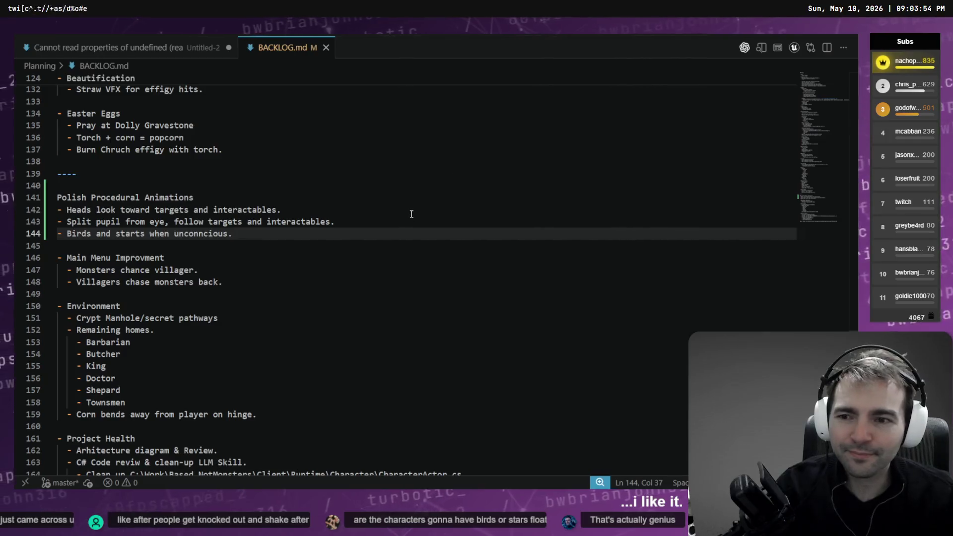
- Bring up the Upgrade characters task in Codex, then move on to Fork
key(alt+Tab)
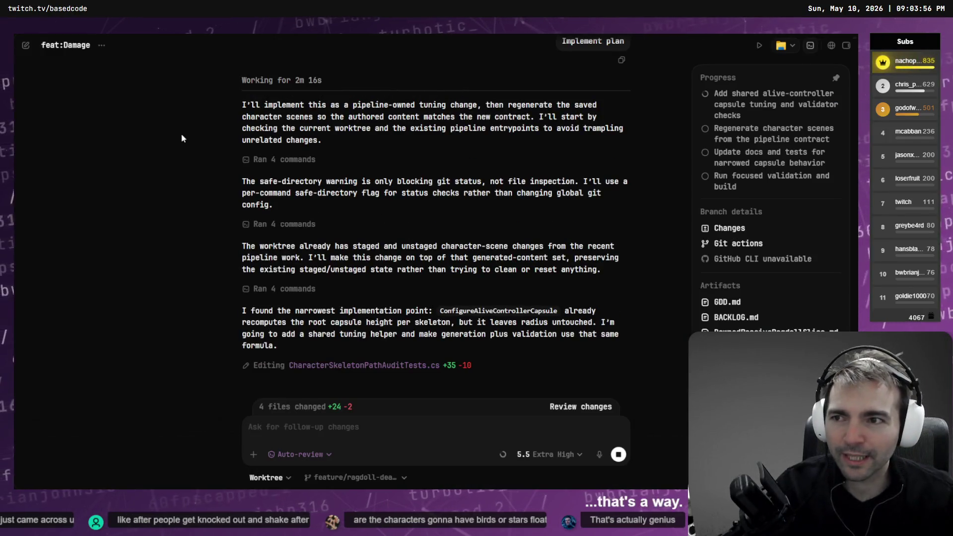
key(ctrl+Tab)
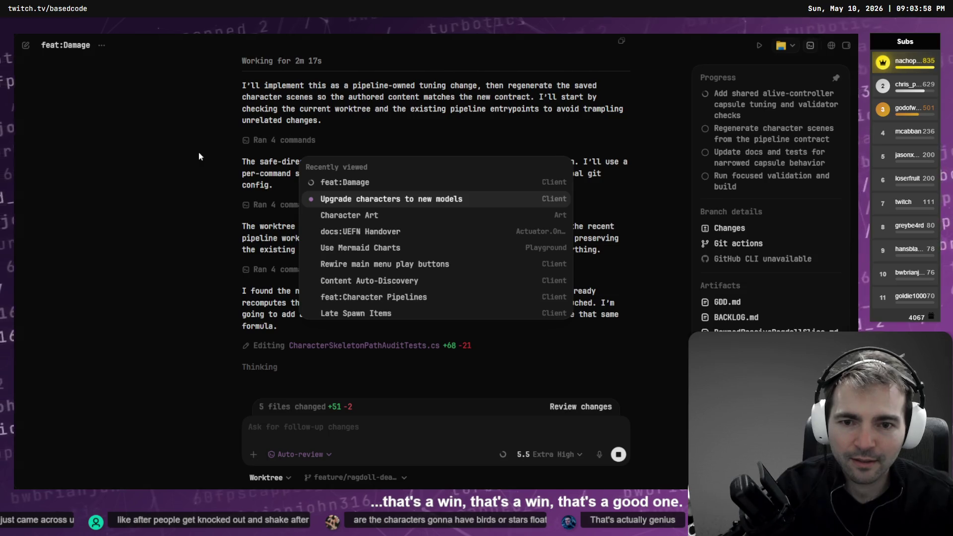
scroll(403, 256, up, 10)
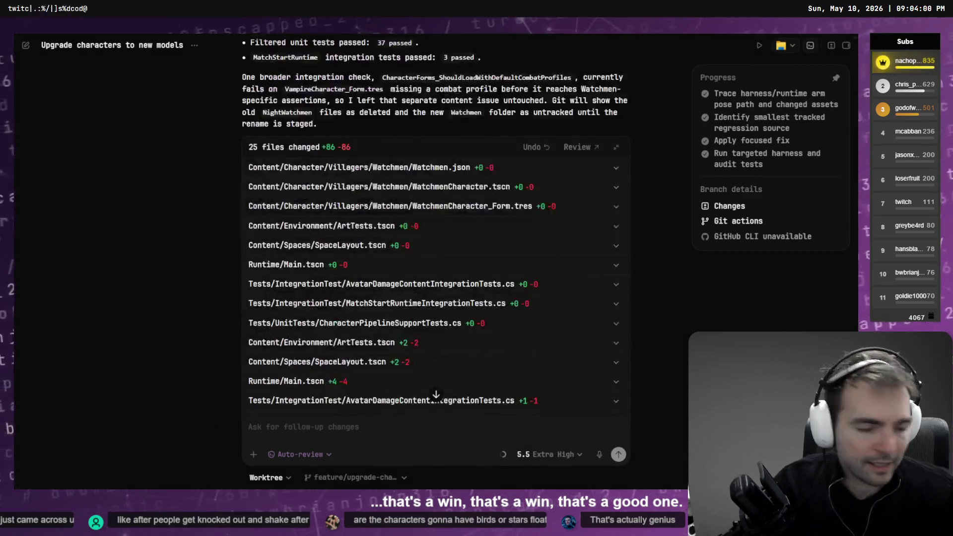
key(alt+Tab)
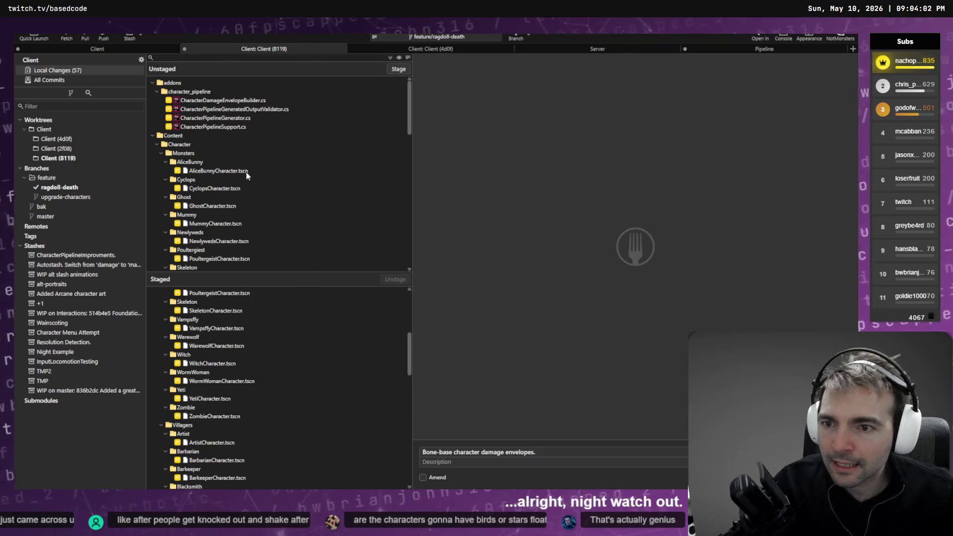
- Stage all unstaged changes in the Client (4d0f) worktree
click(370, 49)
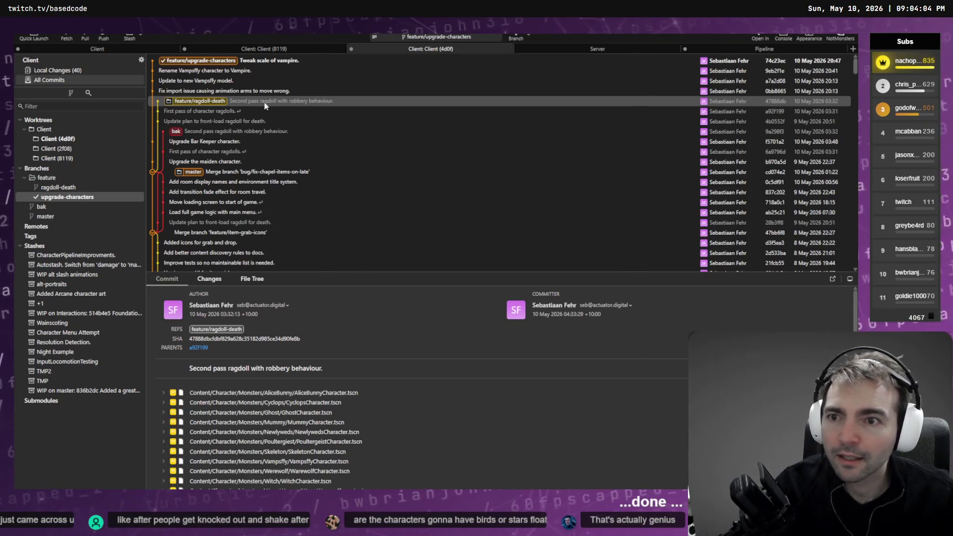
click(102, 73)
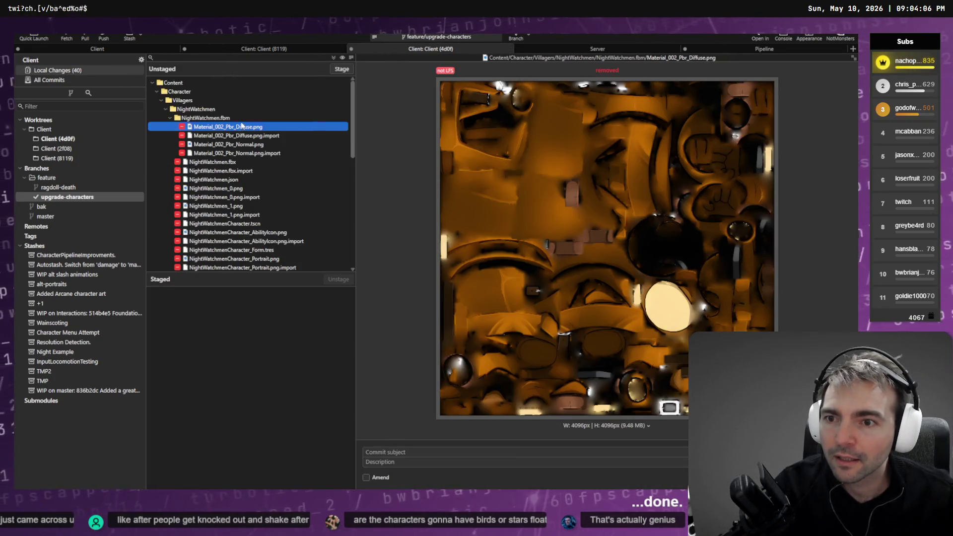
click(278, 117)
key(ctrl+a)
click(342, 69)
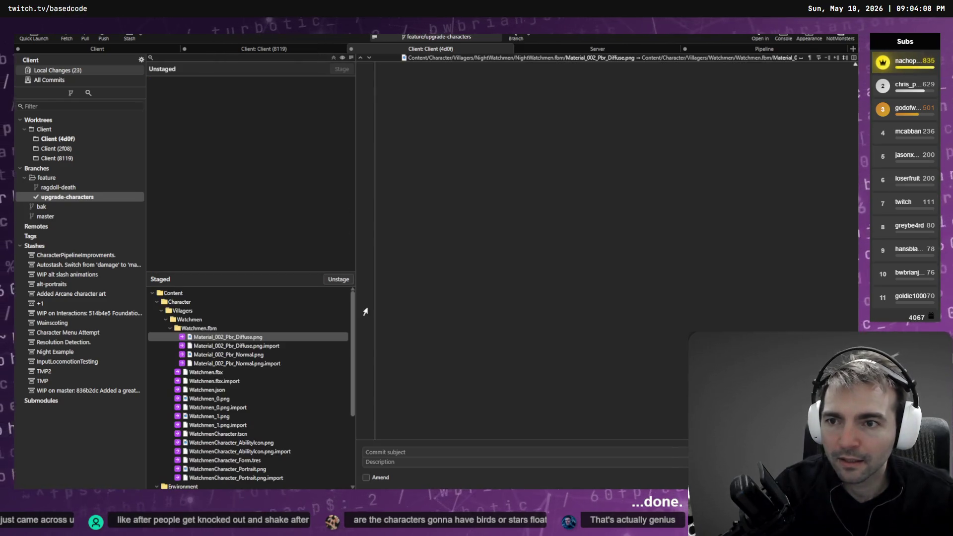
- Commit them as 'Rename Nightwatchmen to watchmen.' and review the upgrade-characters branch history
click(405, 449)
text(Rename N)
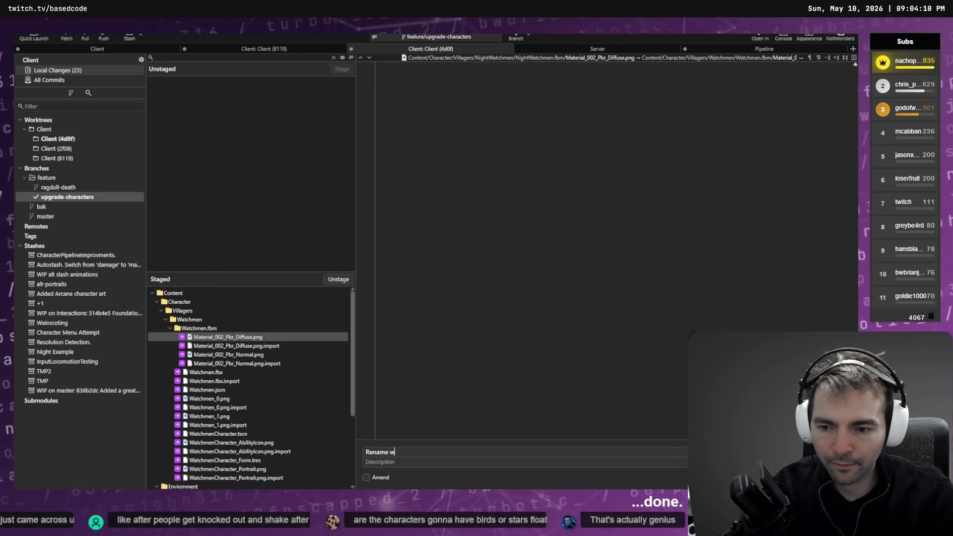
text(ightwatchmen to )
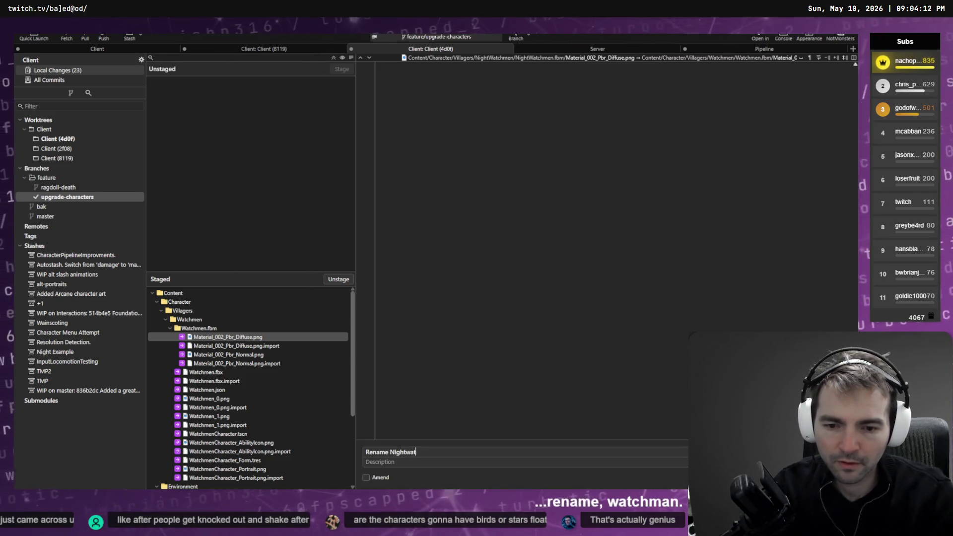
text(watchmen to watc)
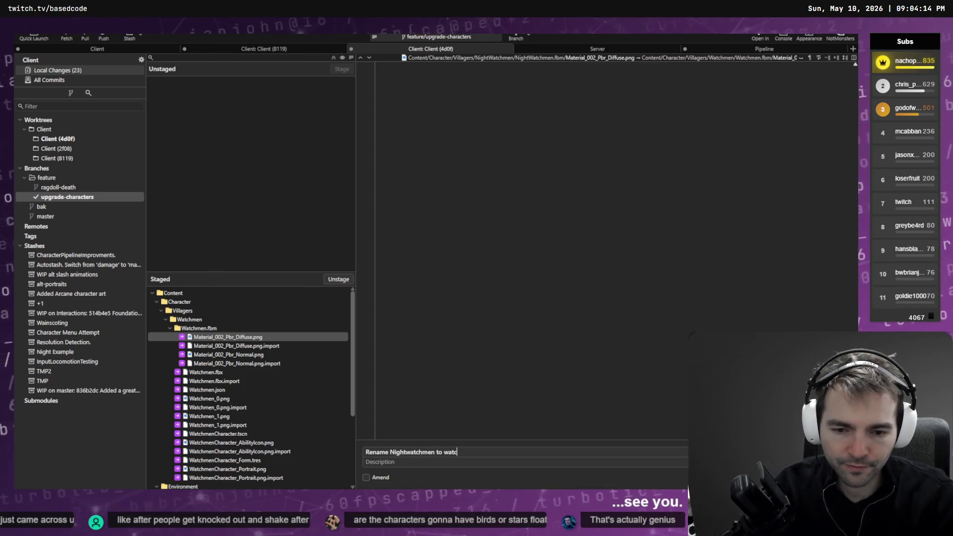
text(men.)
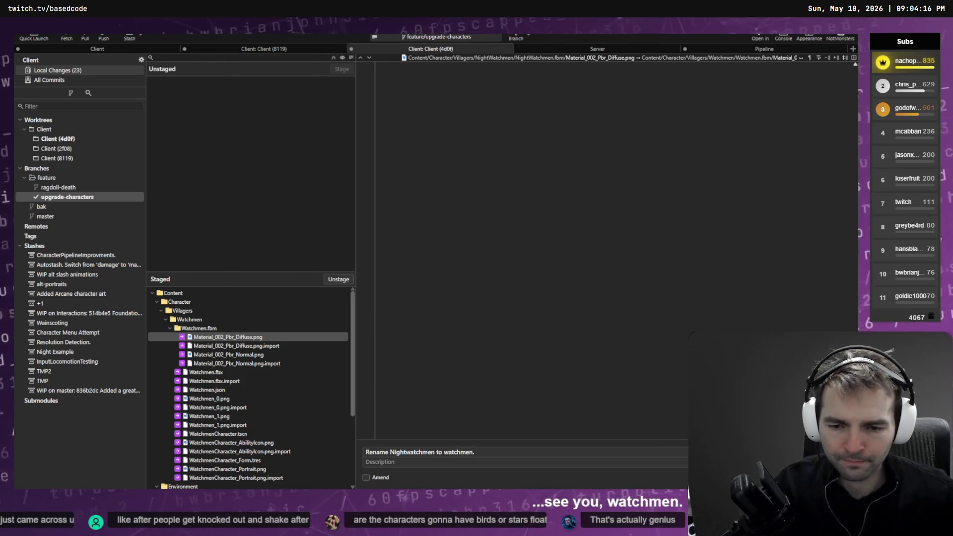
scroll(274, 407, down, 5)
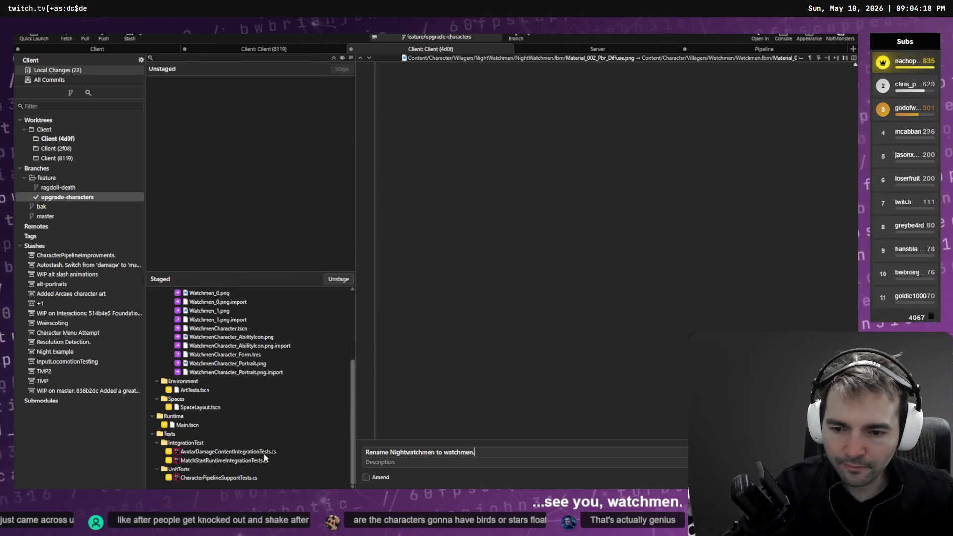
key(ctrl+Return)
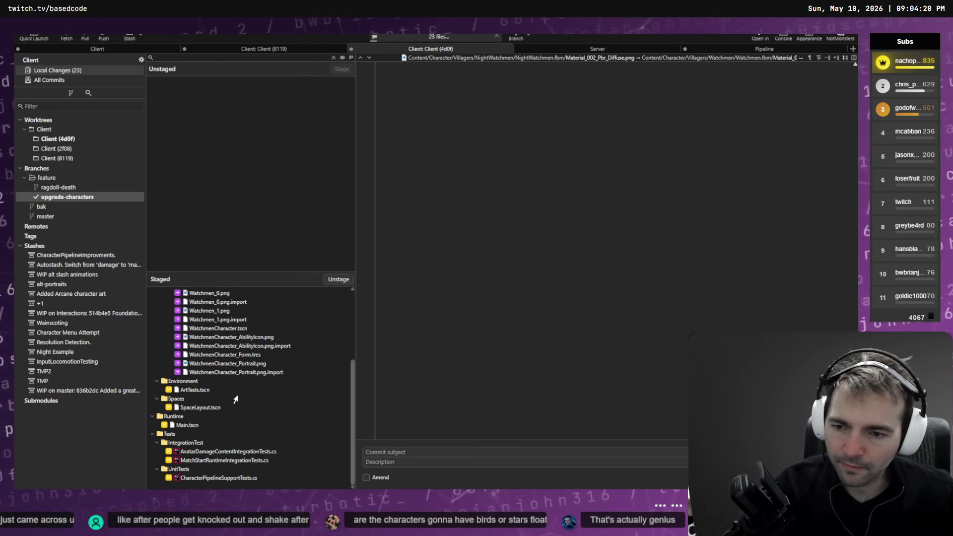
click(68, 197)
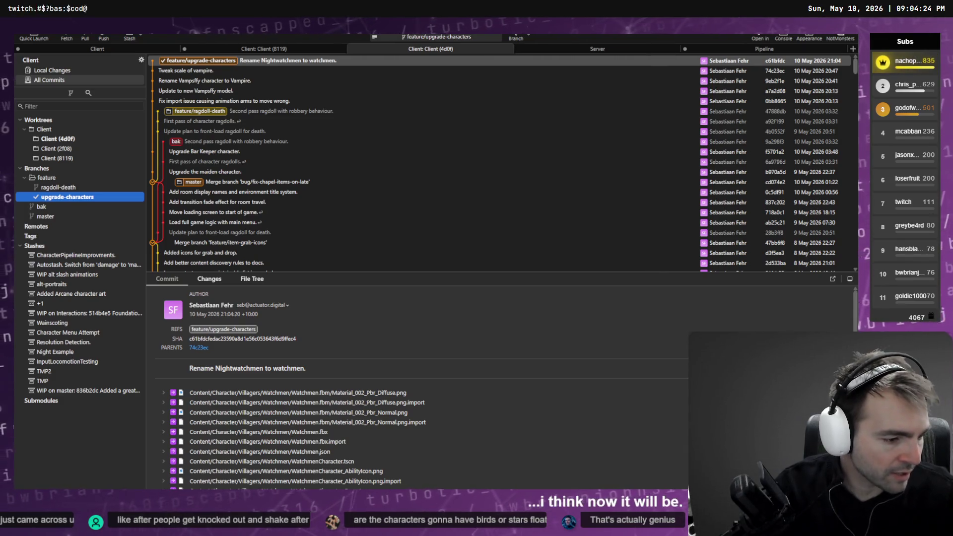
key(alt+Tab)
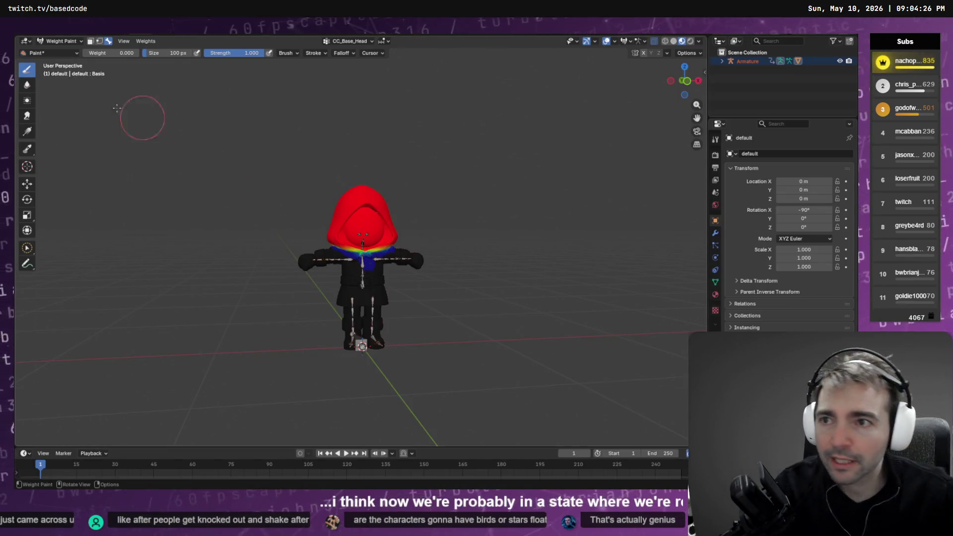
- Start an FBX export in Blender and copy a renamed Watchmen file's path from Fork
key(F4)
mouse_move(47, 164)
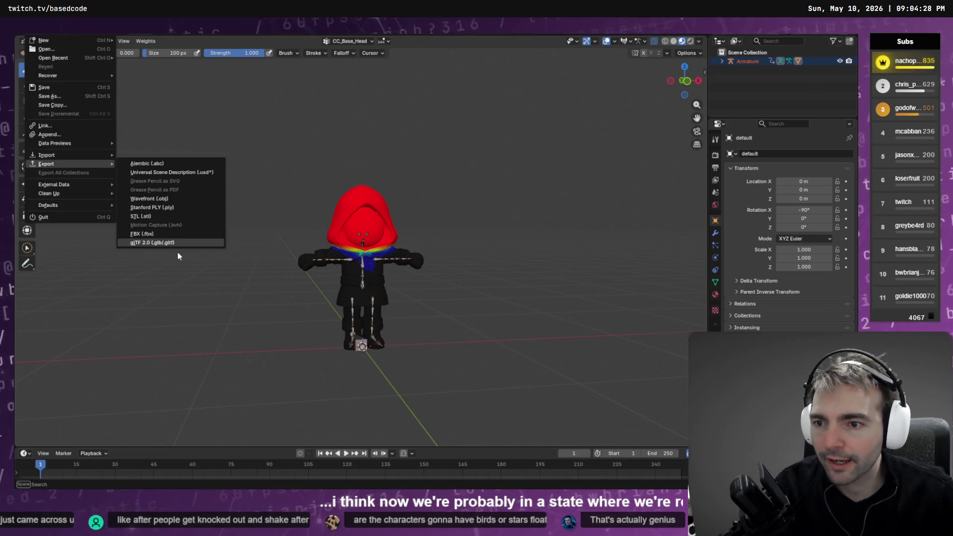
click(164, 234)
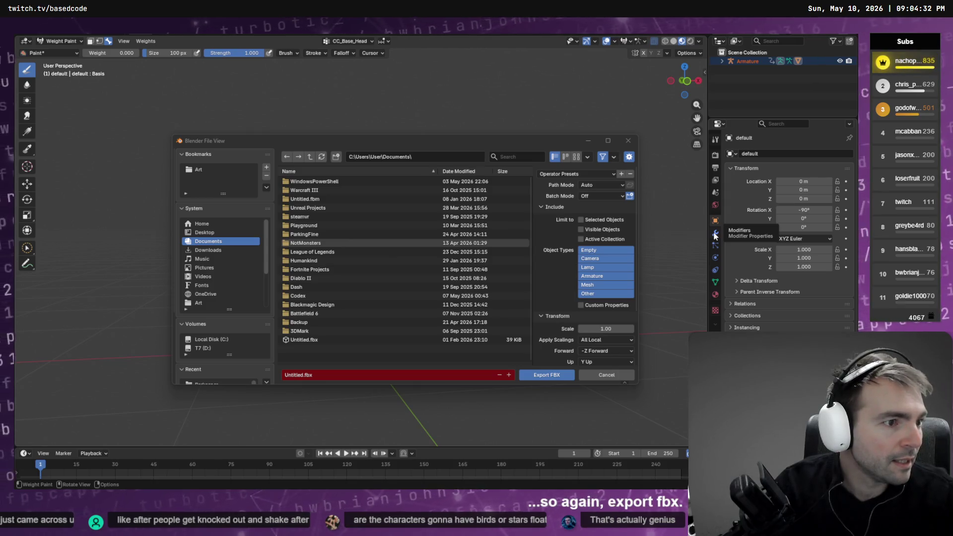
key(alt+Tab)
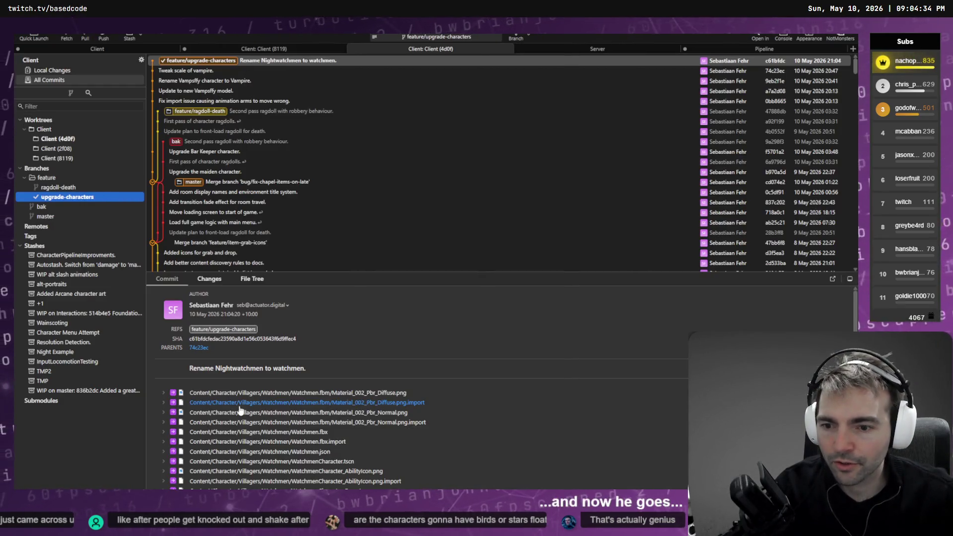
right_click(252, 392)
click(300, 369)
- Point the export at the Villagers\Watchmen folder with Watchmen.fbx as the filename
key(alt+Tab)
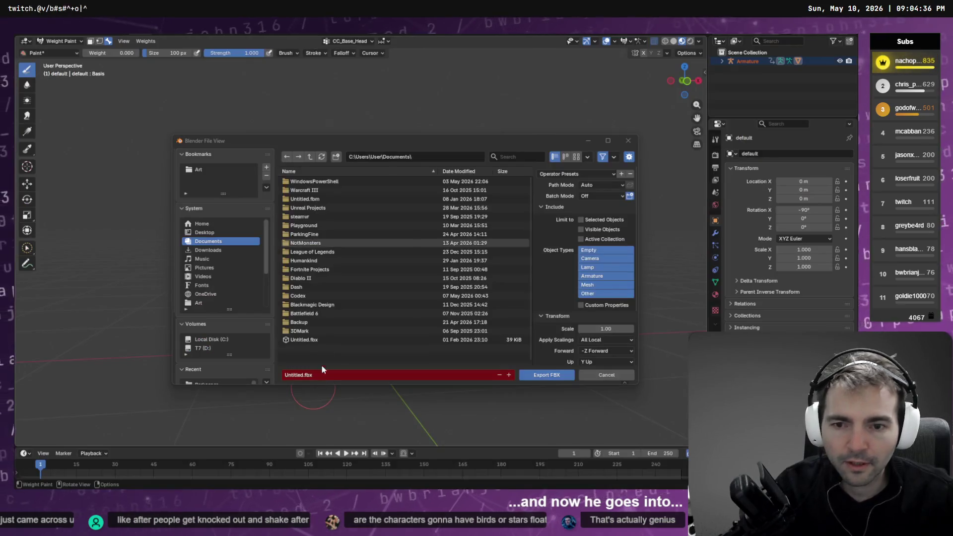
click(428, 156)
key(ctrl+v)
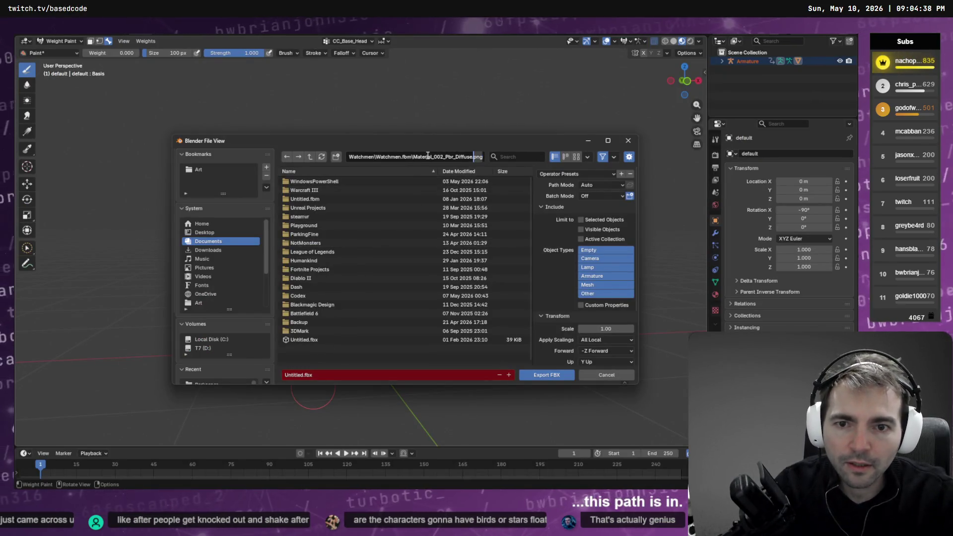
key(ctrl+Left)
key(ctrl+Left)
key(ctrl+Left)
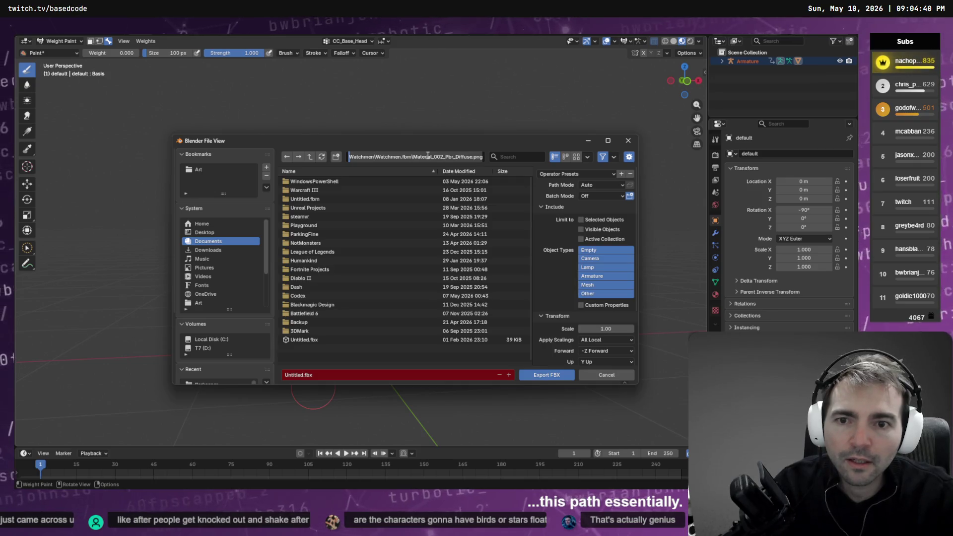
key(BackSpace)
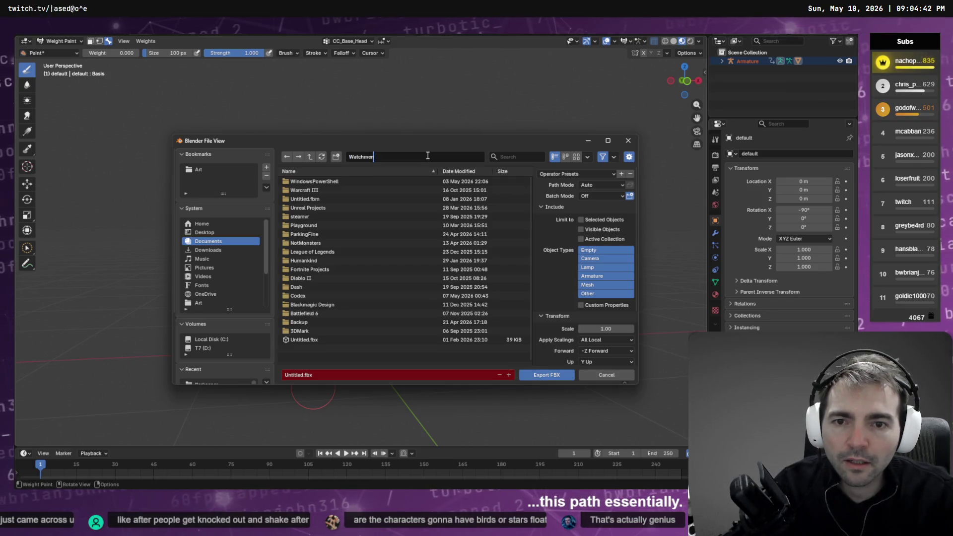
key(Return)
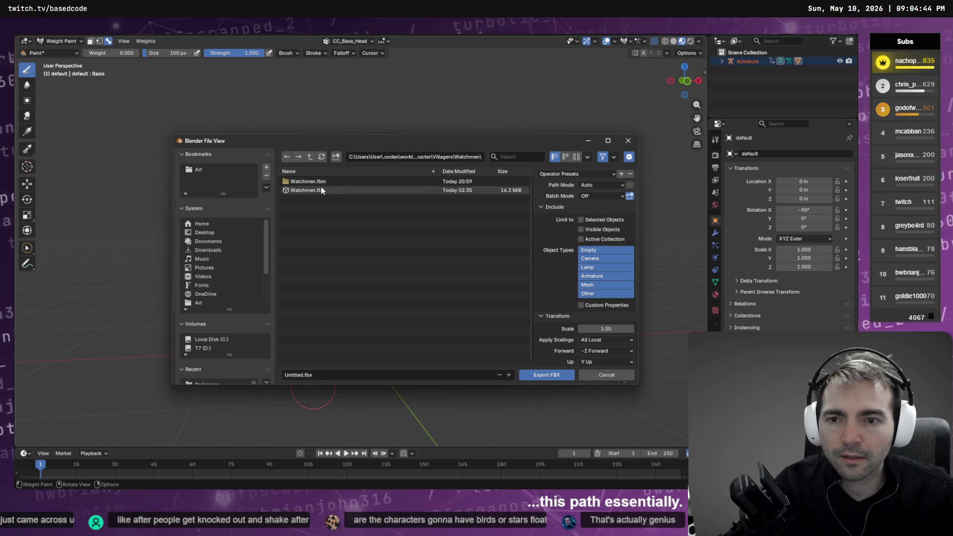
click(317, 189)
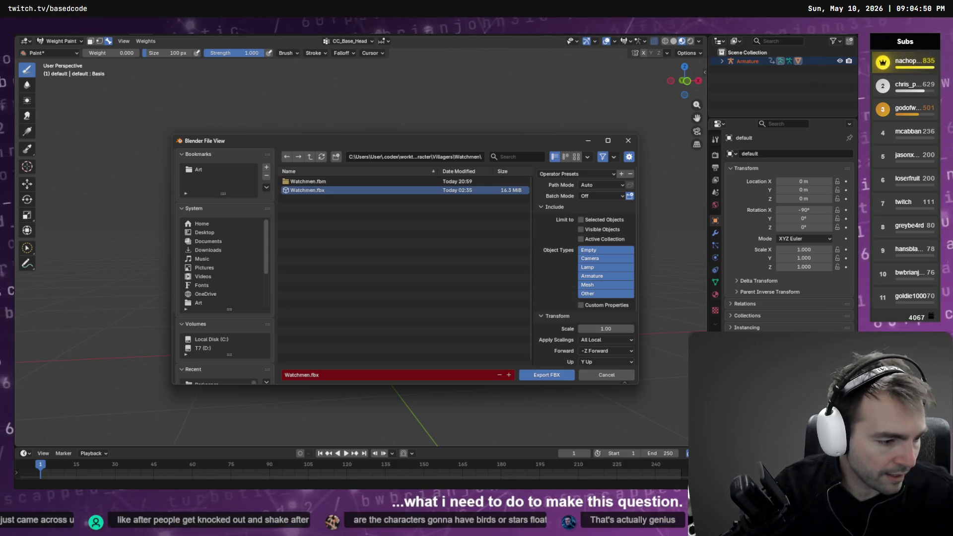
key(alt+Tab)
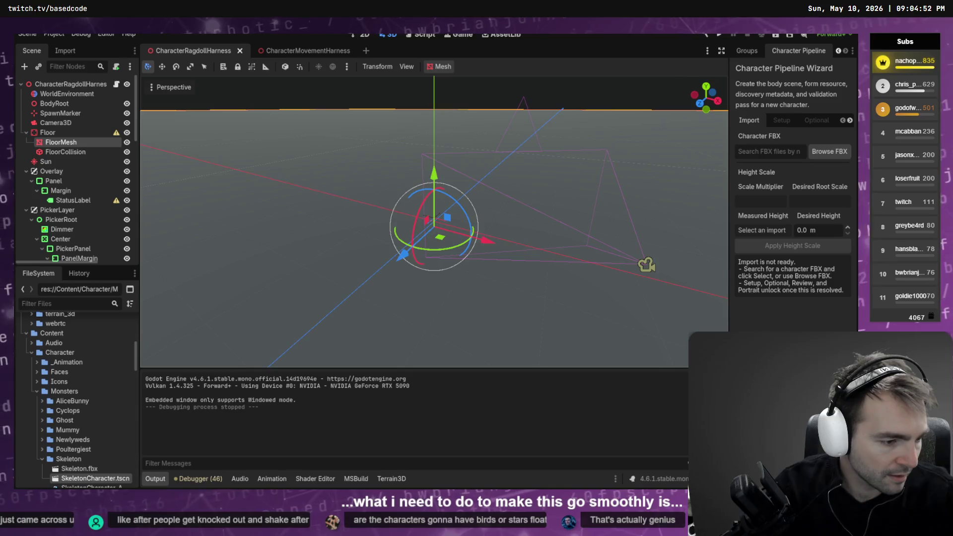
- Delete the old Watchmen.fbx, Watchmen.fbm, Watchmen.json and Watchmen_0.png files
key(alt+Tab)
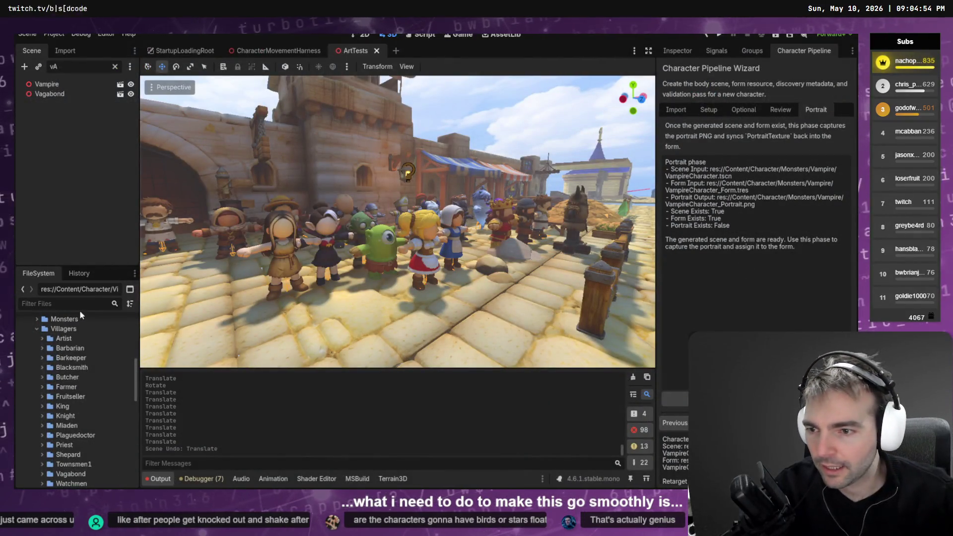
scroll(49, 426, down, 2)
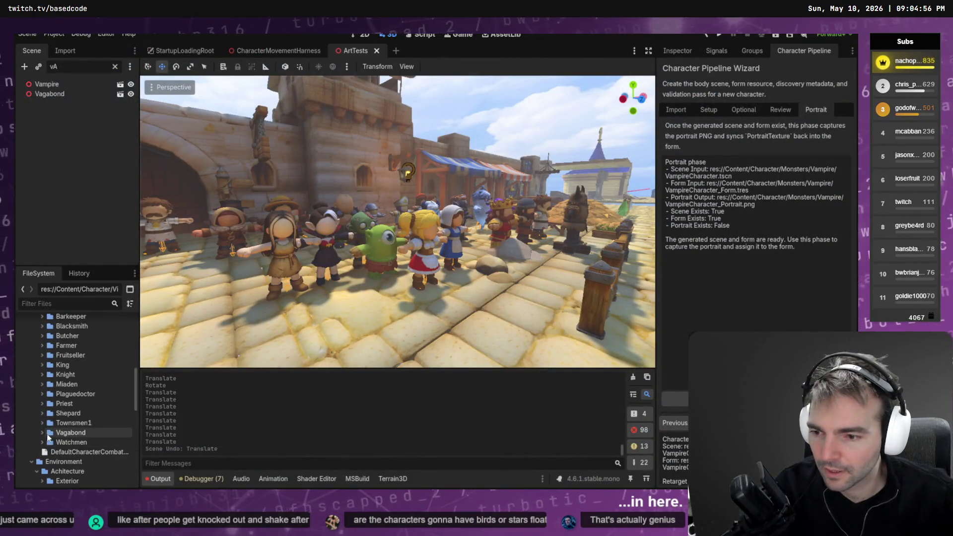
click(45, 442)
scroll(55, 447, down, 2)
click(94, 420)
ctrl+click(105, 430)
ctrl+click(83, 410)
scroll(91, 449, down, 2)
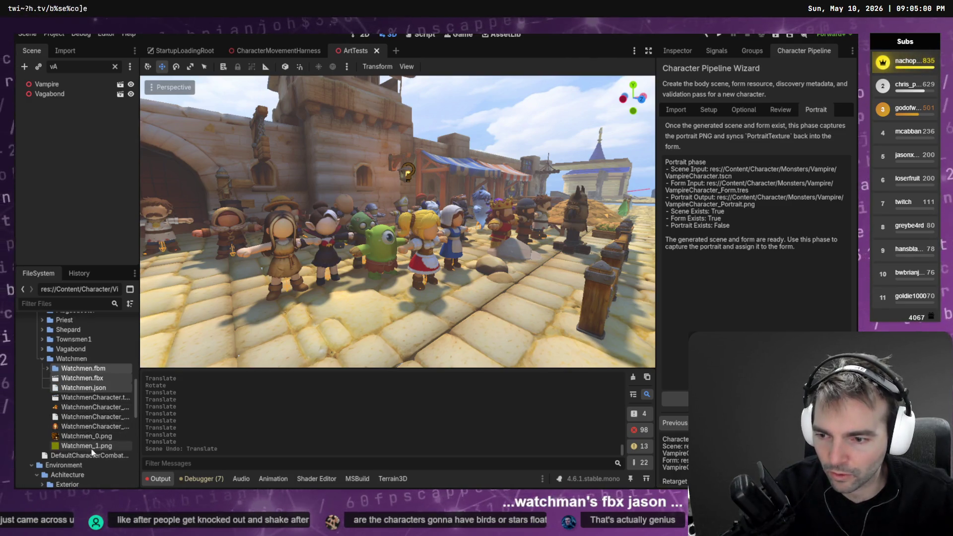
ctrl+click(94, 437)
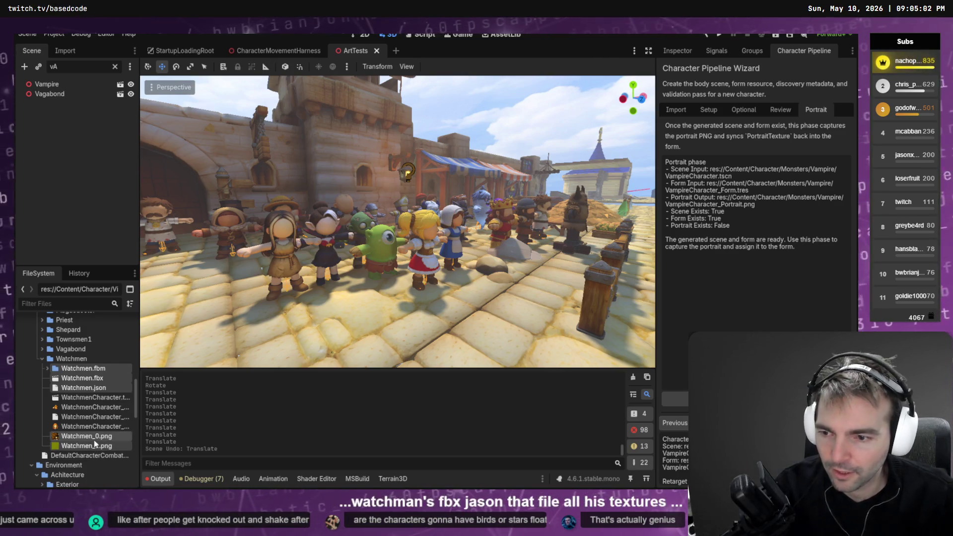
right_click(98, 390)
click(114, 407)
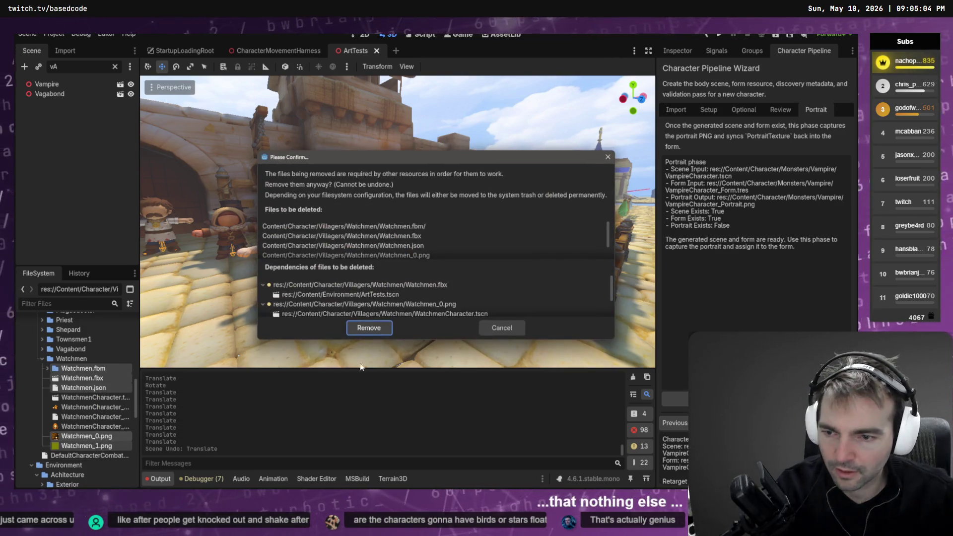
click(383, 328)
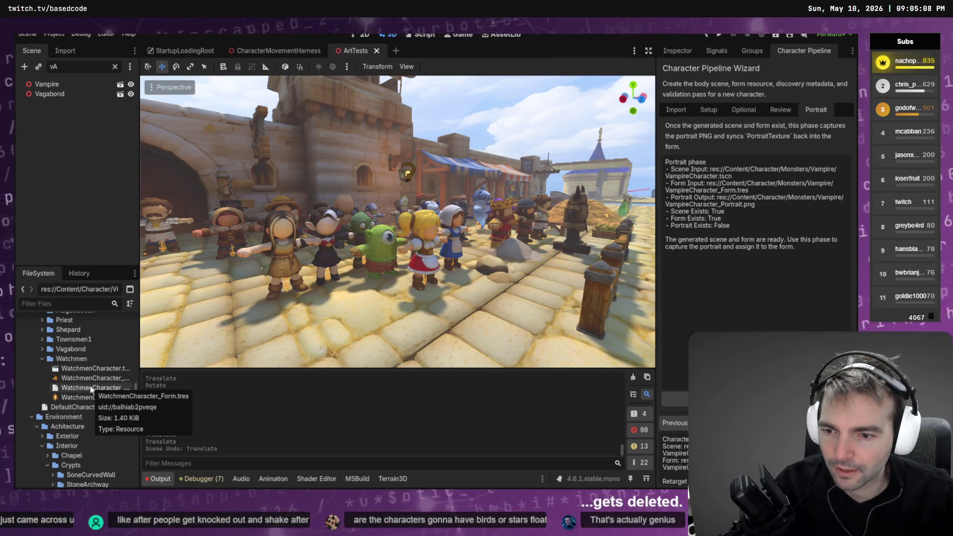
- Delete the WatchmenCharacter.tscn scene
right_click(92, 371)
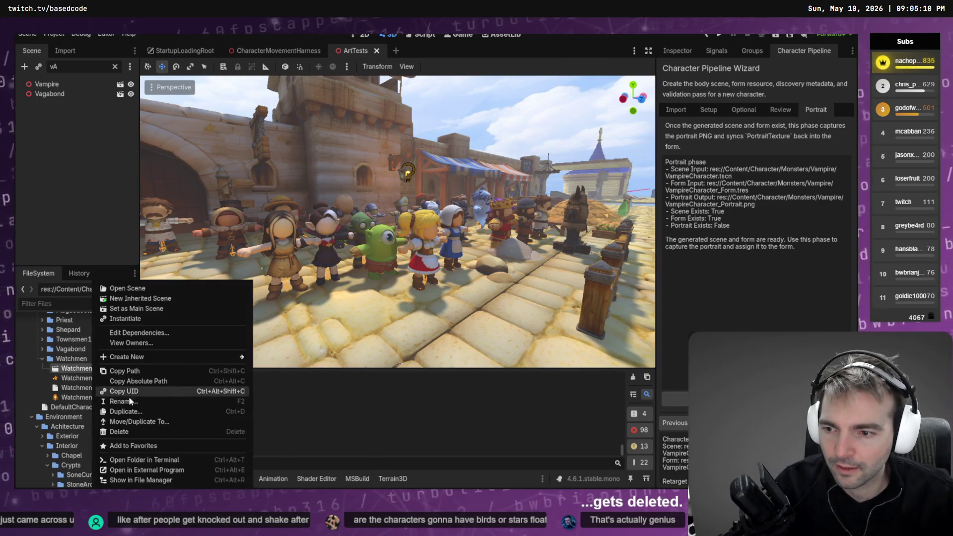
click(130, 431)
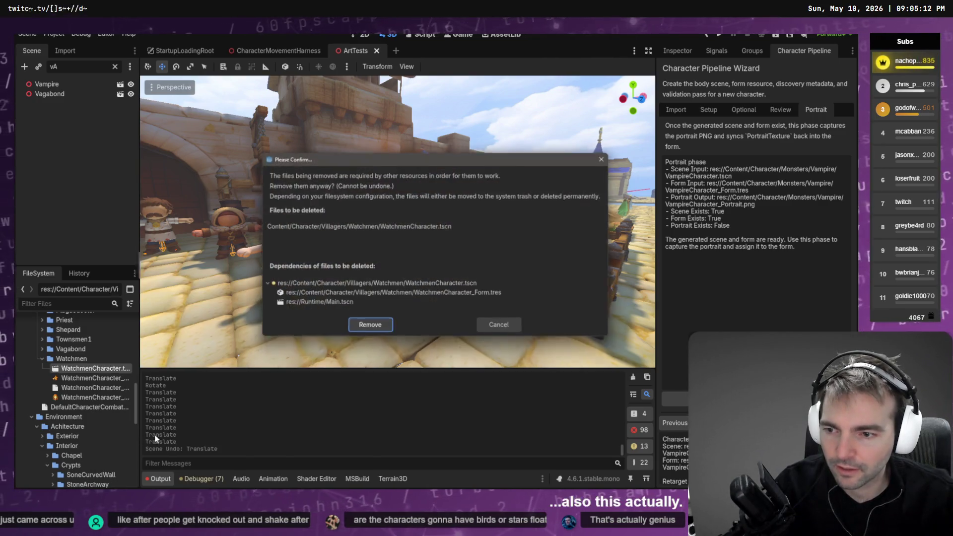
click(369, 327)
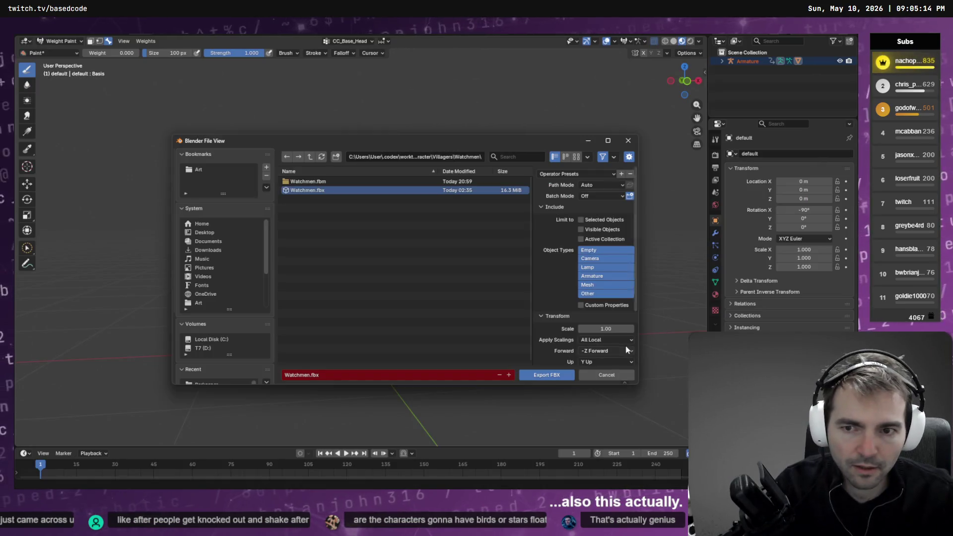
- Refresh the folder, set Path Mode to Copy and scale 100, and export Watchmen.fbx
click(321, 158)
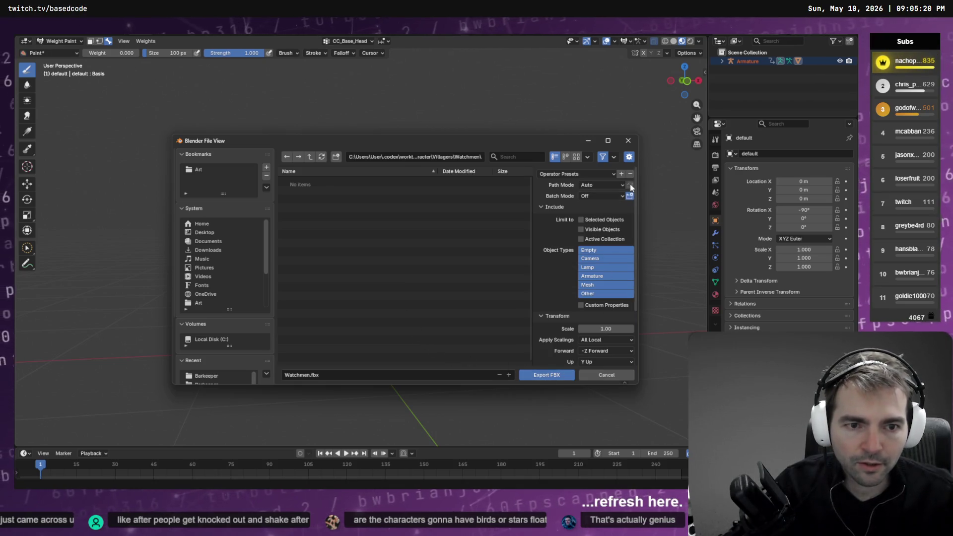
click(616, 185)
click(596, 244)
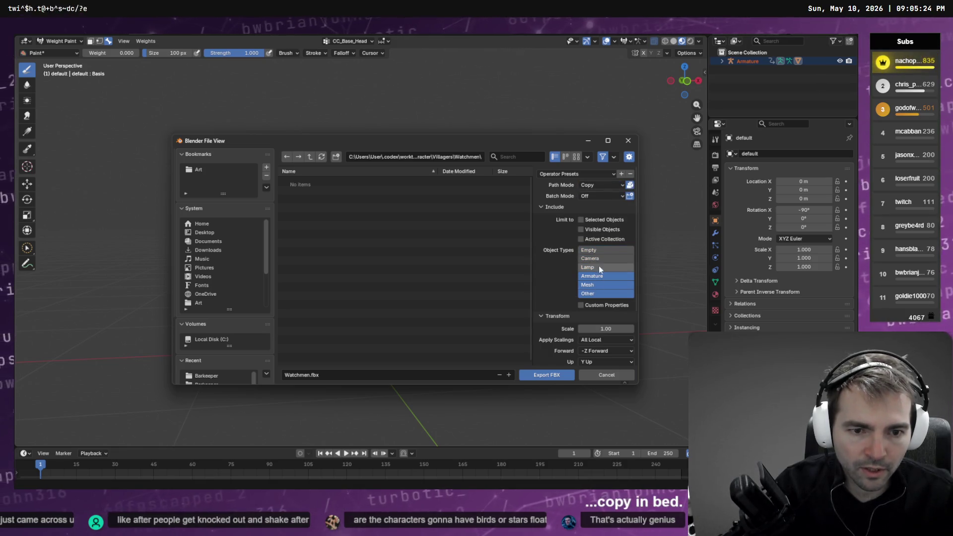
scroll(599, 270, down, 3)
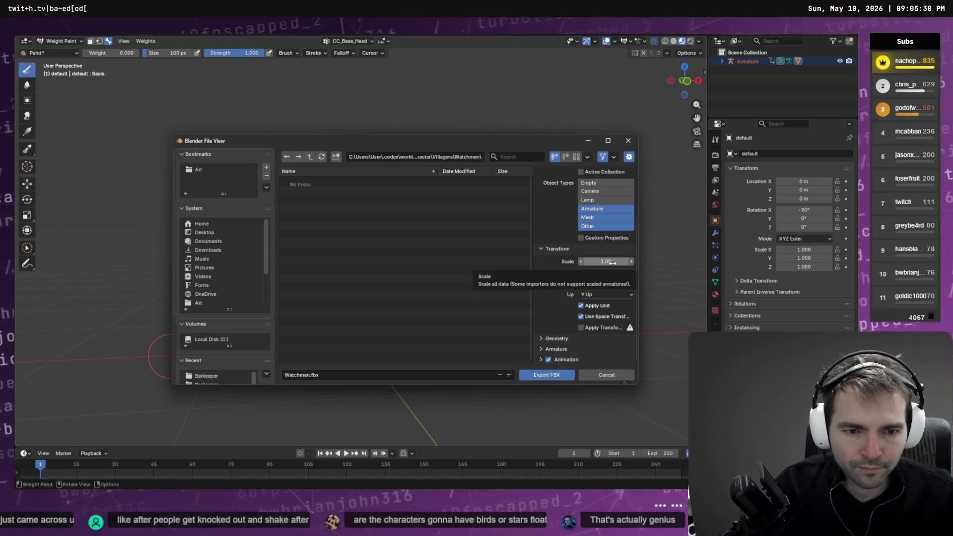
click(614, 262)
text(100)
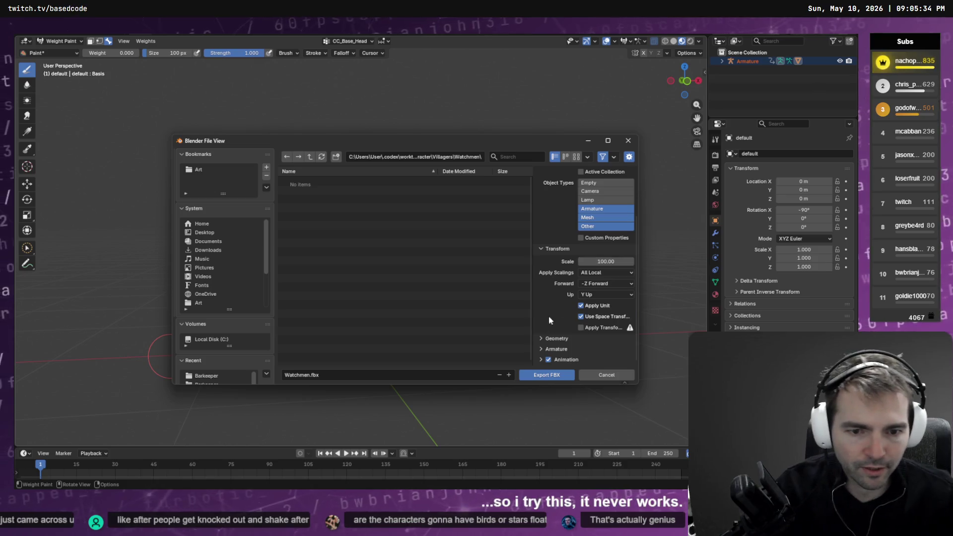
click(550, 377)
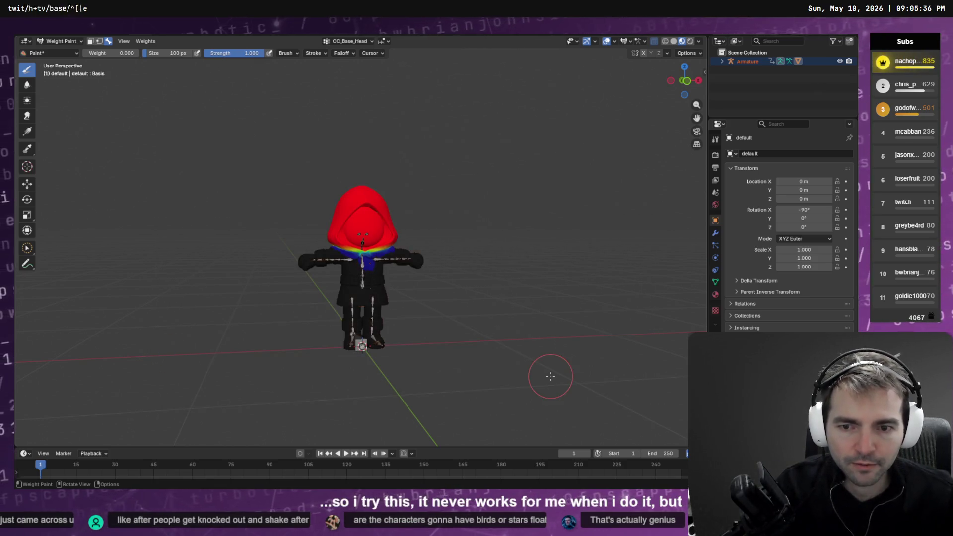
- Fly the camera in and back out among the ArtTests character crowd
key(alt+Tab)
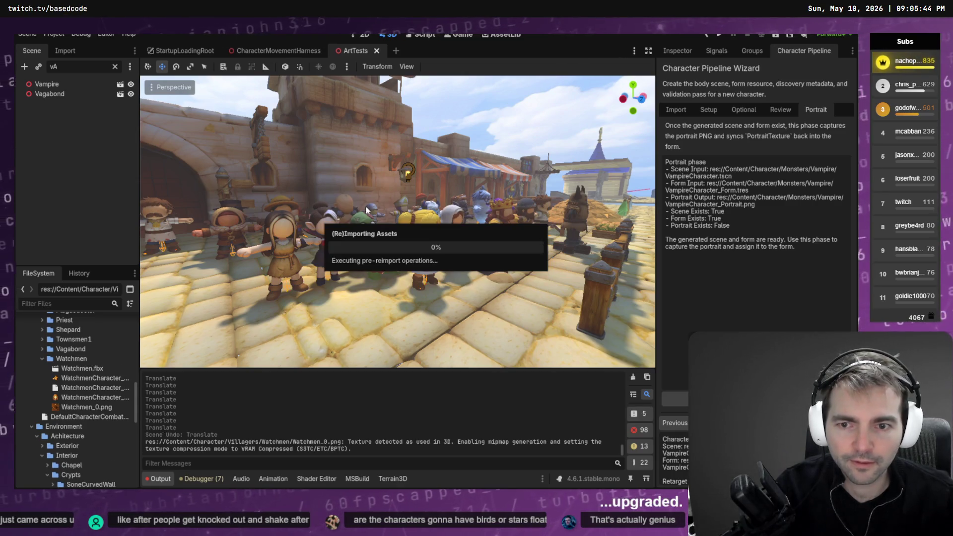
key(w)
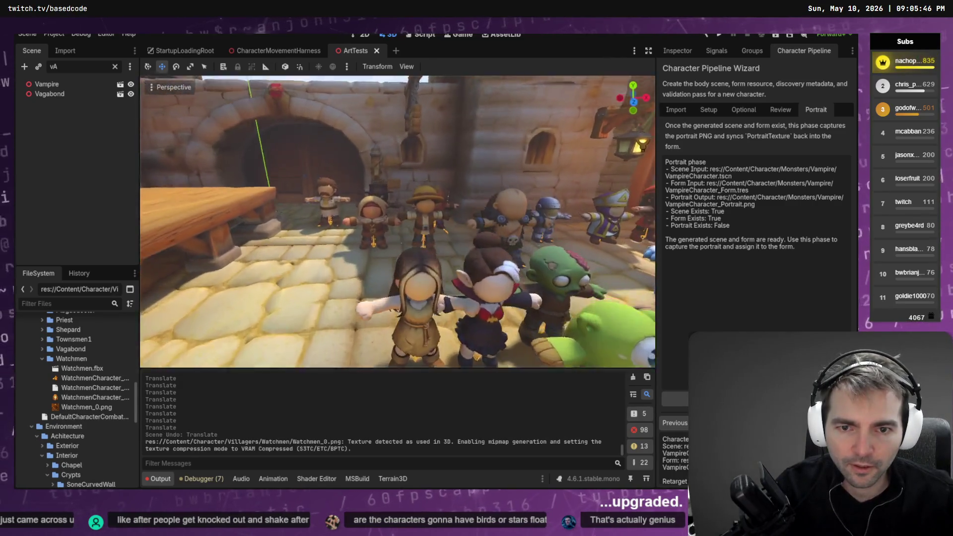
key(w)
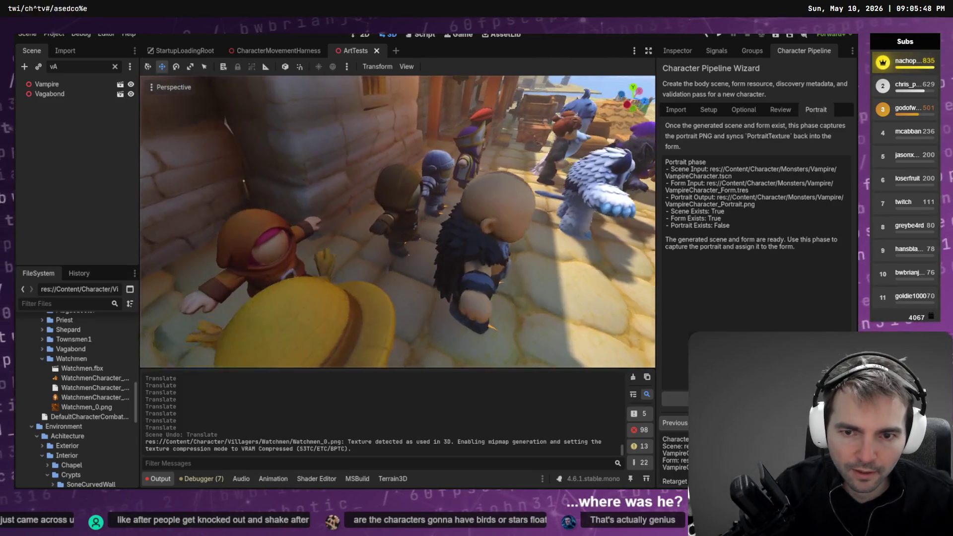
key(s)
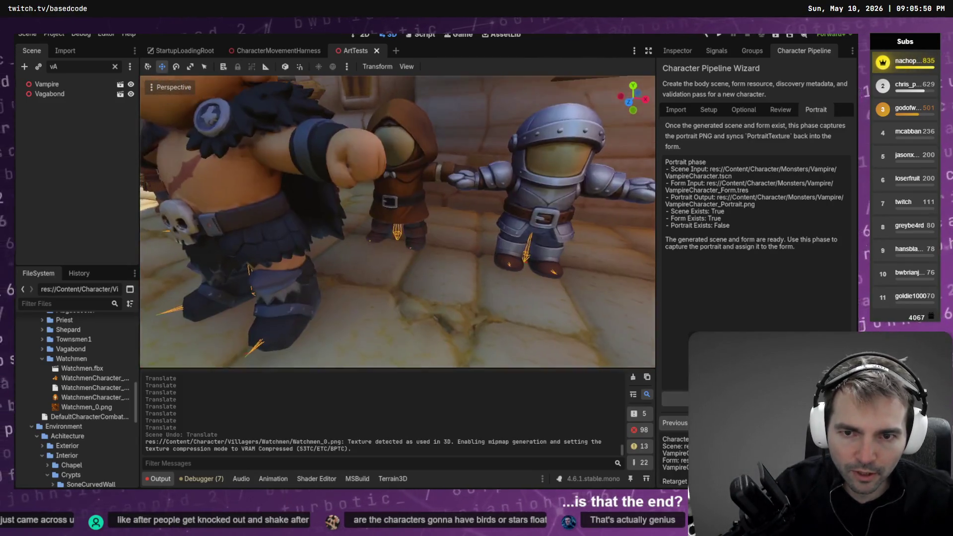
key(s)
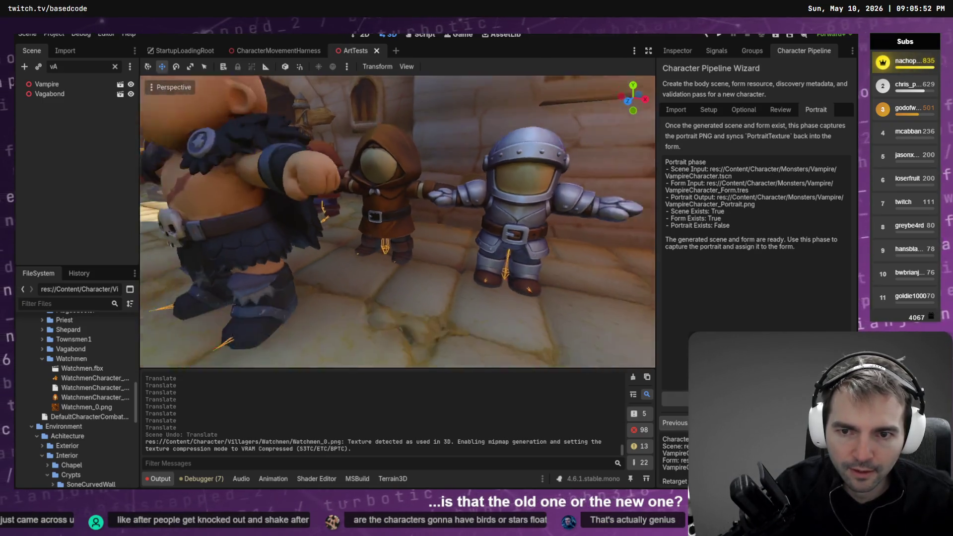
- Reimport Watchmen.fbx from its Import settings
click(97, 370)
click(69, 53)
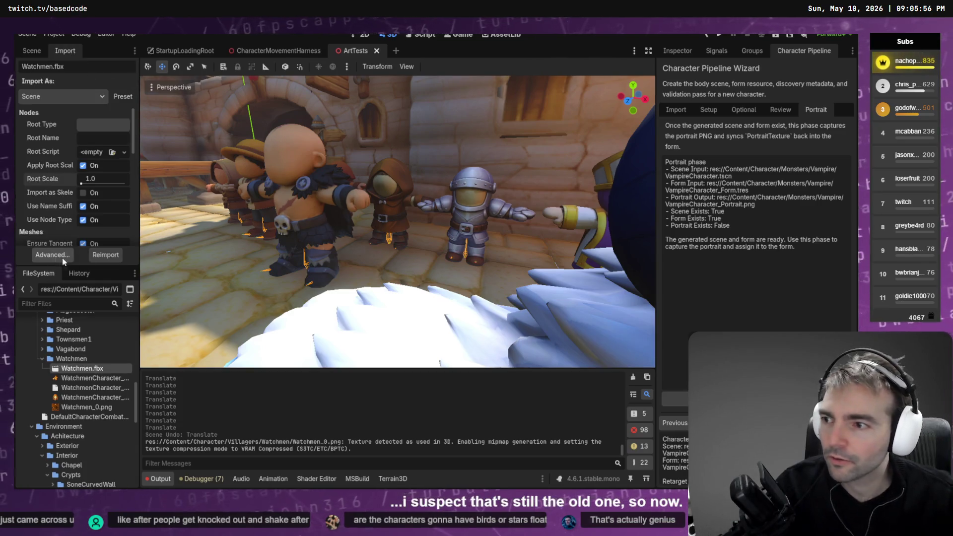
click(102, 259)
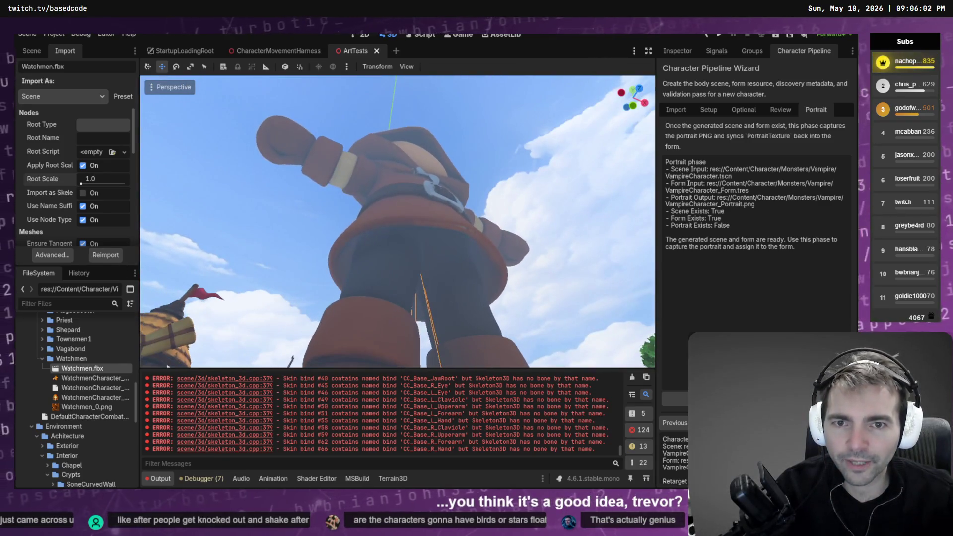
key(alt+Tab)
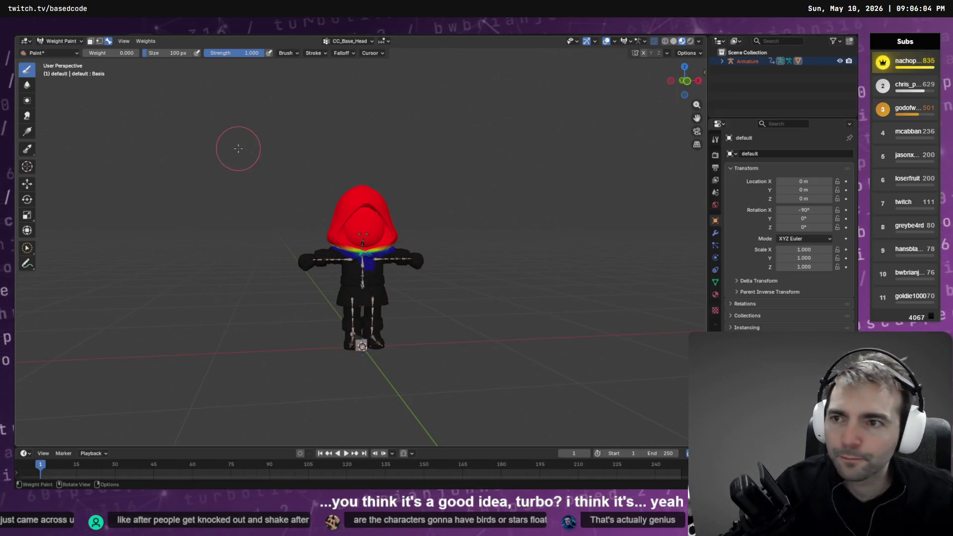
- Re-export the character with scale 1, overwriting Watchmen.fbx
key(F4)
mouse_move(60, 187)
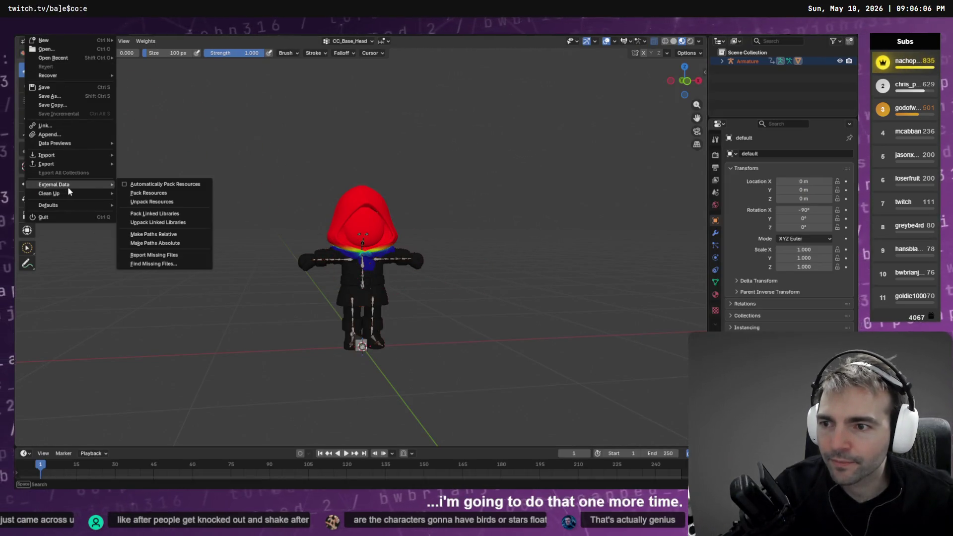
mouse_move(76, 168)
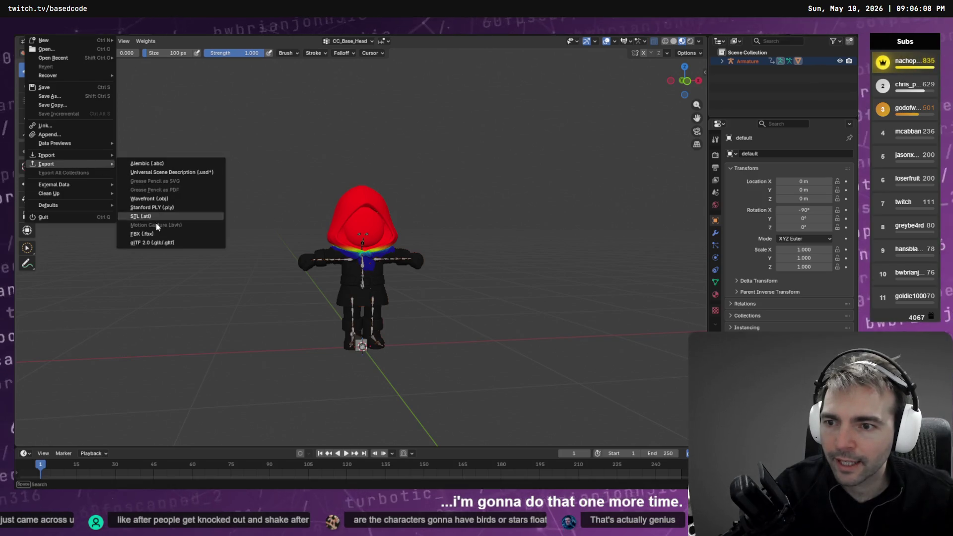
click(199, 234)
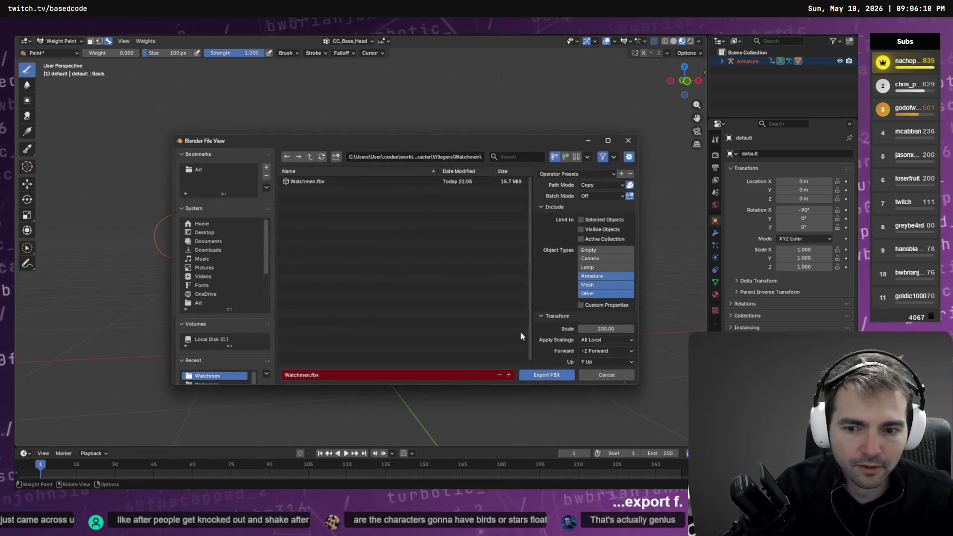
key(alt+Tab)
key(alt+Tab)
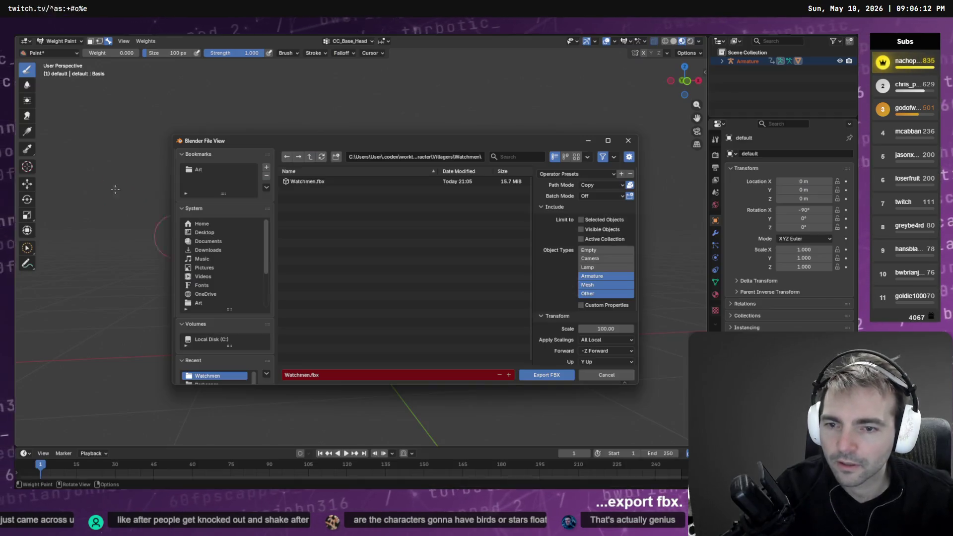
click(595, 328)
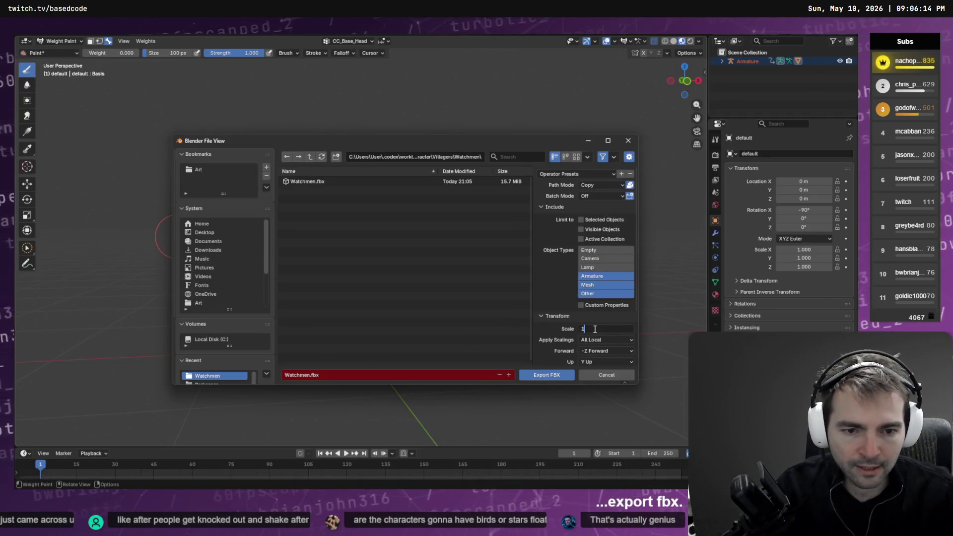
click(546, 375)
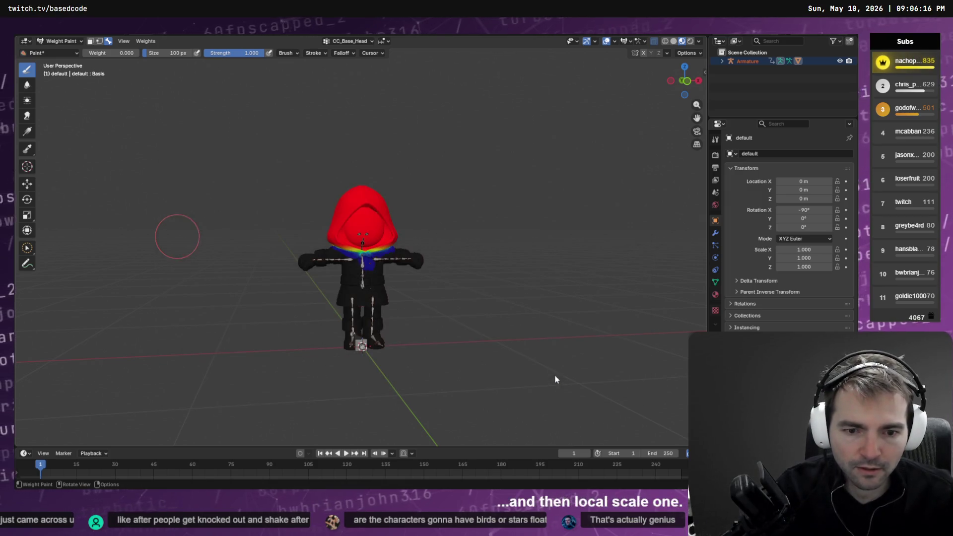
key(alt+Tab)
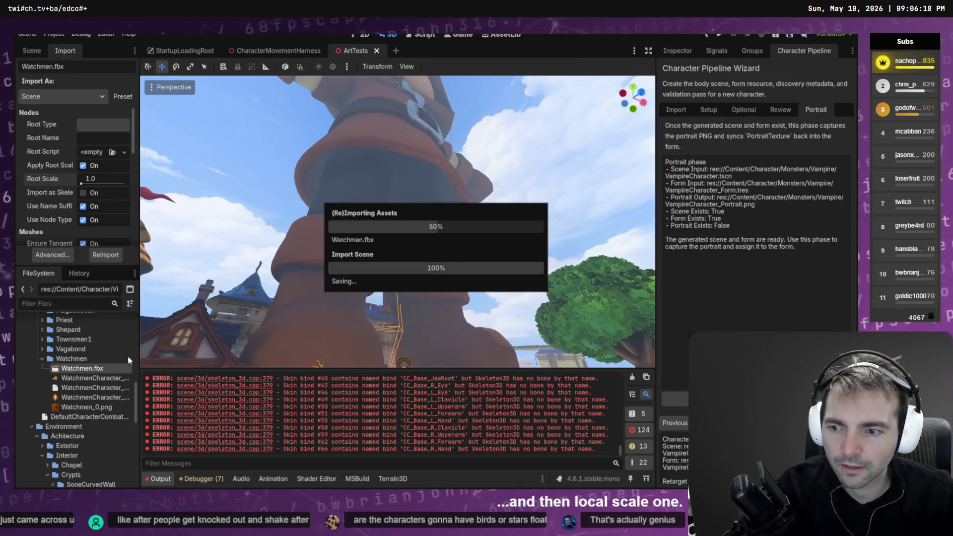
- Reimport Watchmen.fbx at root scale 3.0 and view it beside the hooded characters
mouse_move(182, 254)
mouse_down()
mouse_move(183, 278)
mouse_move(196, 288)
mouse_up()
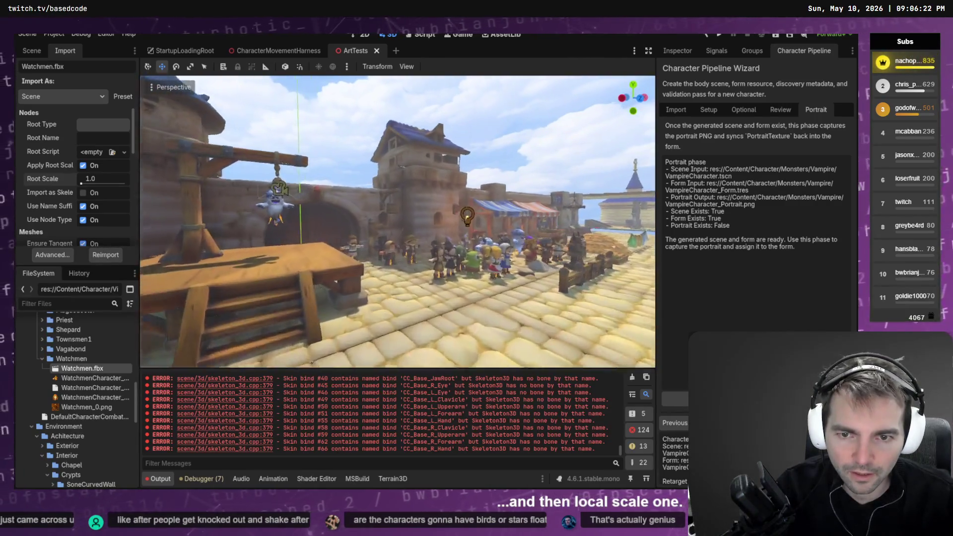
key(w)
key(a)
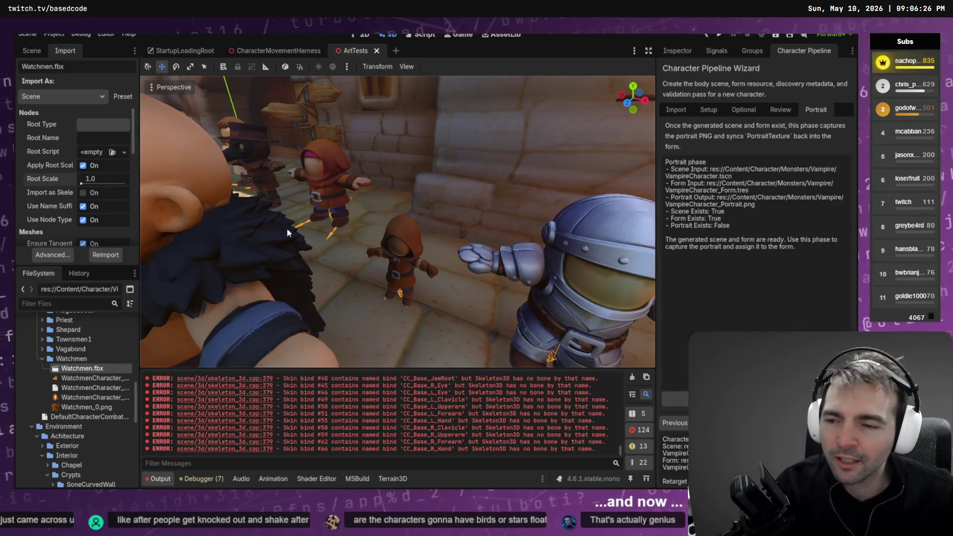
click(94, 179)
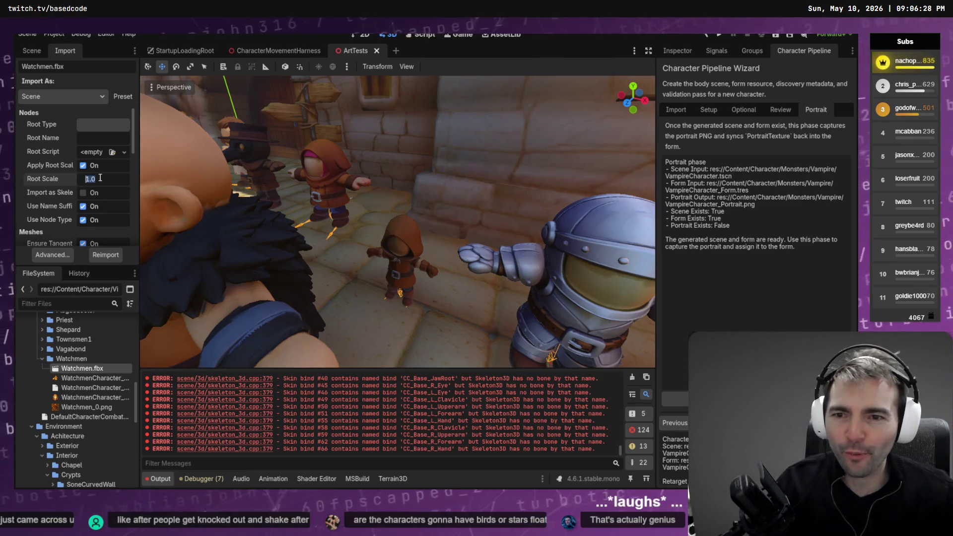
text(3)
key(Return)
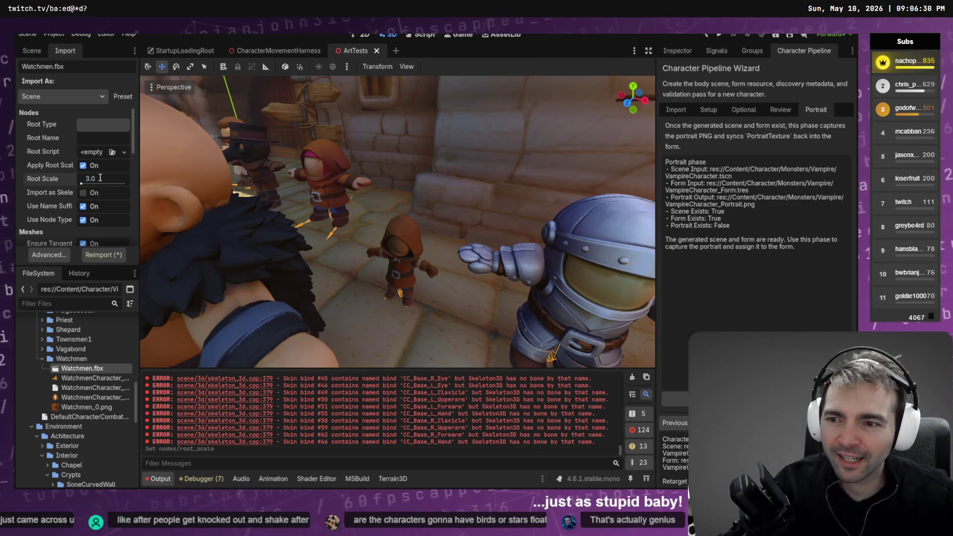
click(115, 254)
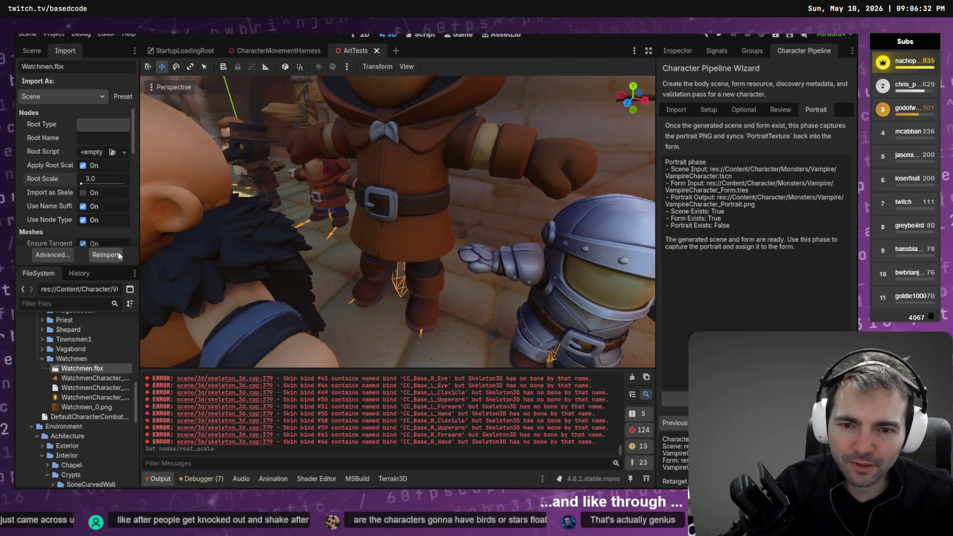
- Reimport at root scale 2.0 and compare the model's size across the crowd
key(s)
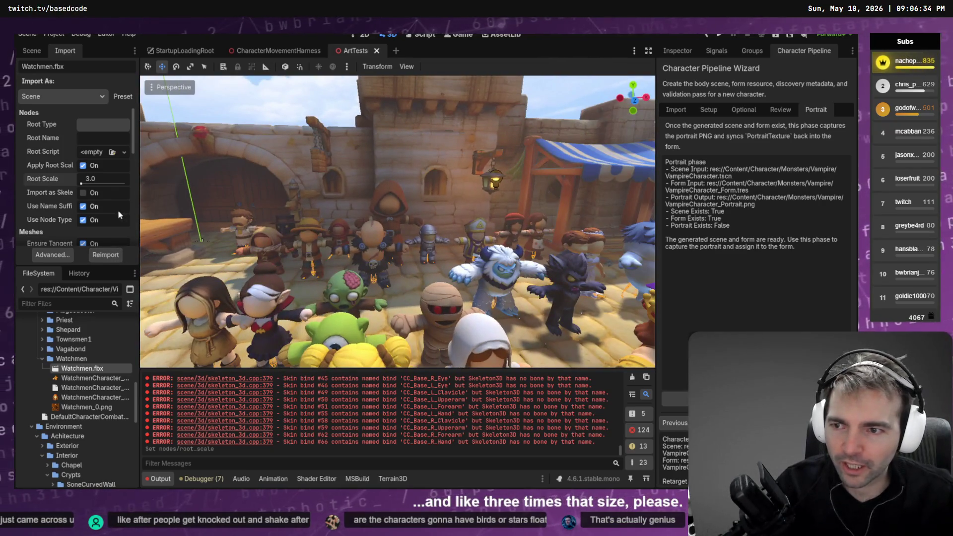
text(2)
key(Return)
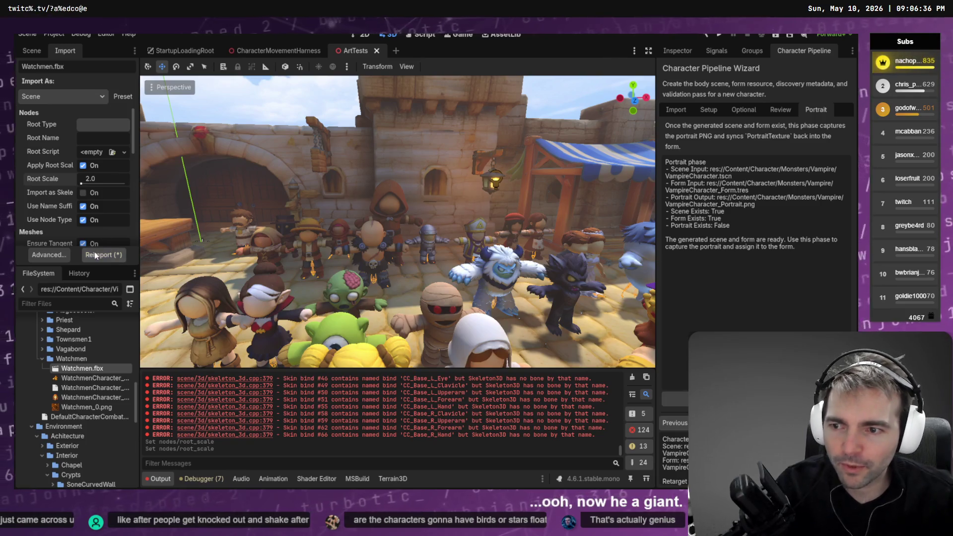
click(95, 254)
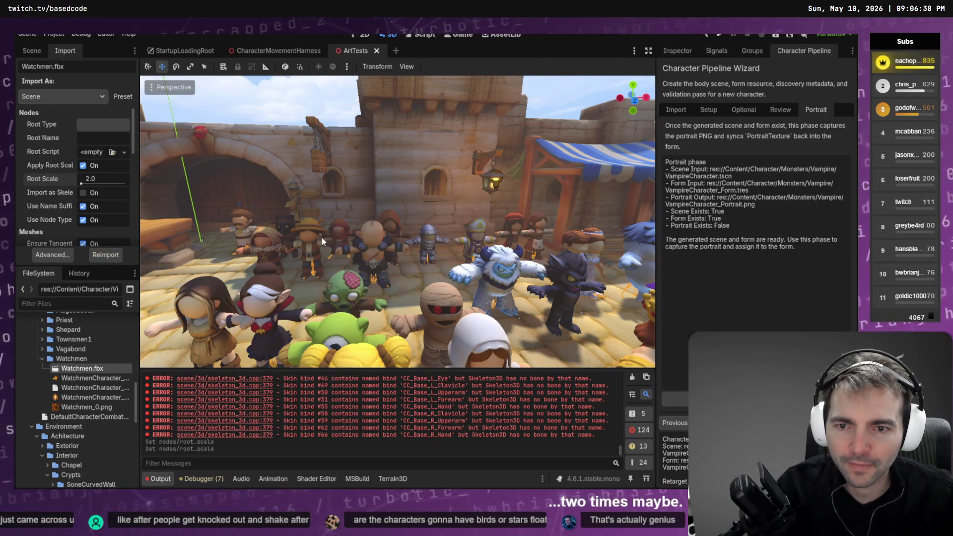
key(w)
key(s)
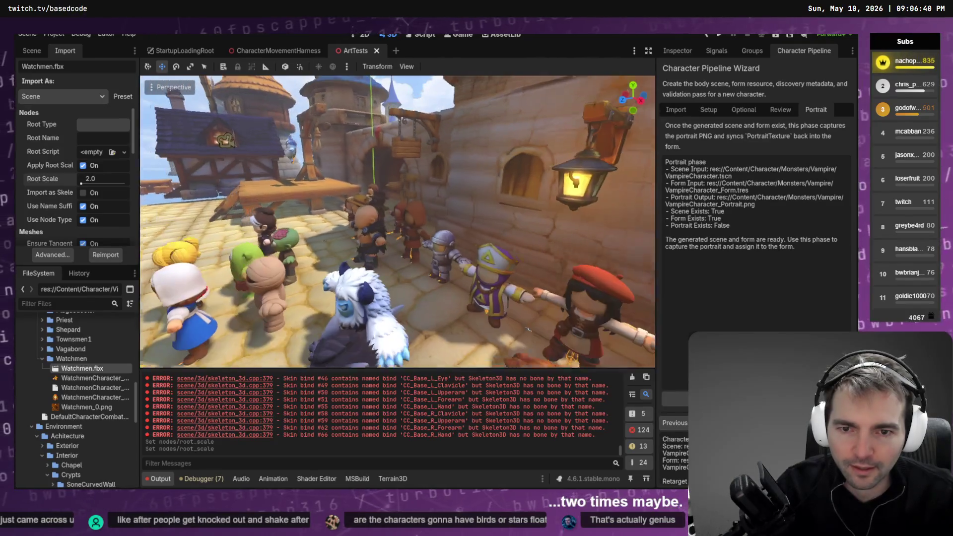
key(s)
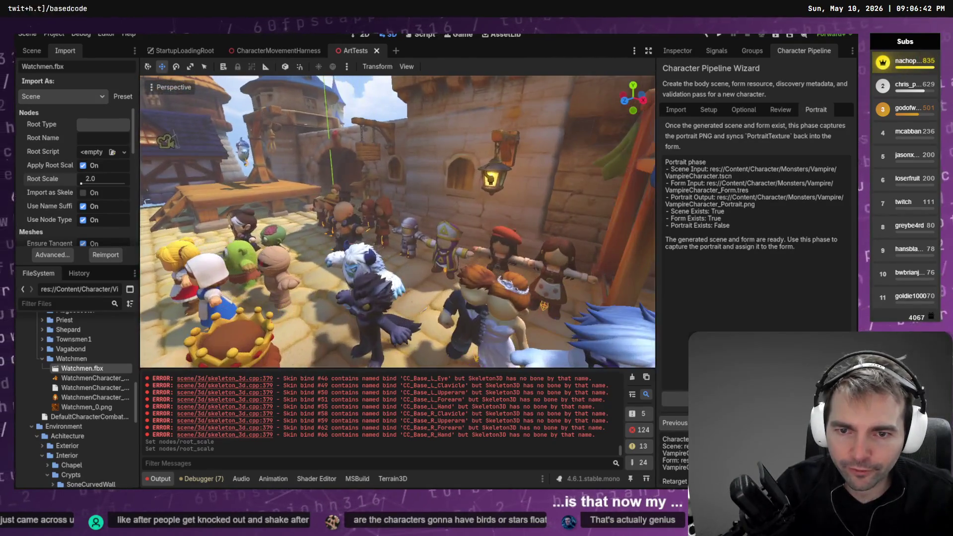
- Clear the old filter text in the Scene dock's node filter
click(32, 50)
click(89, 66)
key(BackSpace)
- Filter the Scene tree with 'wat' and select the Watchmen node
text(a)
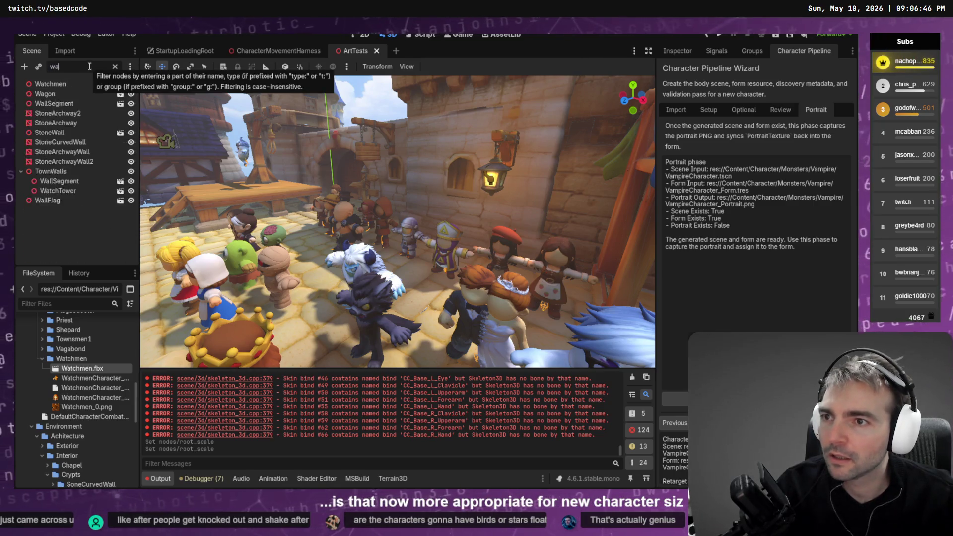
key(BackSpace)
key(BackSpace)
text(wat)
click(50, 84)
scroll(294, 182, down, 5)
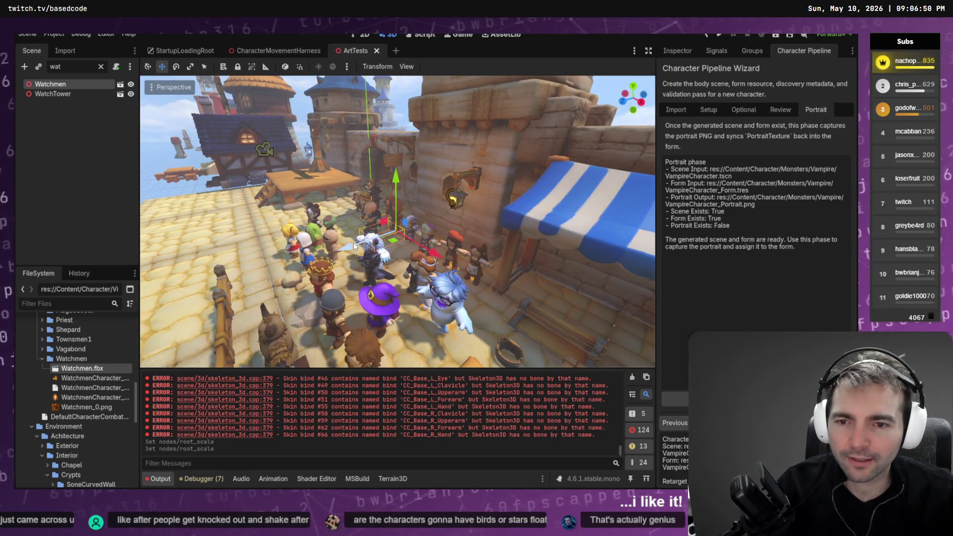
- Drag Watchmen down and left beside the crowd, then reopen the Watchmen.fbx import settings
drag(370, 244, 338, 332)
scroll(338, 333, up, 5)
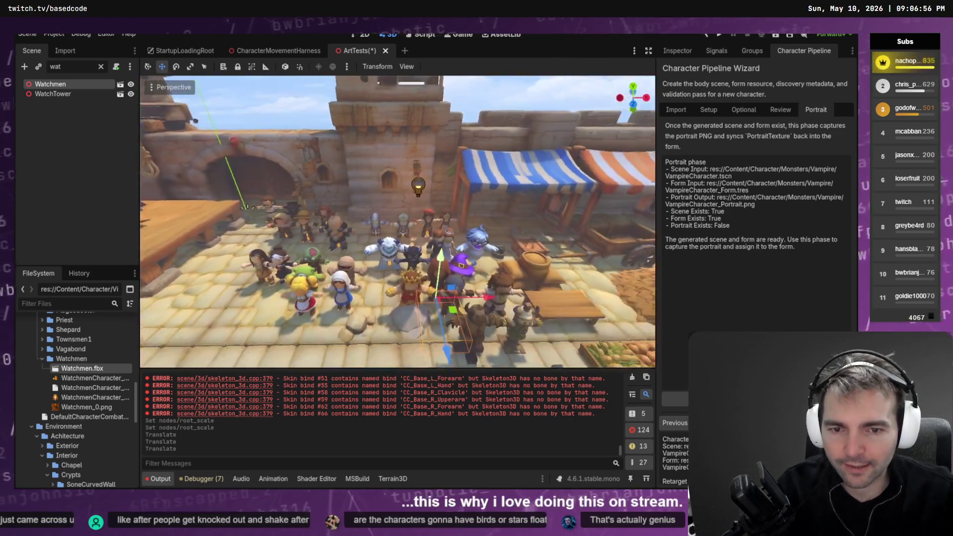
scroll(397, 221, up, 5)
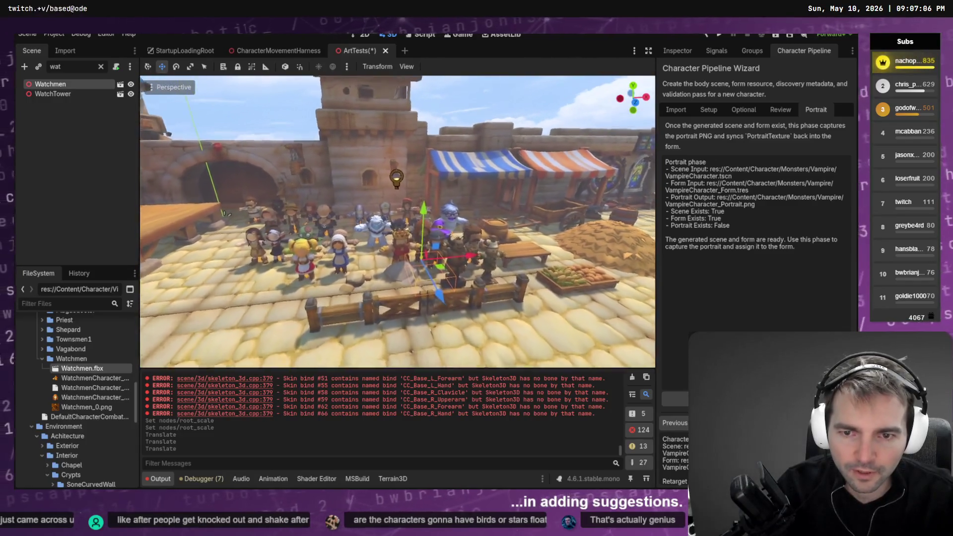
drag(468, 313, 395, 281)
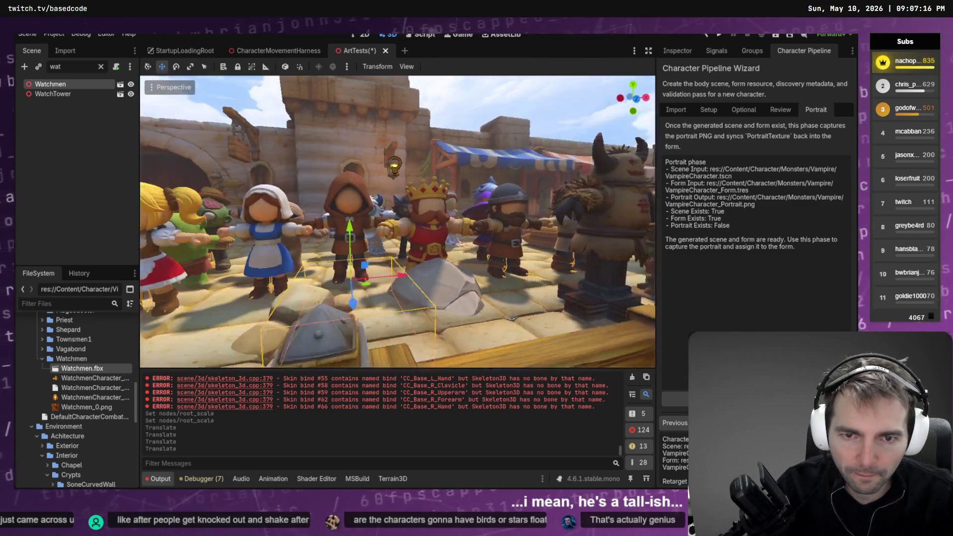
key(alt+Tab)
key(alt+Tab)
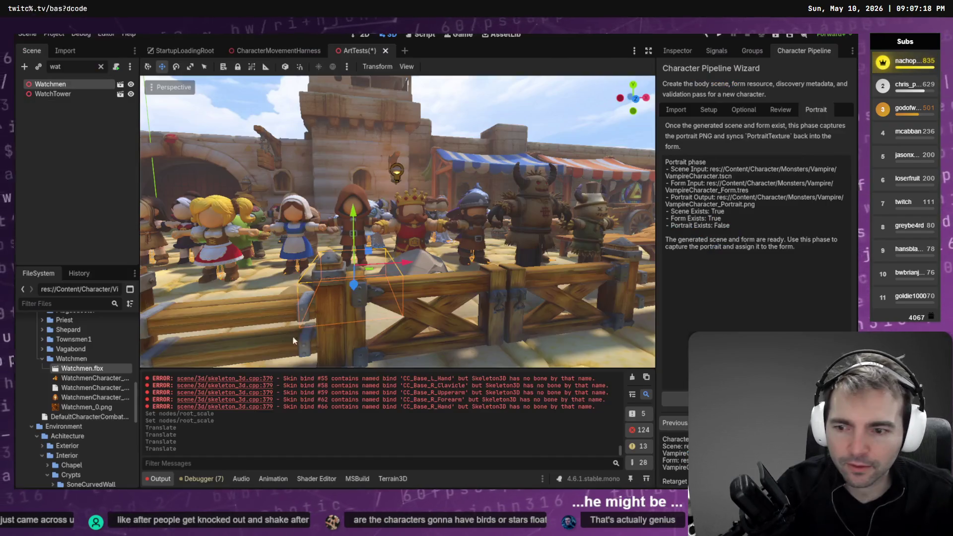
click(64, 55)
- Reimport Watchmen.fbx at root scale 1.8, then again at 1.85
click(101, 179)
text(1.8)
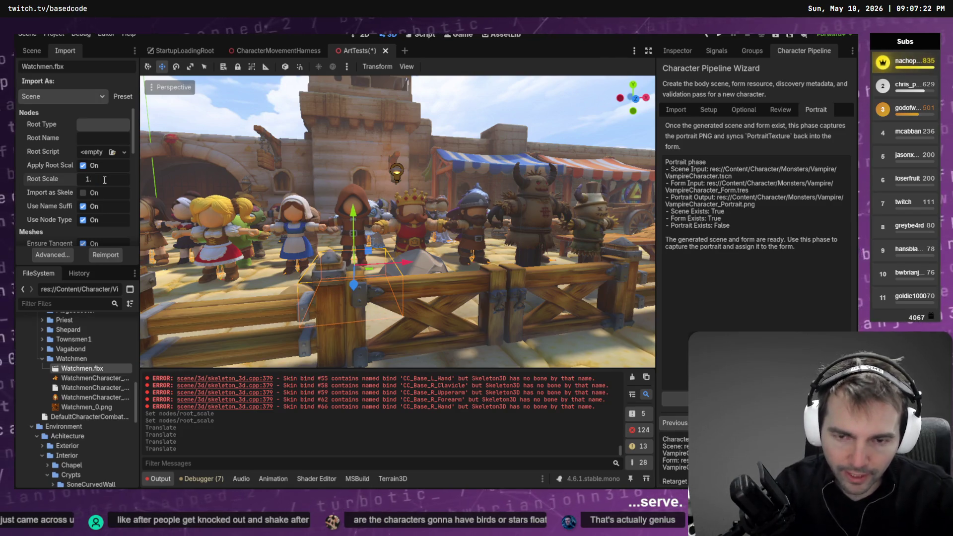
key(Return)
click(117, 256)
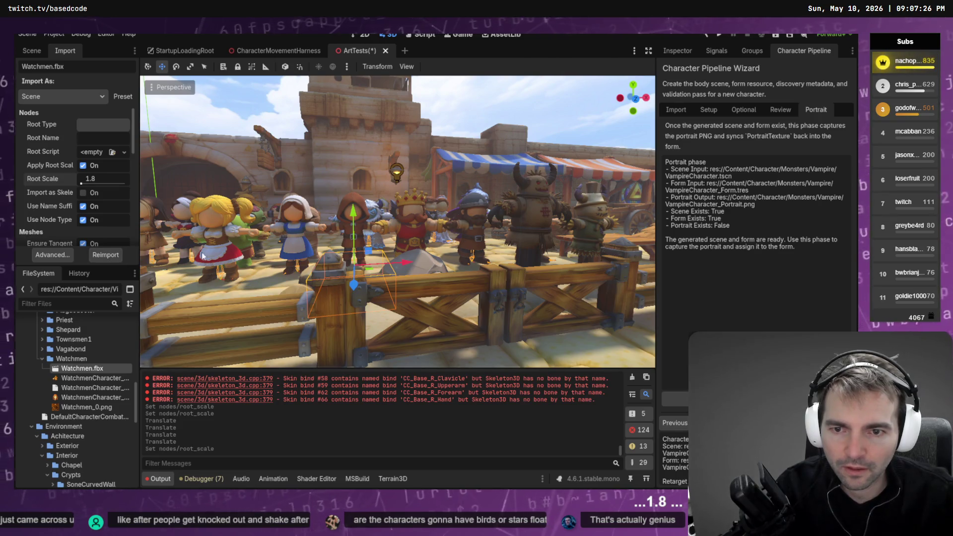
click(115, 180)
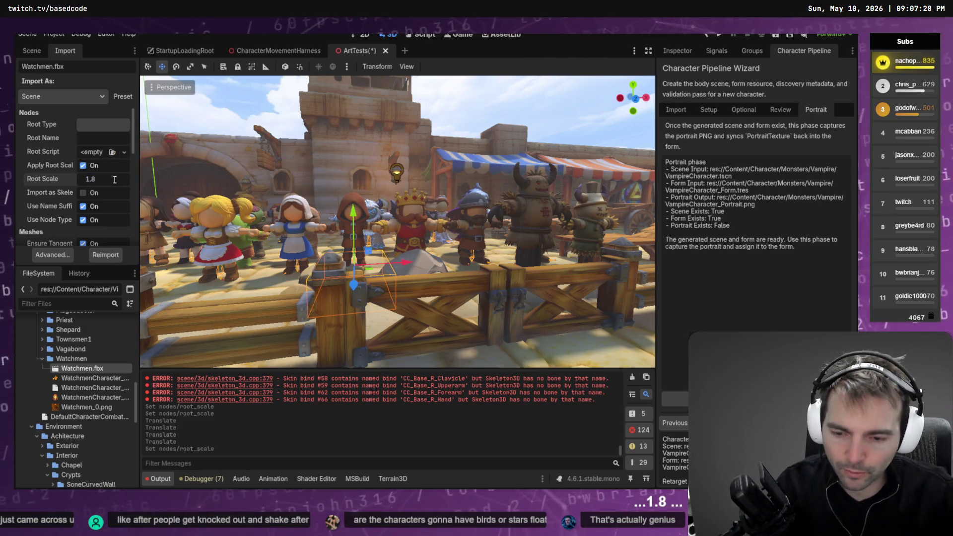
text(5)
key(Return)
click(105, 257)
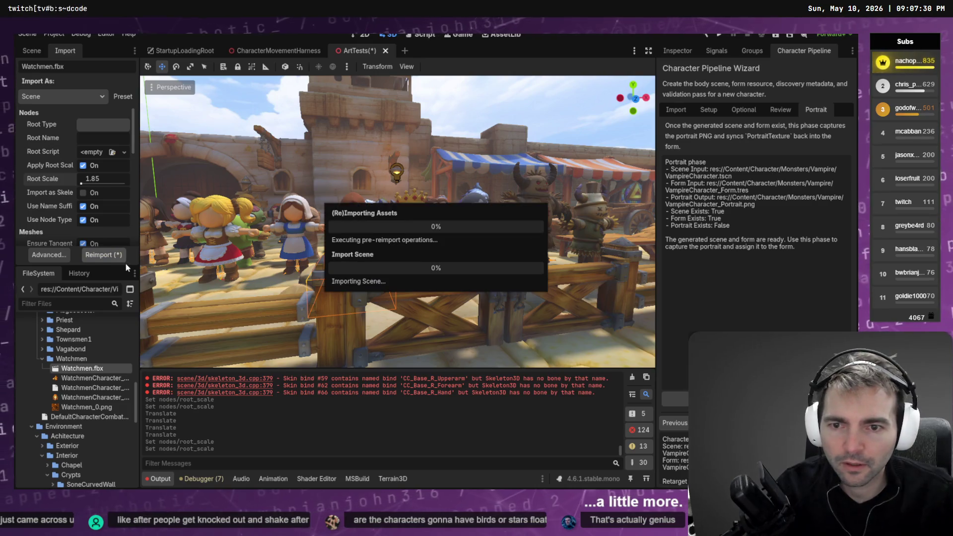
- Reimport Watchmen.fbx at a final root scale of 1.9 and return to the wizard's Import step
click(115, 179)
text(1.9)
key(Return)
click(106, 255)
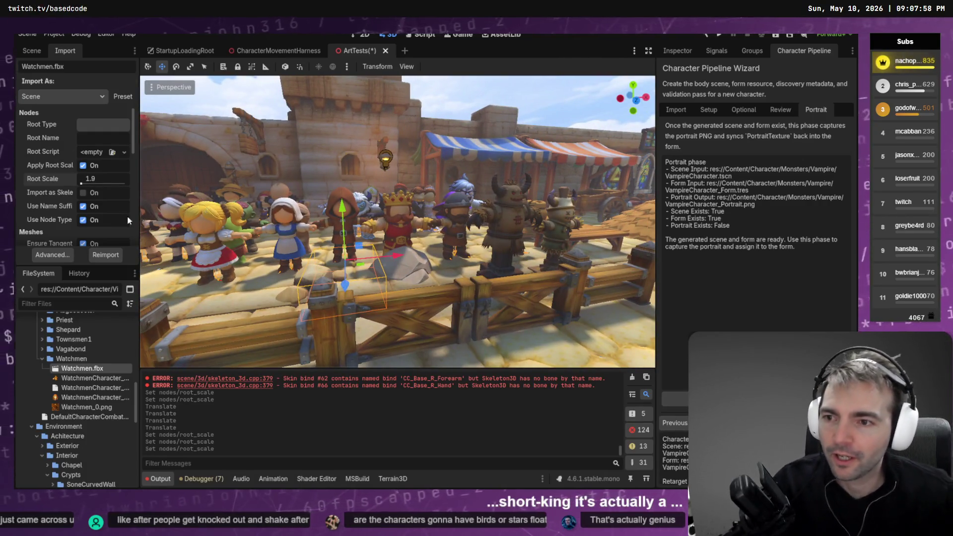
click(676, 109)
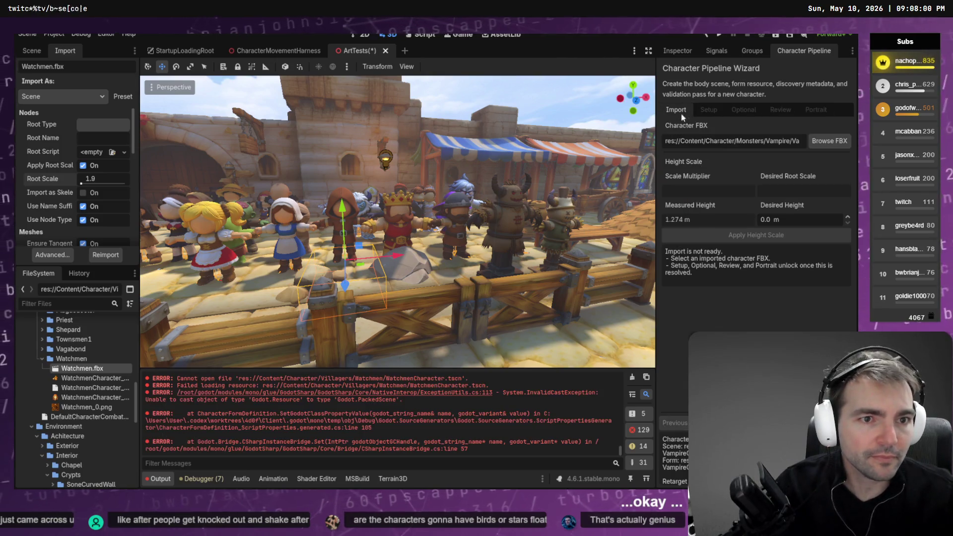
- Replace the Vampire FBX path with Watchmen.fbx in the wizard's Import tab
click(749, 139)
key(BackSpace)
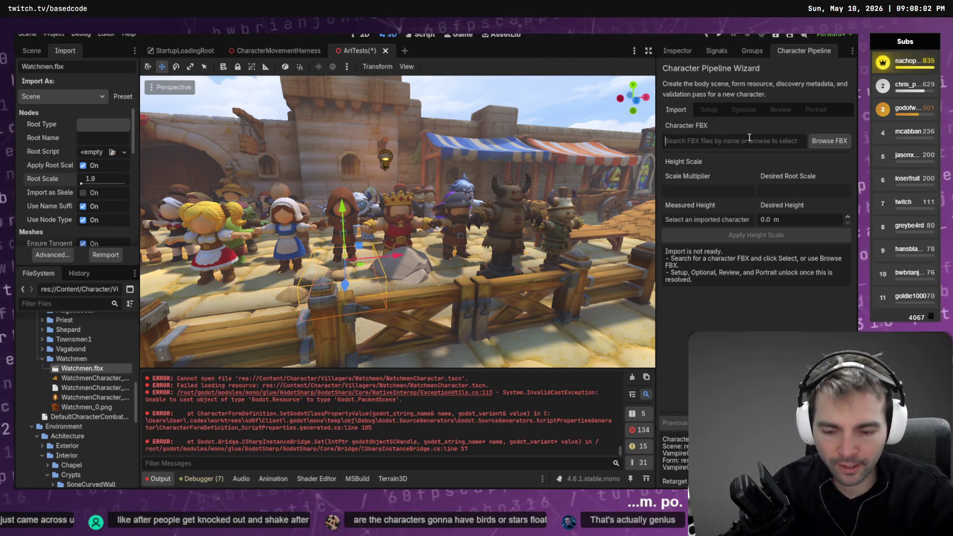
text(Watch)
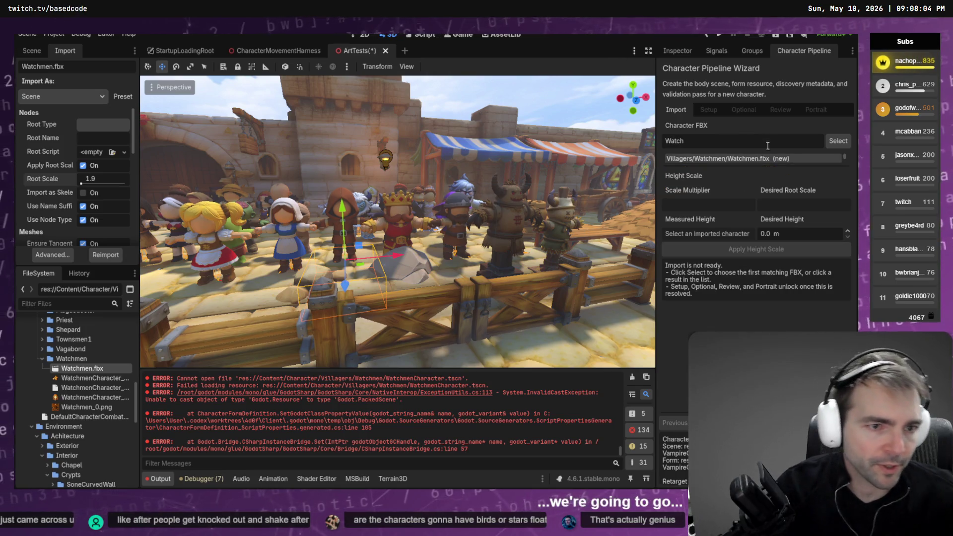
click(757, 159)
- Step through Setup, Optional and Review, allowing previously generated outputs to be replaced
click(711, 110)
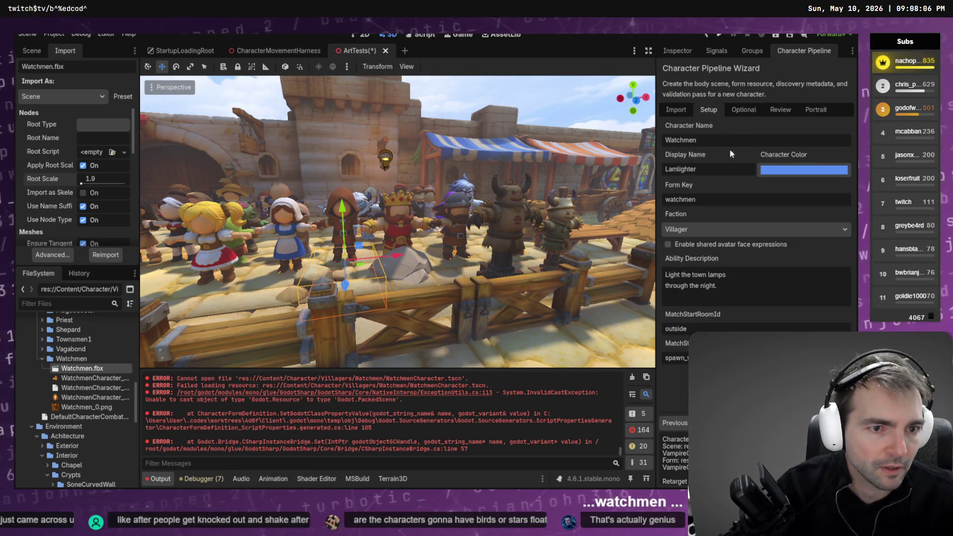
click(743, 110)
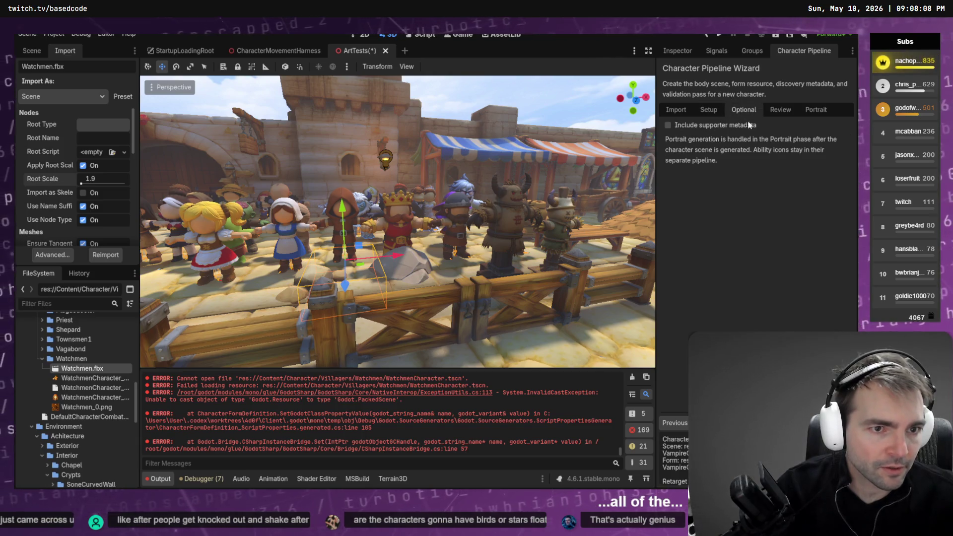
click(780, 110)
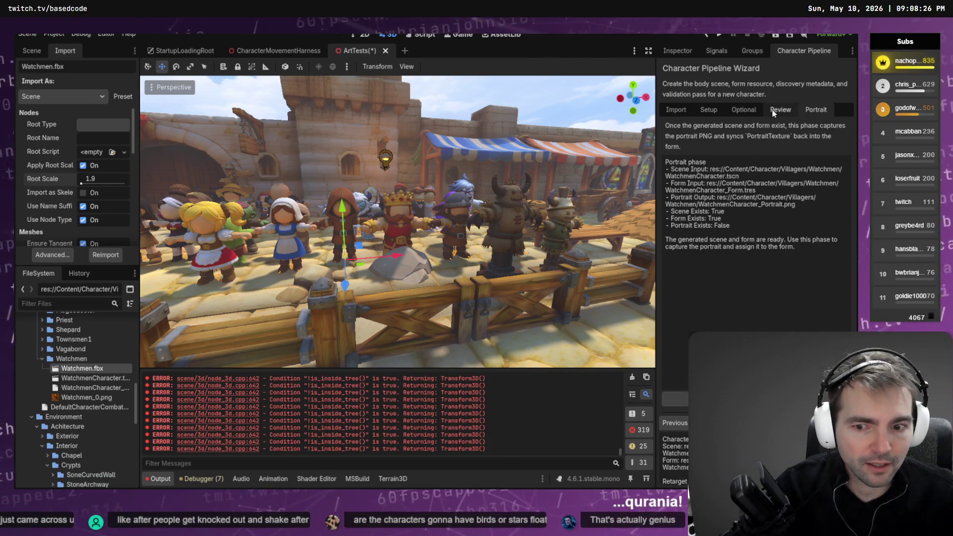
click(739, 112)
click(724, 124)
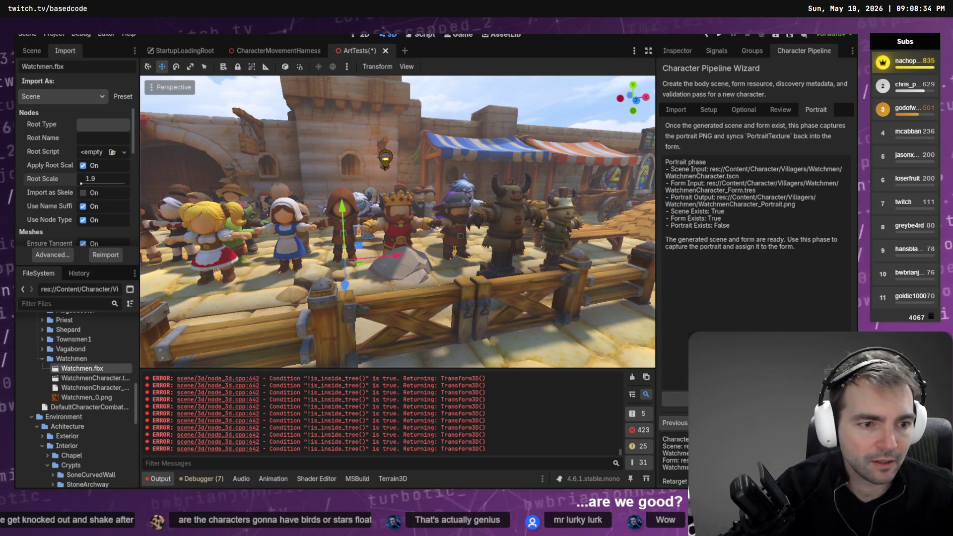
click(261, 51)
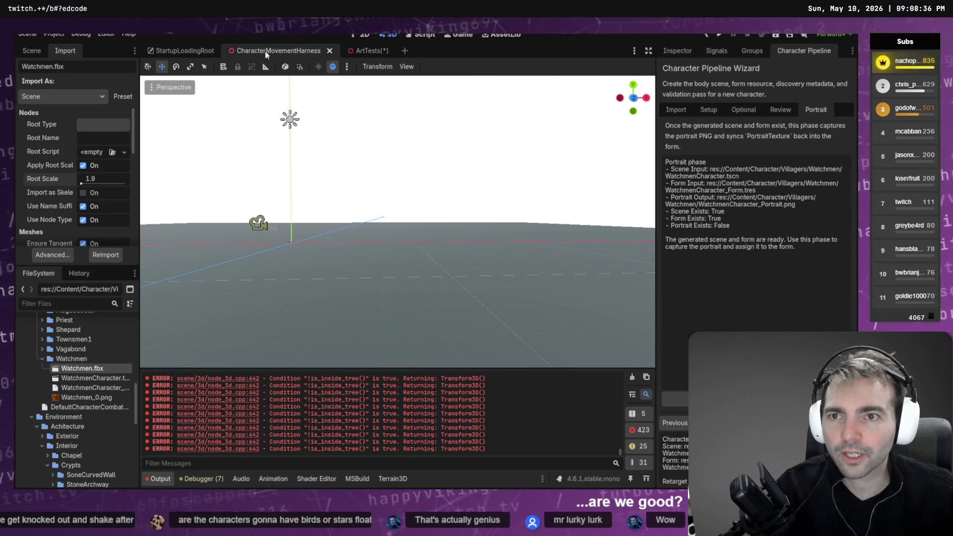
- Run the harness with F6, pass the Not Monsters title screen, test the Lamplighter villager, then stop
key(F6)
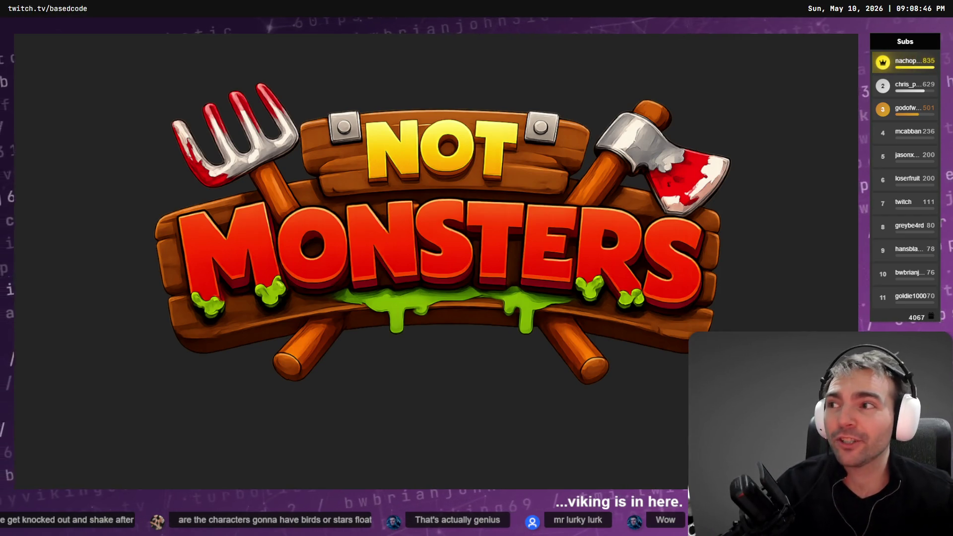
click(417, 274)
scroll(365, 285, down, 2)
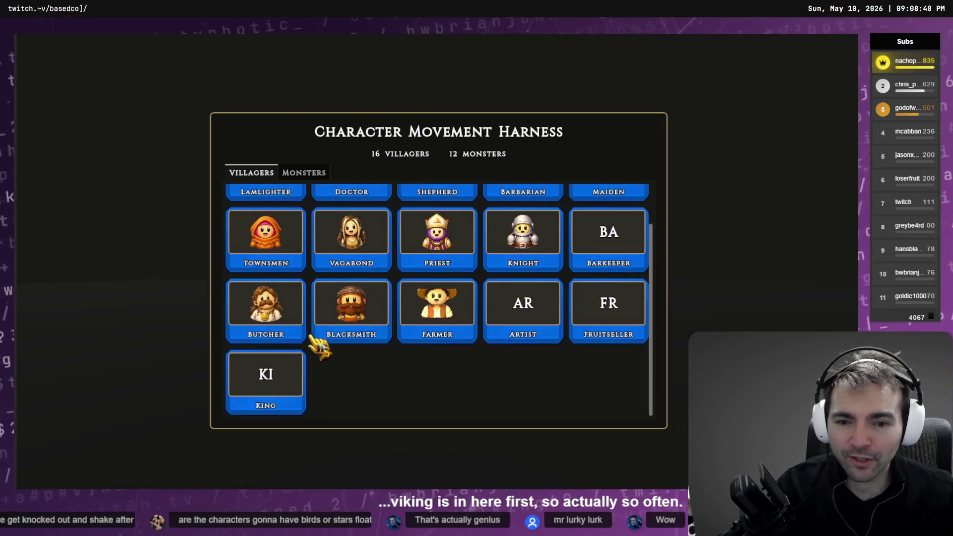
scroll(347, 388, up, 2)
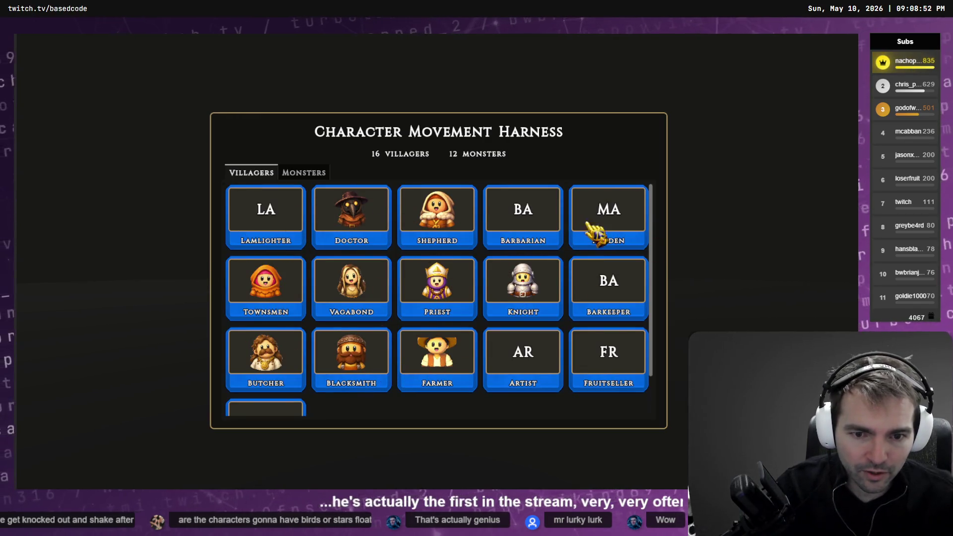
scroll(421, 318, down, 2)
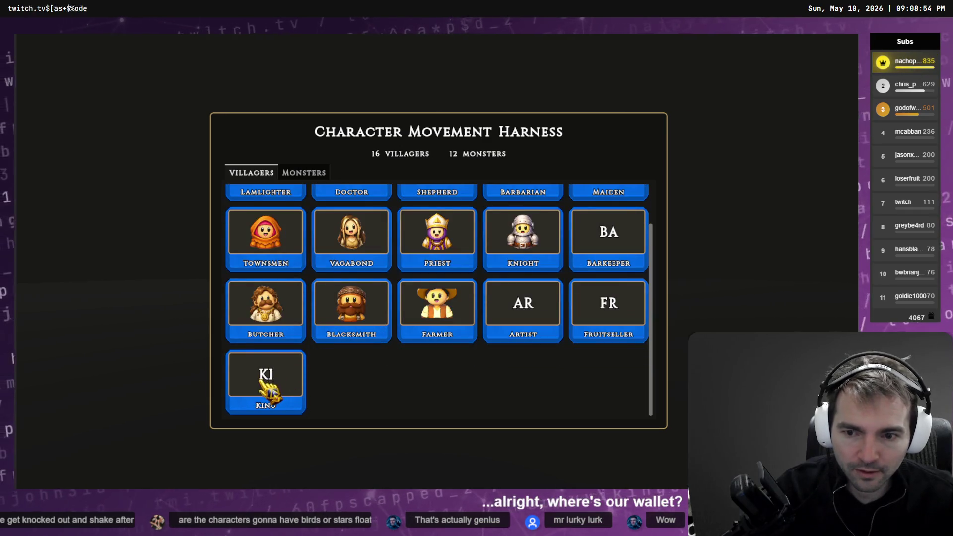
scroll(284, 401, up, 2)
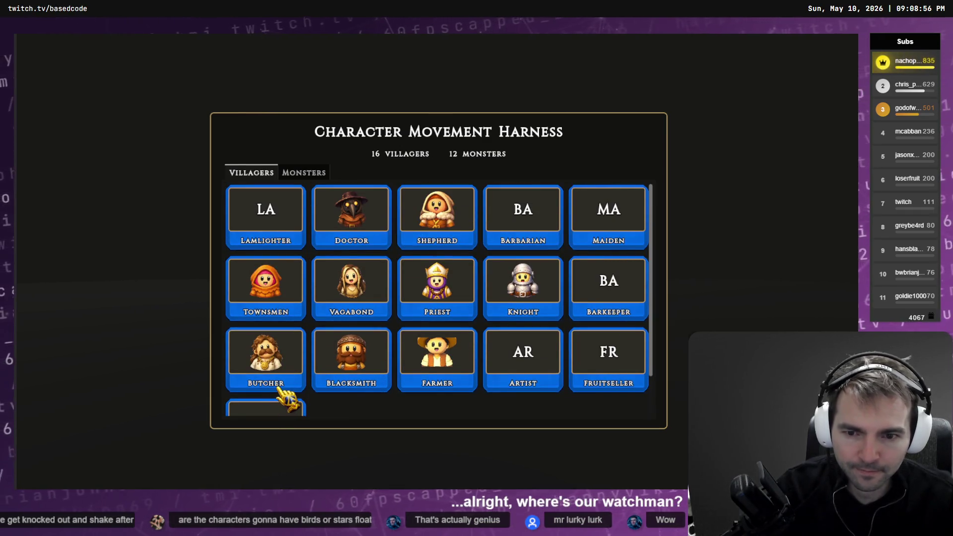
click(286, 241)
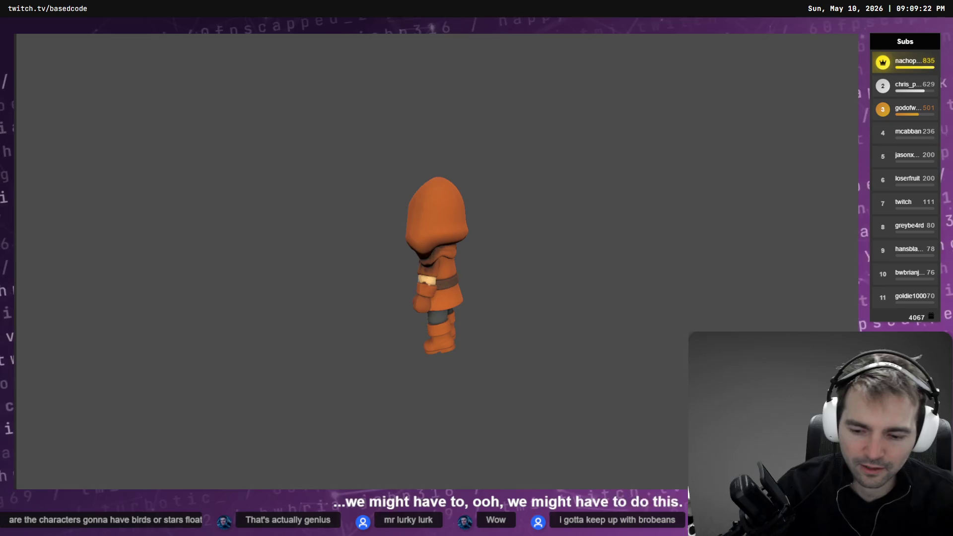
key(F8)
- Select the ground mesh and expand its Transform section in the Inspector
click(264, 232)
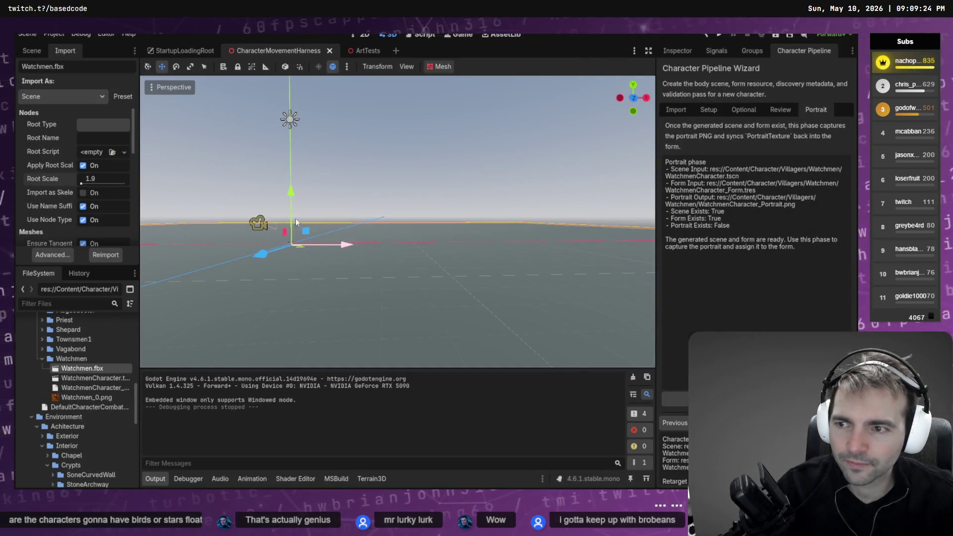
click(677, 51)
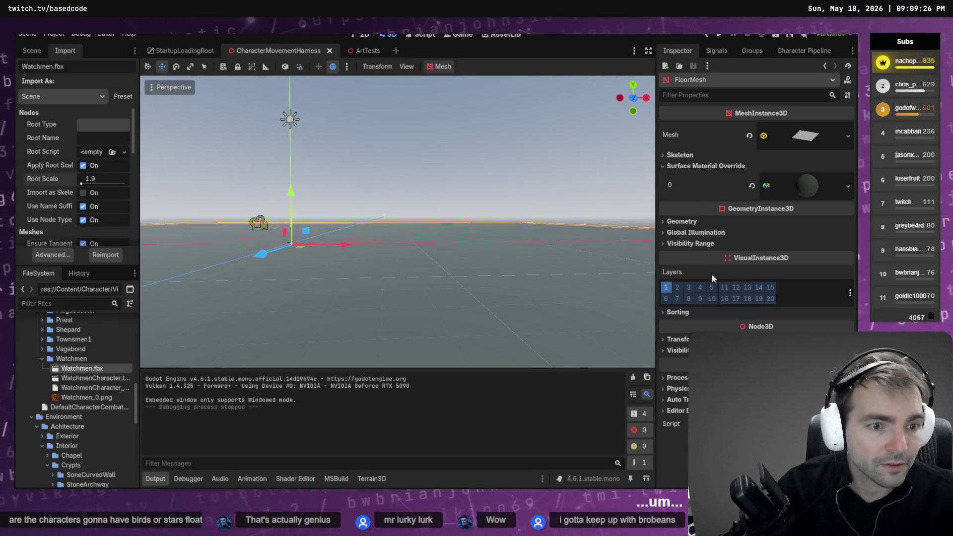
click(680, 339)
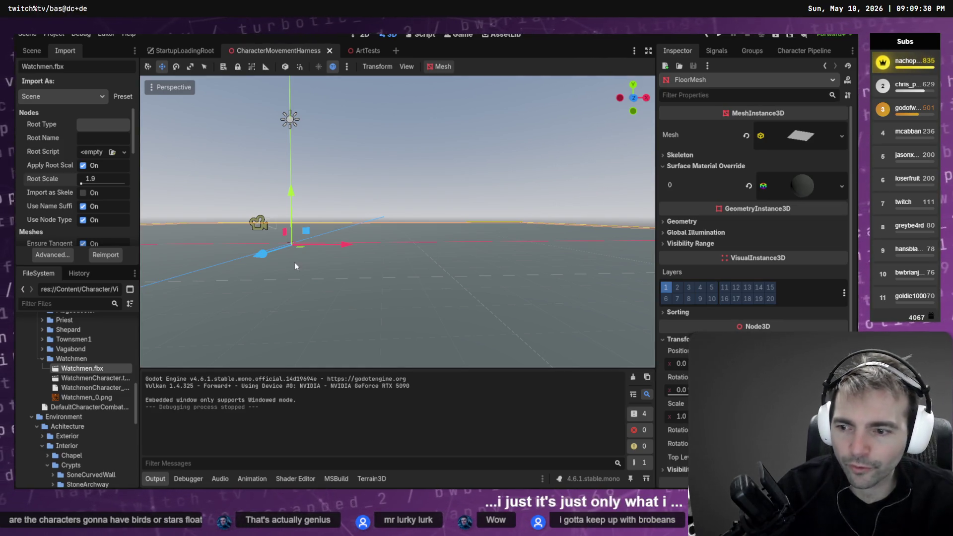
- Clear the Scene filter and inspect FloorMesh, FloorCollision and the parent Floor body
click(31, 50)
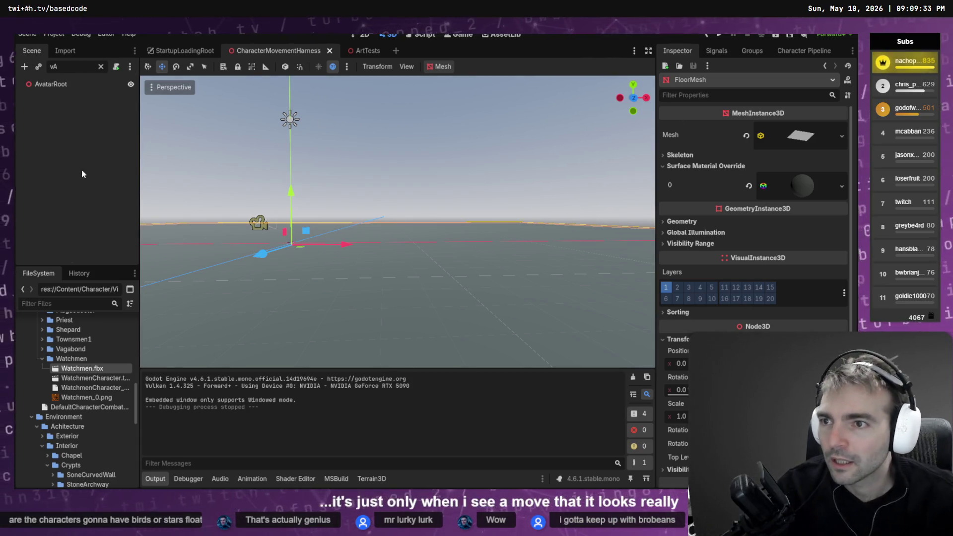
click(100, 67)
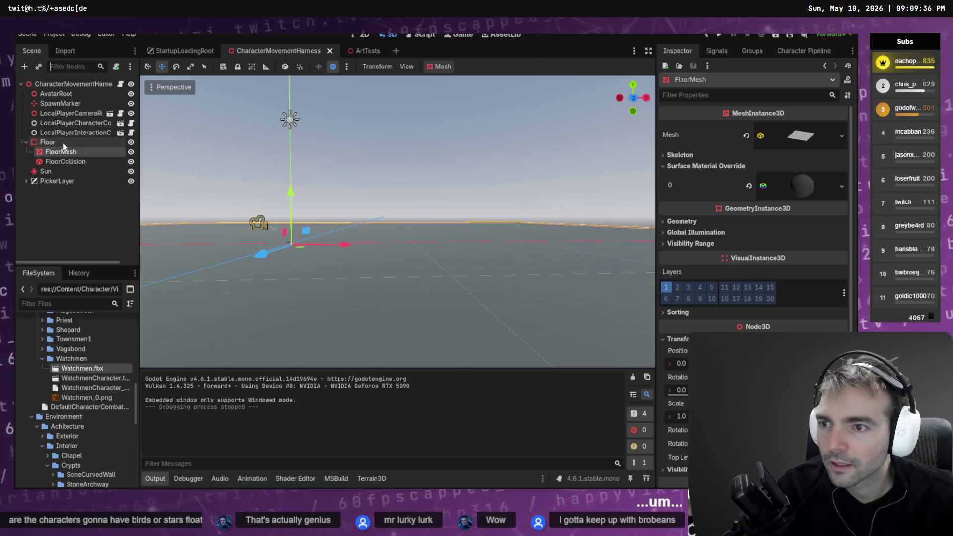
click(81, 161)
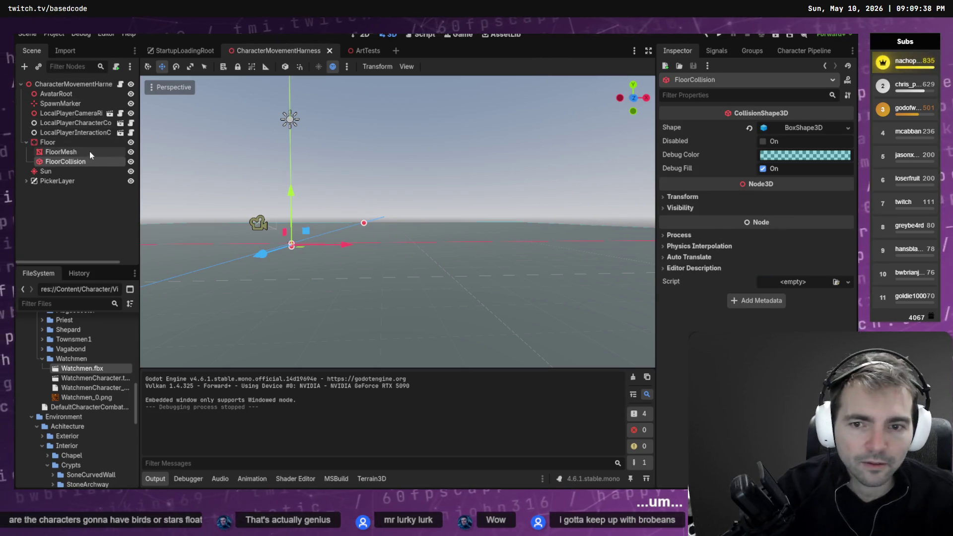
shift+click(90, 151)
click(697, 128)
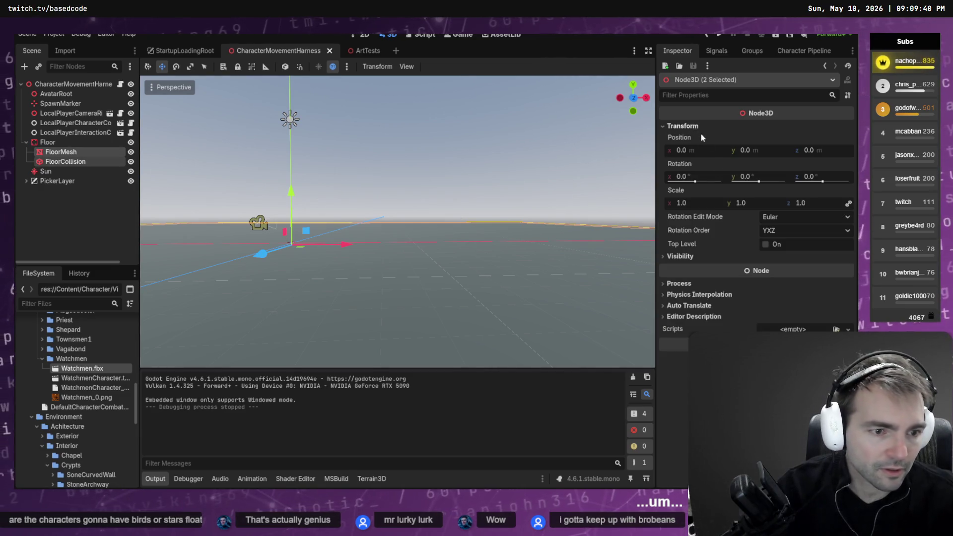
click(74, 142)
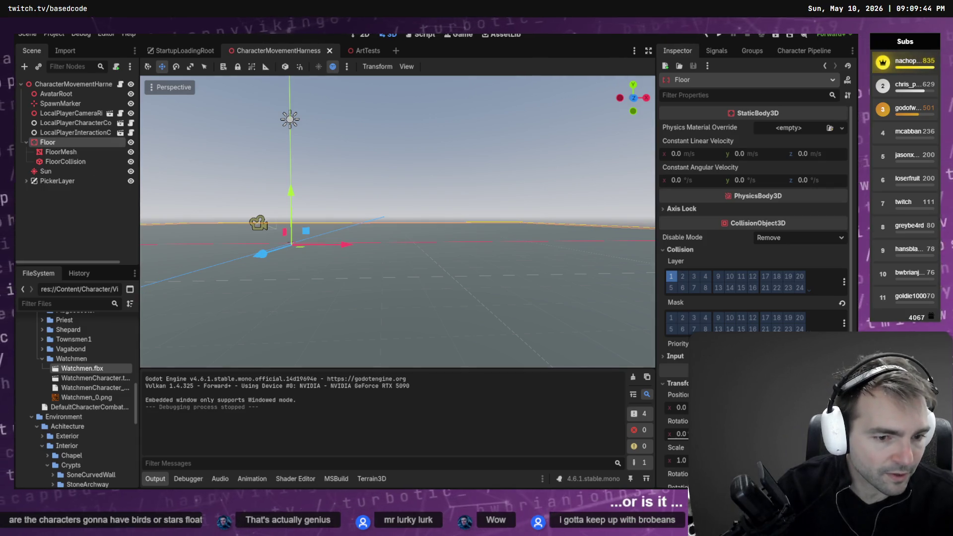
click(58, 162)
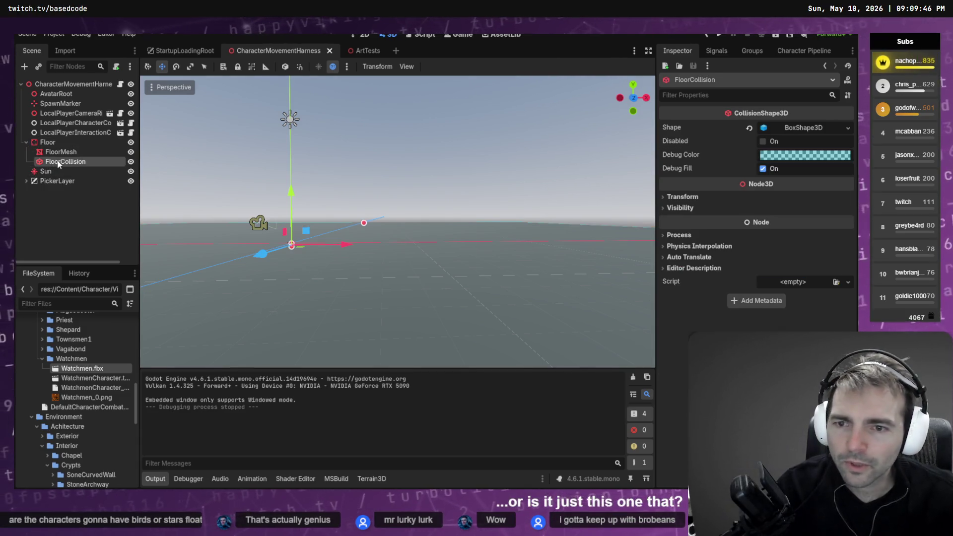
click(540, 234)
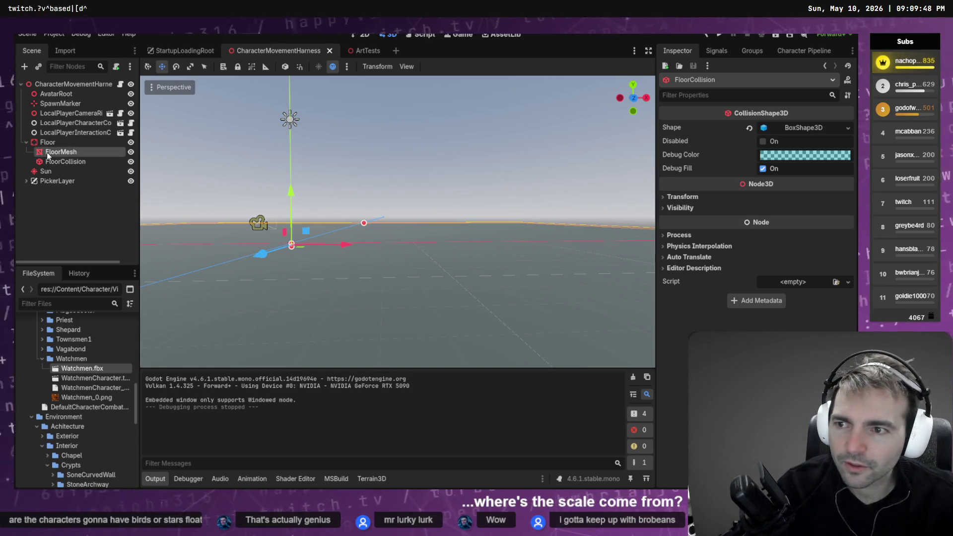
scroll(379, 198, down, 10)
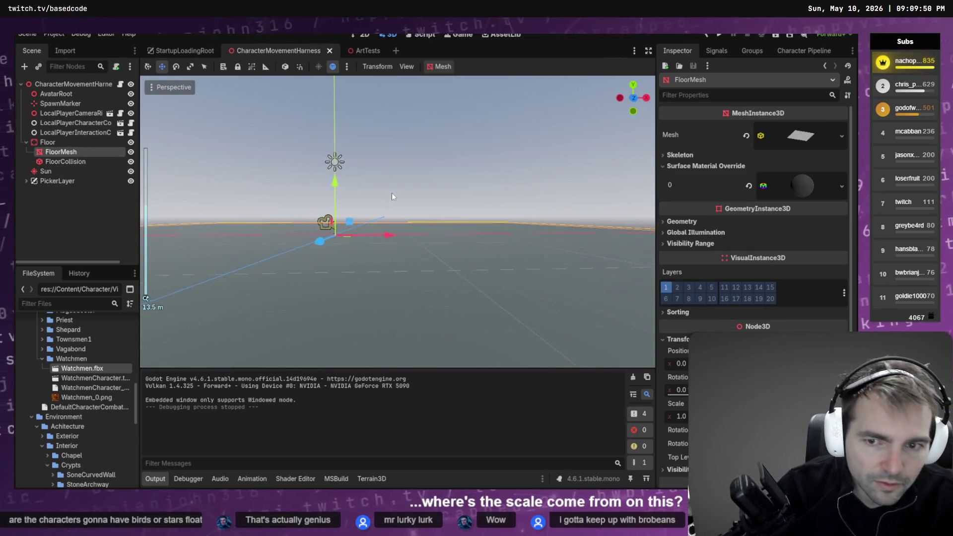
- Try FloorMesh scales of 1 and 40, settling on a scale of 50
drag(392, 184, 414, 252)
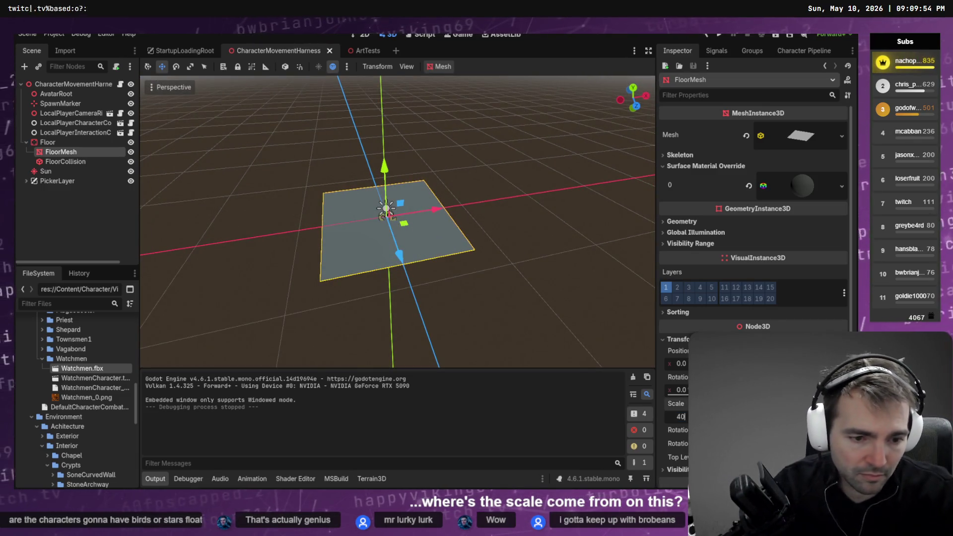
text(50)
key(Return)
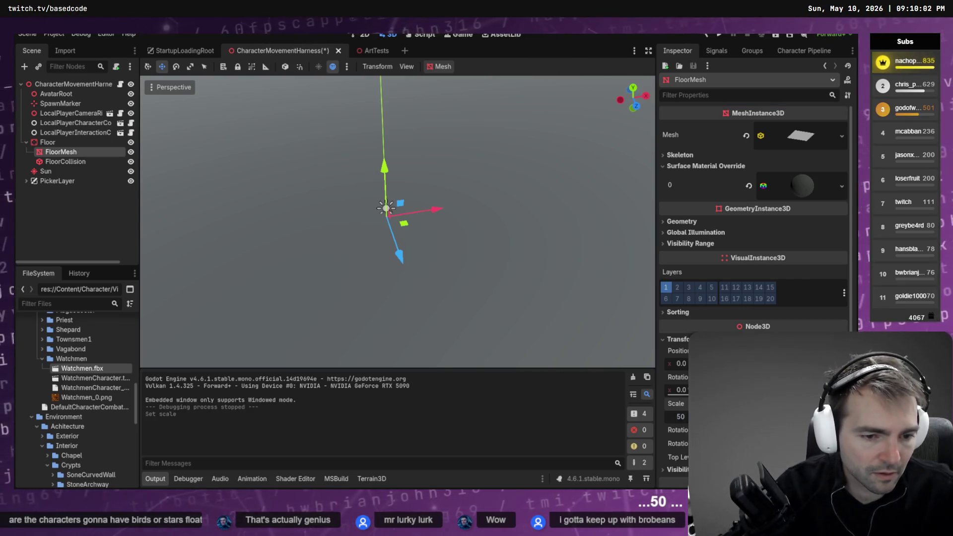
text(1)
key(Return)
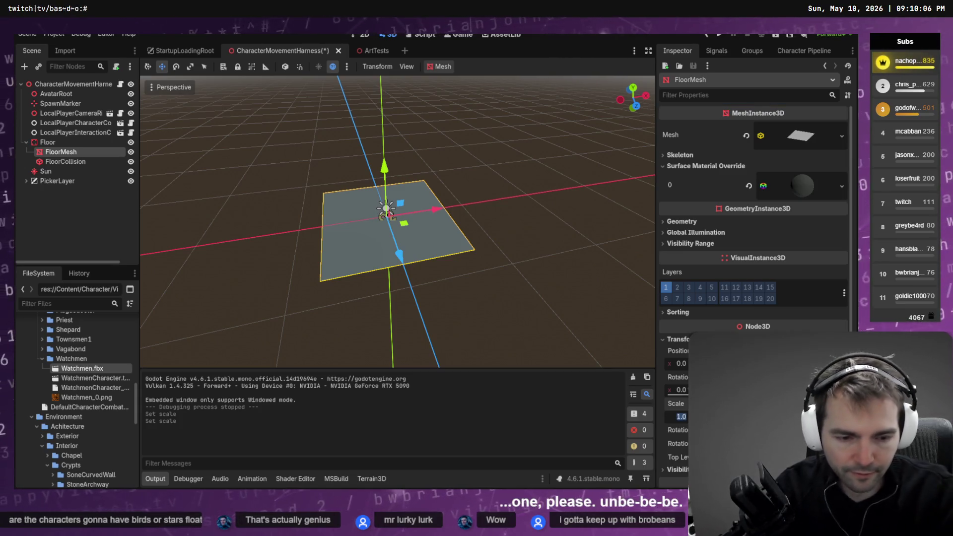
text(40)
key(Return)
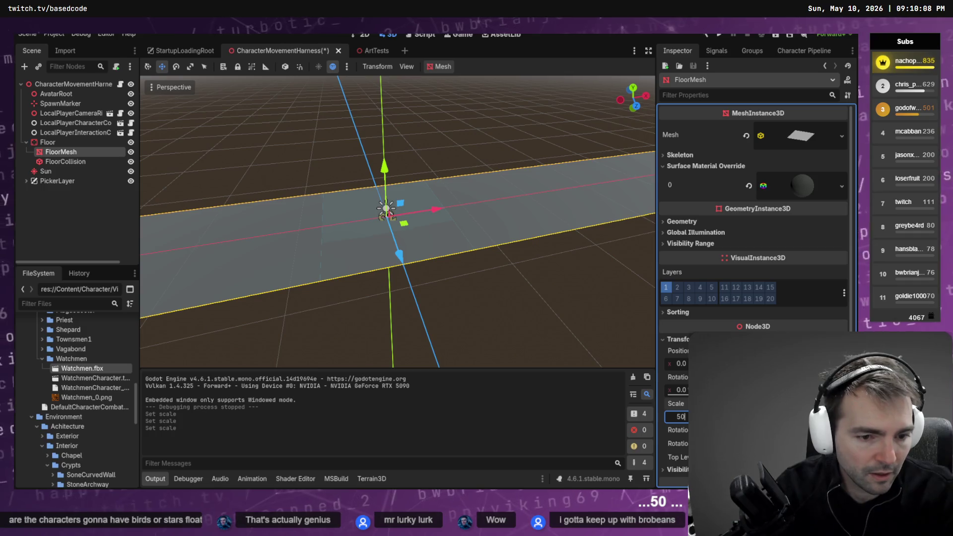
key(Return)
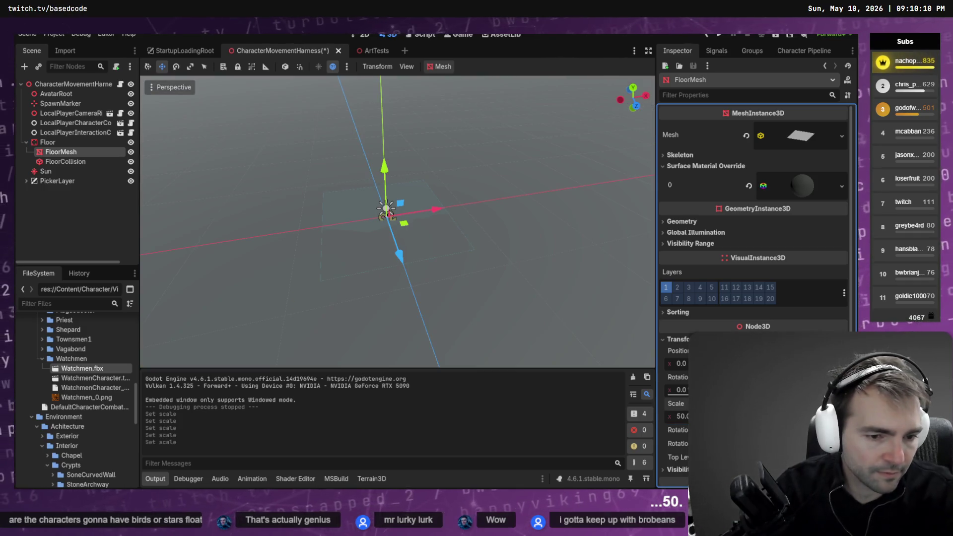
- Select FloorCollision and browse its Transform, Visibility, Process and Auto Translate sections
click(77, 162)
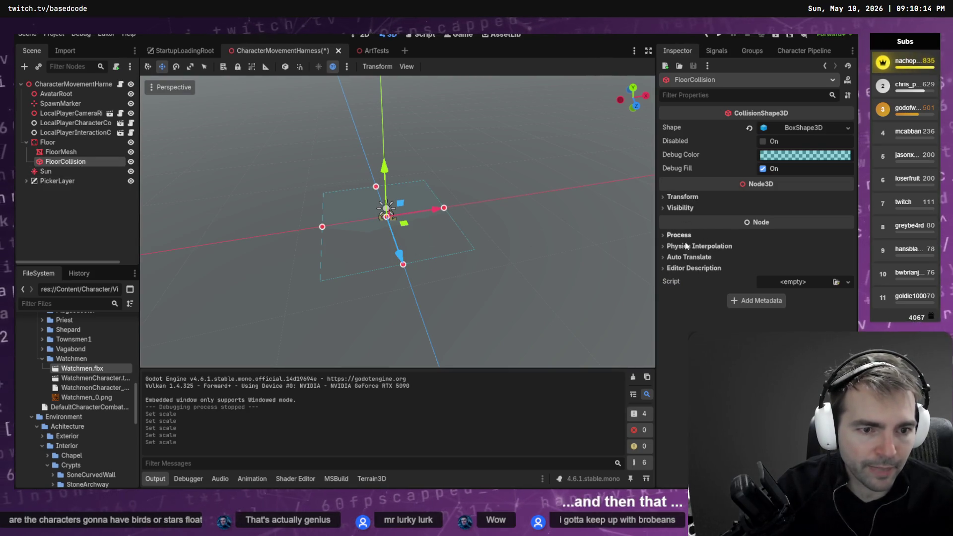
click(680, 197)
click(688, 197)
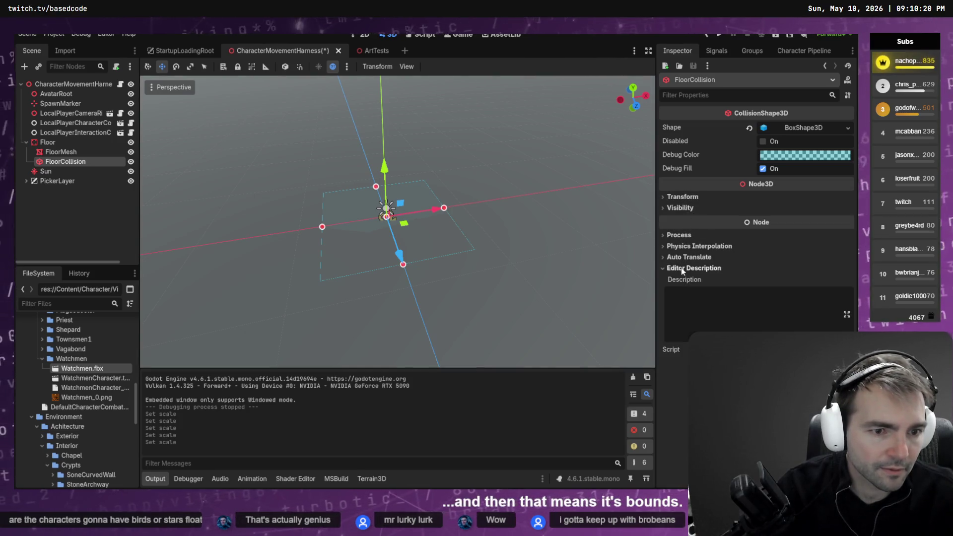
click(684, 235)
click(683, 235)
click(678, 208)
click(678, 207)
click(681, 197)
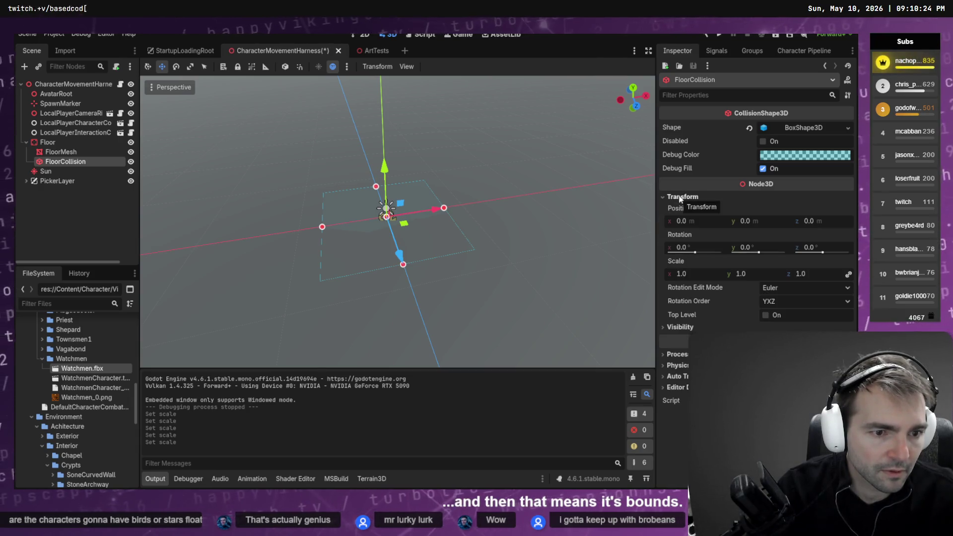
click(681, 198)
click(684, 258)
click(684, 258)
click(683, 236)
click(684, 235)
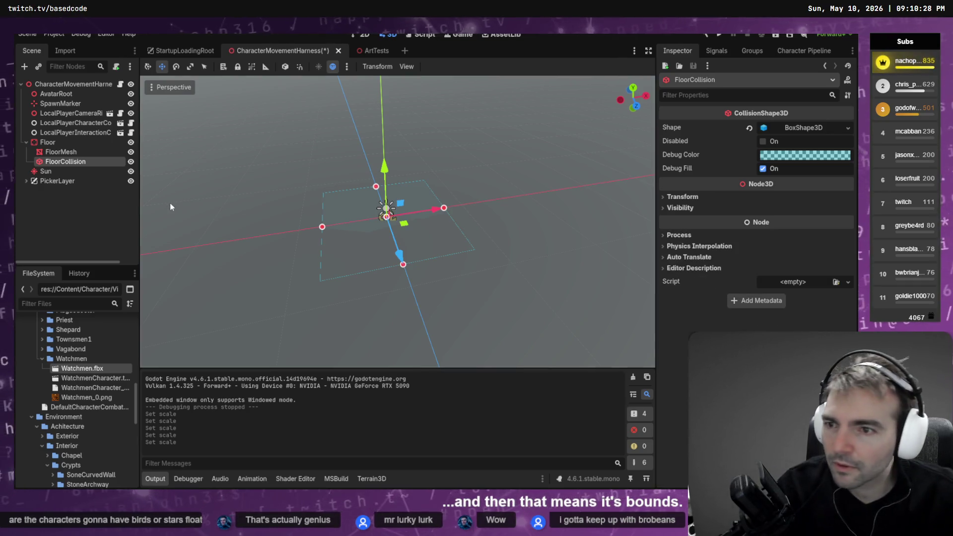
scroll(446, 220, down, 5)
- Stretch the floor collision box along X and Z with its viewport handles
mouse_move(400, 222)
mouse_down()
mouse_move(621, 190)
mouse_move(707, 154)
mouse_move(671, 161)
mouse_move(674, 169)
mouse_up()
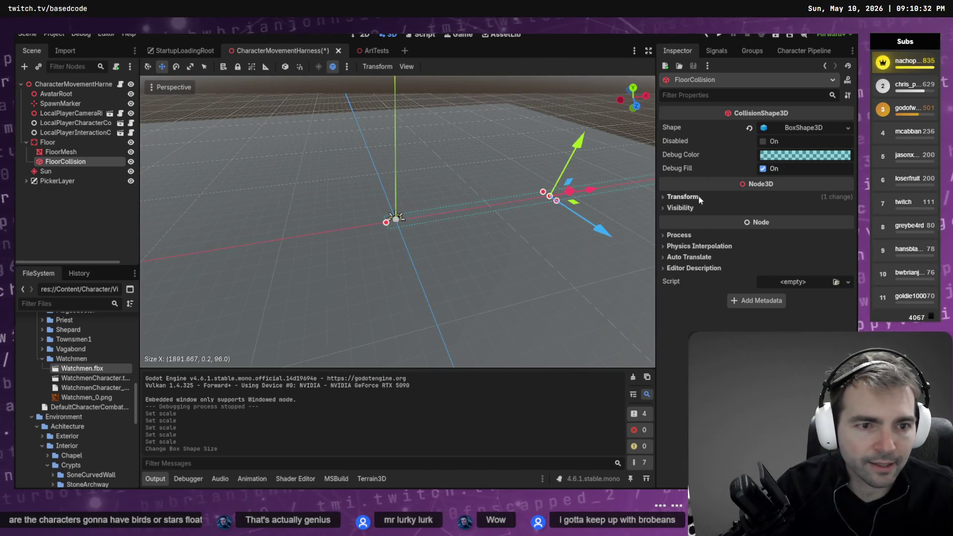
click(683, 197)
click(689, 224)
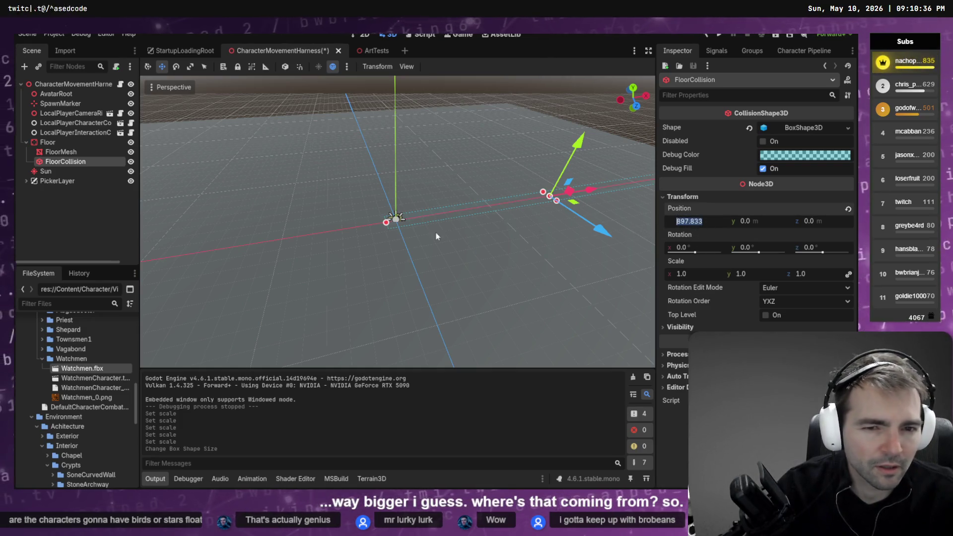
mouse_move(391, 228)
mouse_down()
mouse_move(365, 224)
mouse_move(446, 218)
mouse_move(437, 256)
mouse_move(453, 177)
mouse_up()
drag(316, 163, 238, 129)
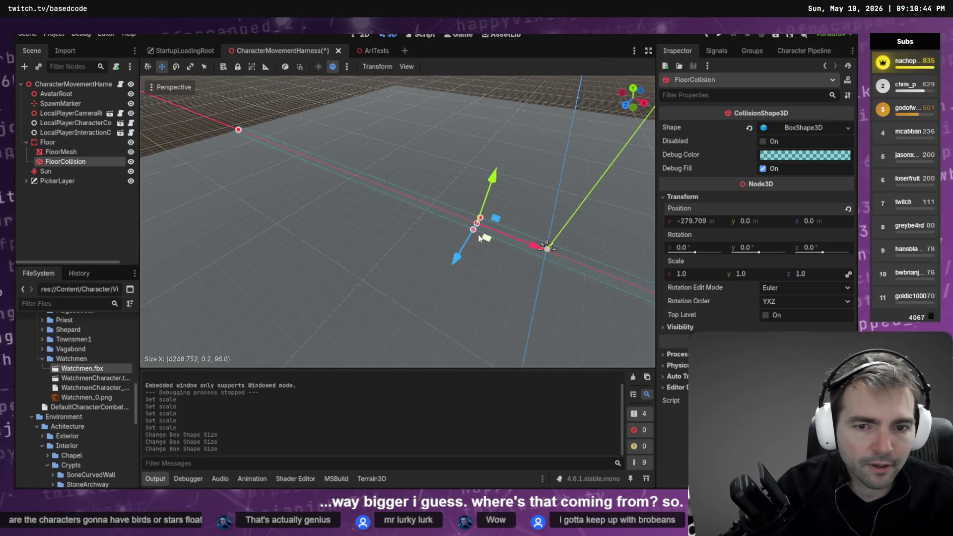
mouse_move(469, 233)
mouse_down()
mouse_move(546, 129)
mouse_move(584, 97)
mouse_up()
- Set the FloorCollision position to the origin, entering 0 for X and Z
click(789, 130)
click(717, 328)
text(-300)
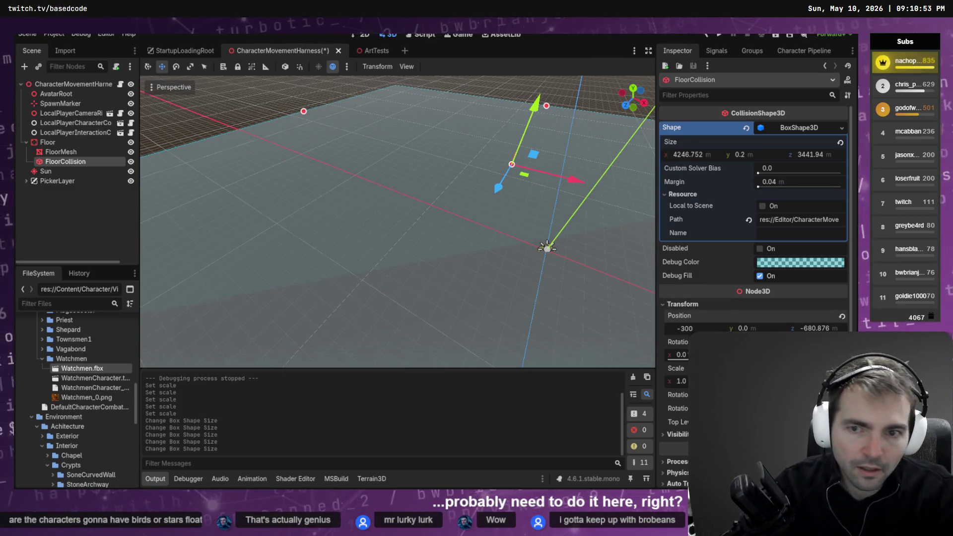
key(Tab)
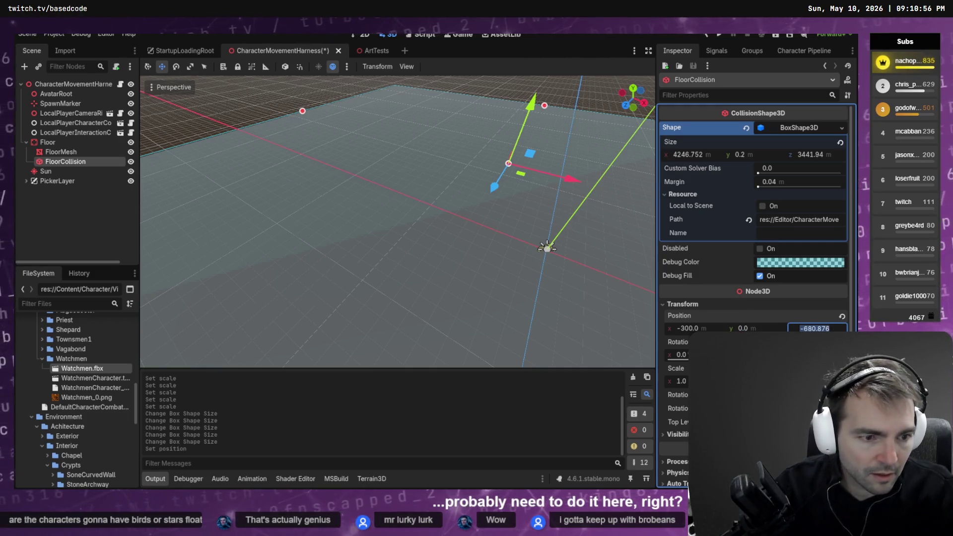
text(0)
key(Return)
drag(397, 223, 318, 189)
mouse_move(466, 174)
mouse_down()
mouse_move(510, 152)
mouse_move(501, 167)
mouse_move(517, 179)
mouse_up()
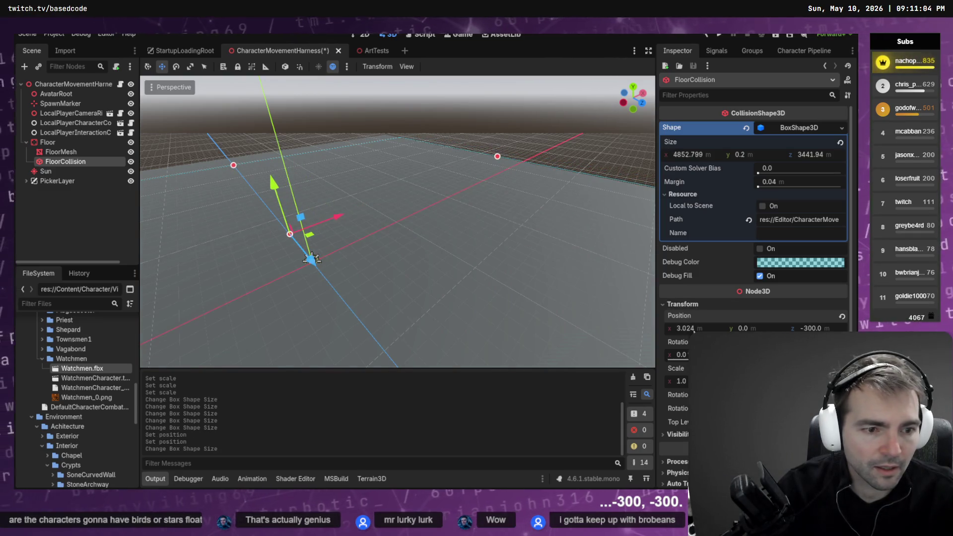
text(0)
key(Return)
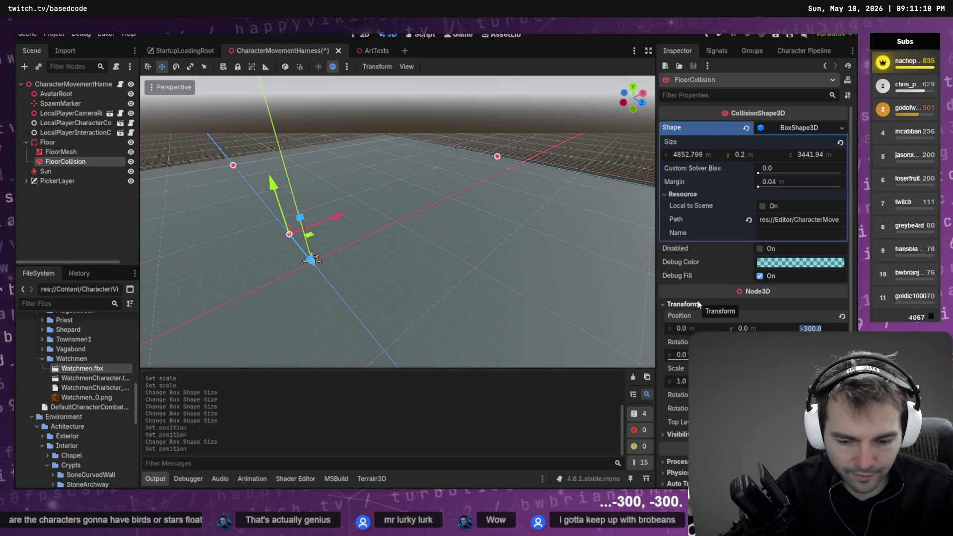
text(0)
key(Return)
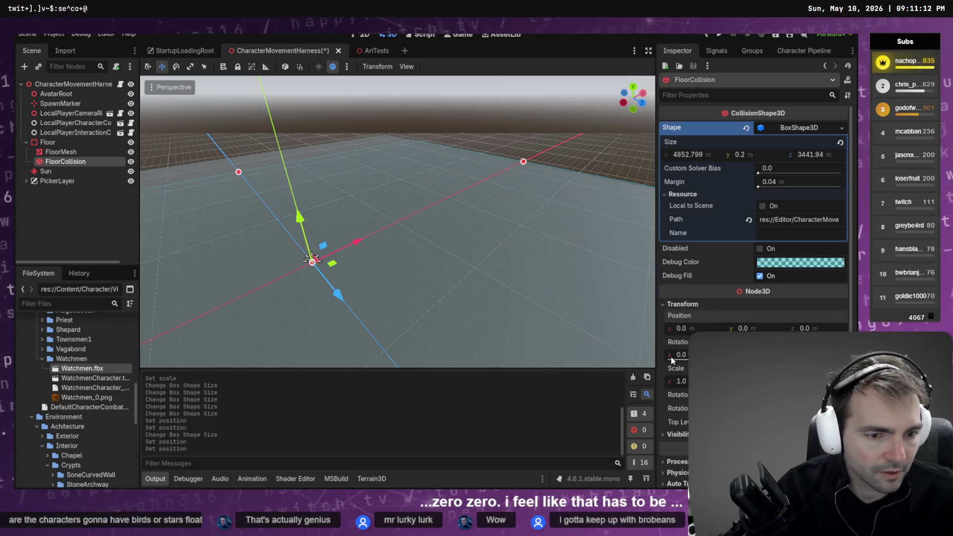
- Set the BoxShape3D size to 5000 along both X and Z
click(714, 156)
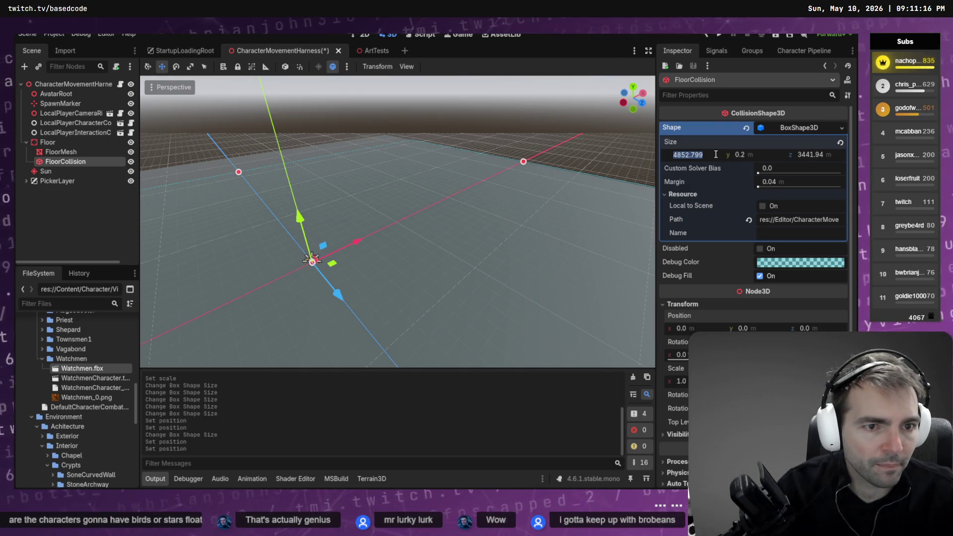
text(5000)
key(Return)
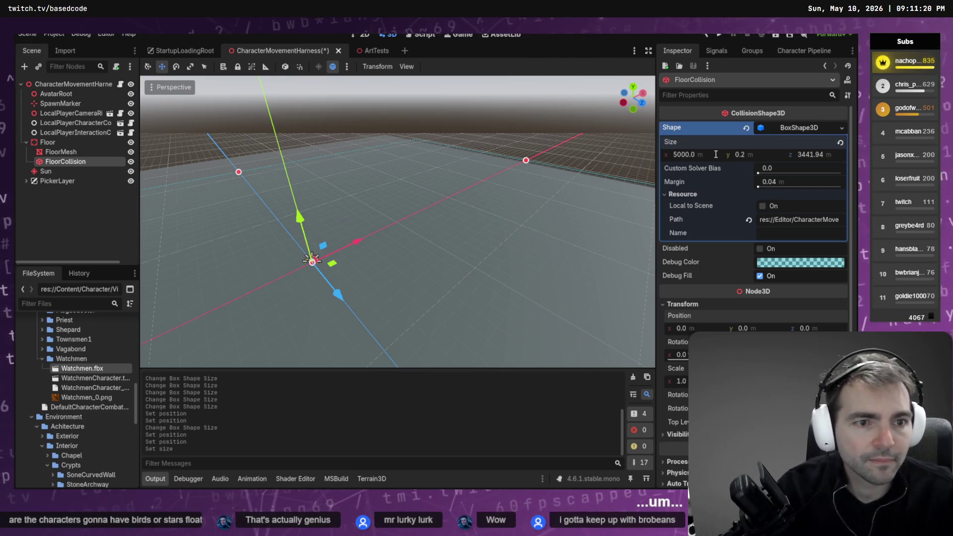
click(814, 155)
text(5000)
key(Return)
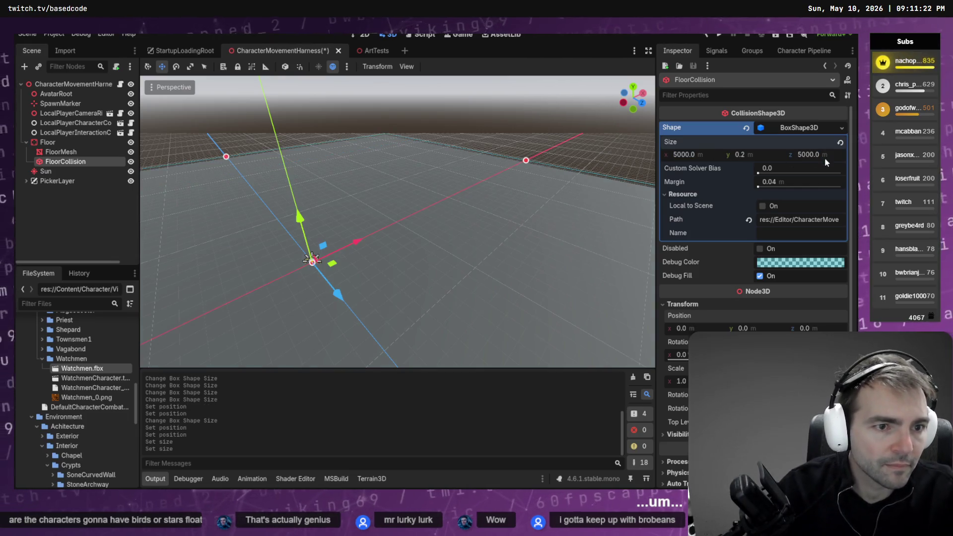
click(750, 157)
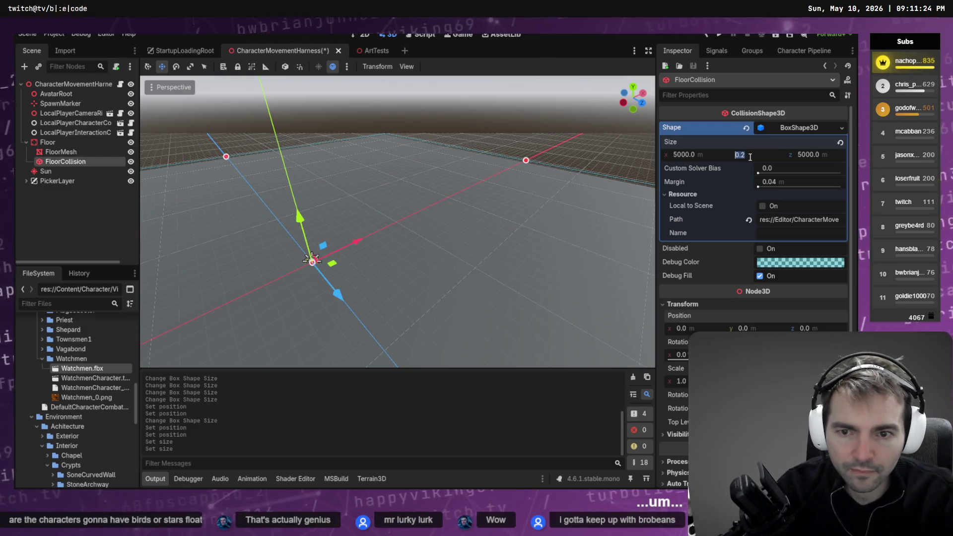
text(0)
key(Return)
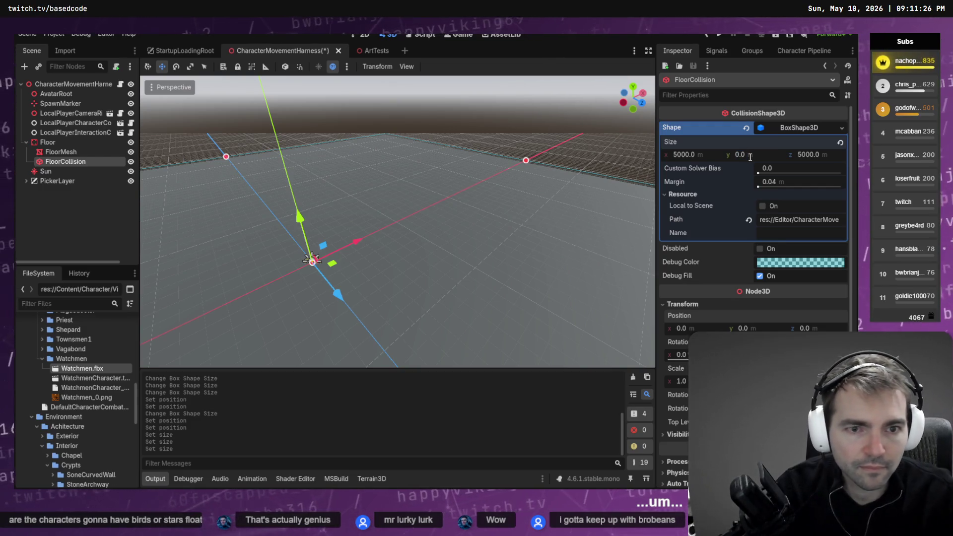
- Give the collision box a Y thickness of 1, then save and run the scene
key(f)
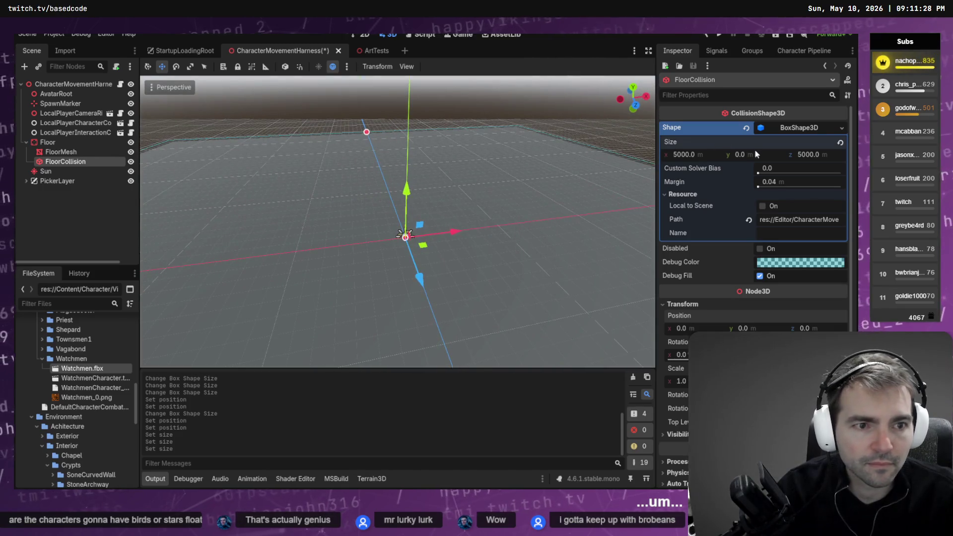
click(762, 155)
text(1)
key(Return)
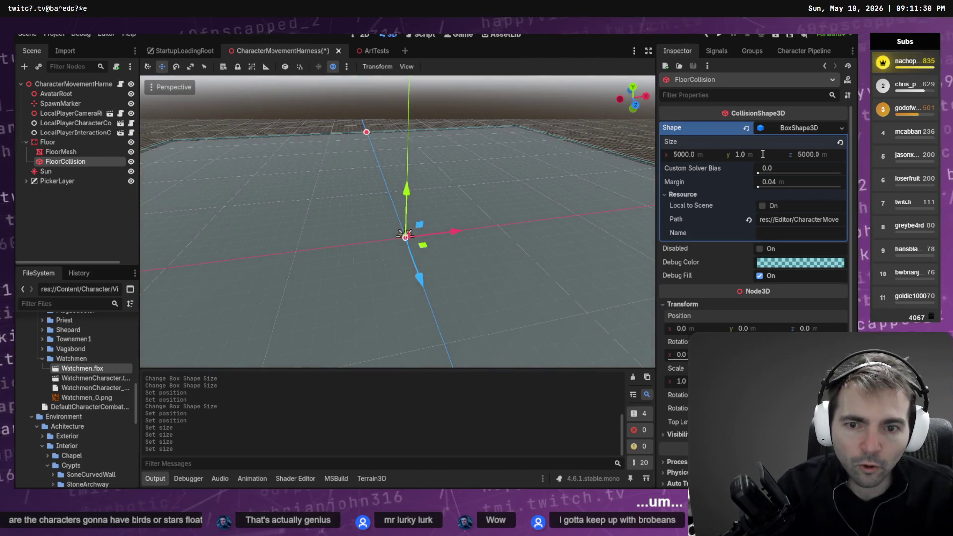
click(495, 108)
key(F6)
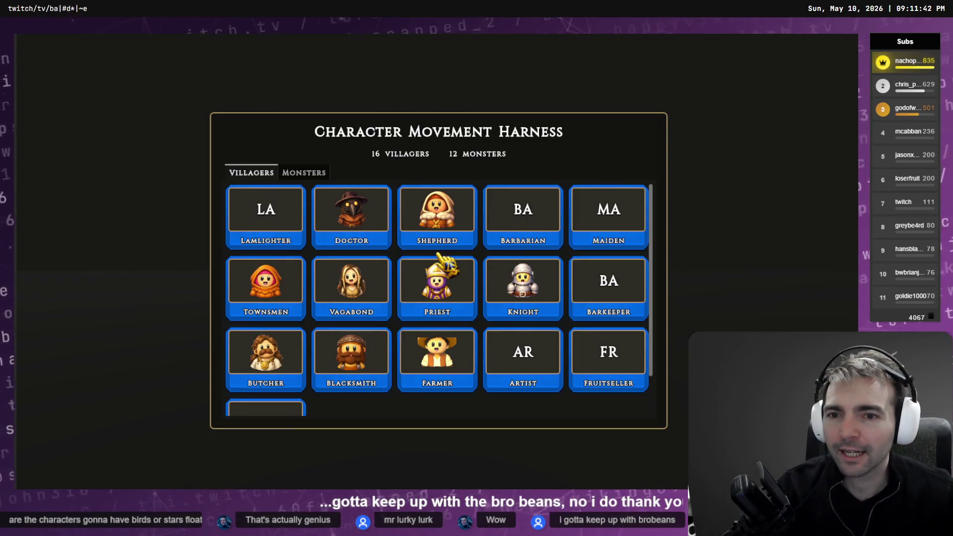
- Pick the Lamplighter tile, walk the hooded villager forward, then stop the game with F8
scroll(461, 377, down, 2)
scroll(466, 358, up, 2)
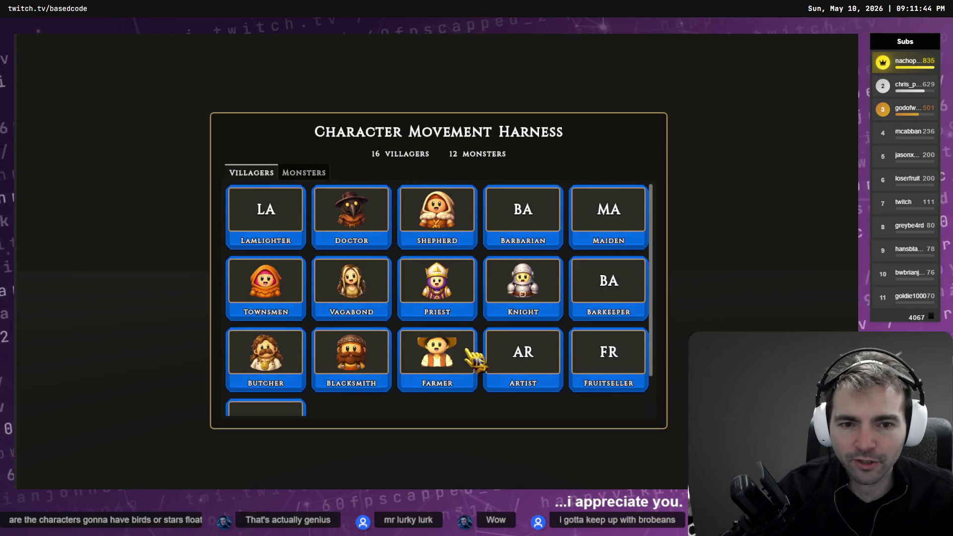
click(285, 225)
key(w)
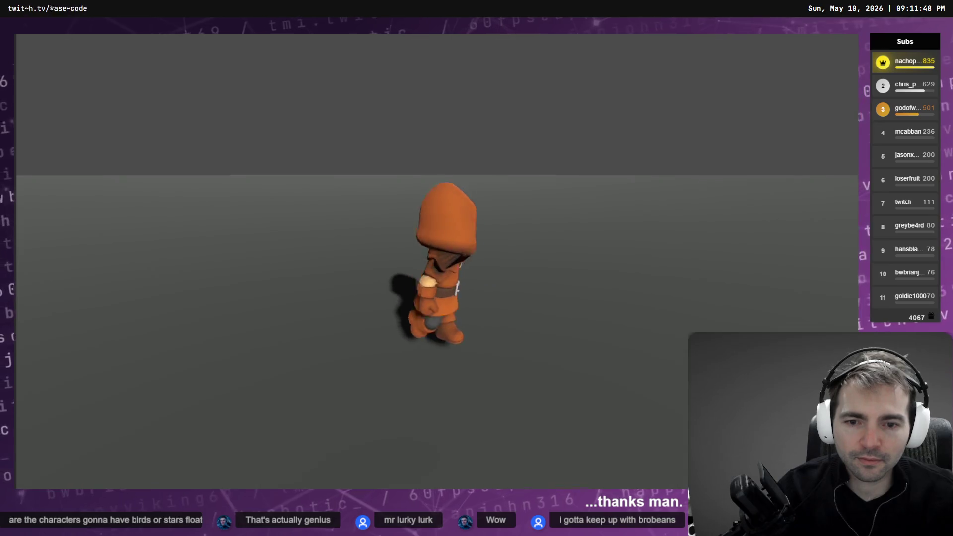
key(F8)
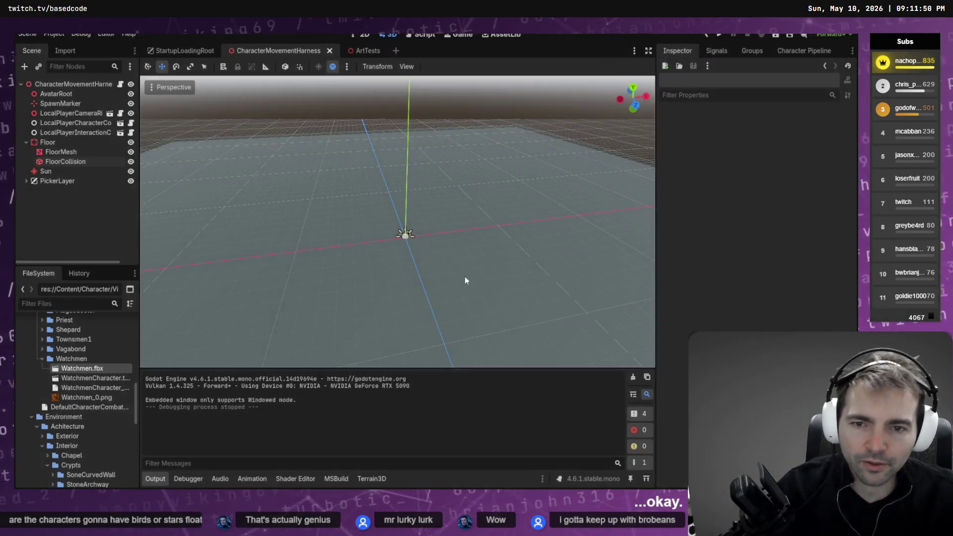
click(444, 258)
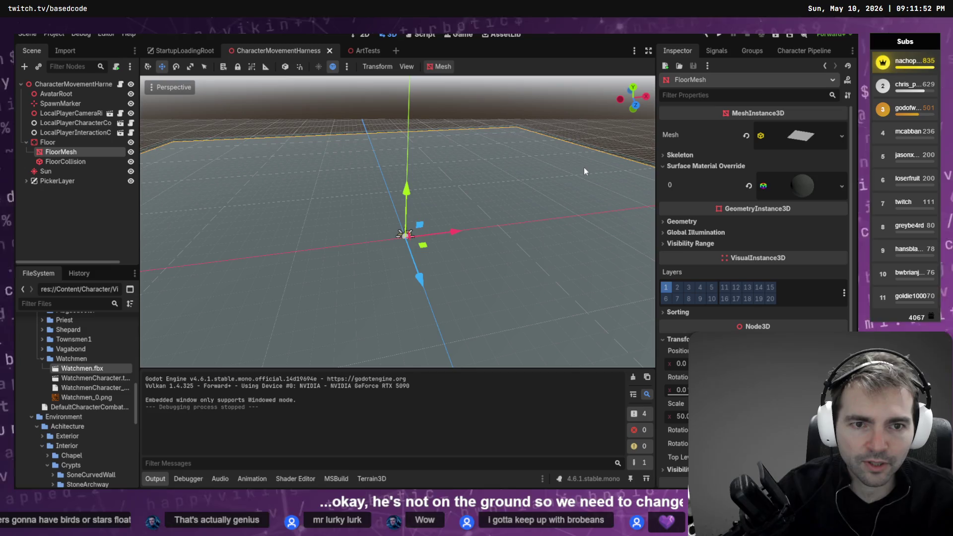
click(517, 128)
click(518, 146)
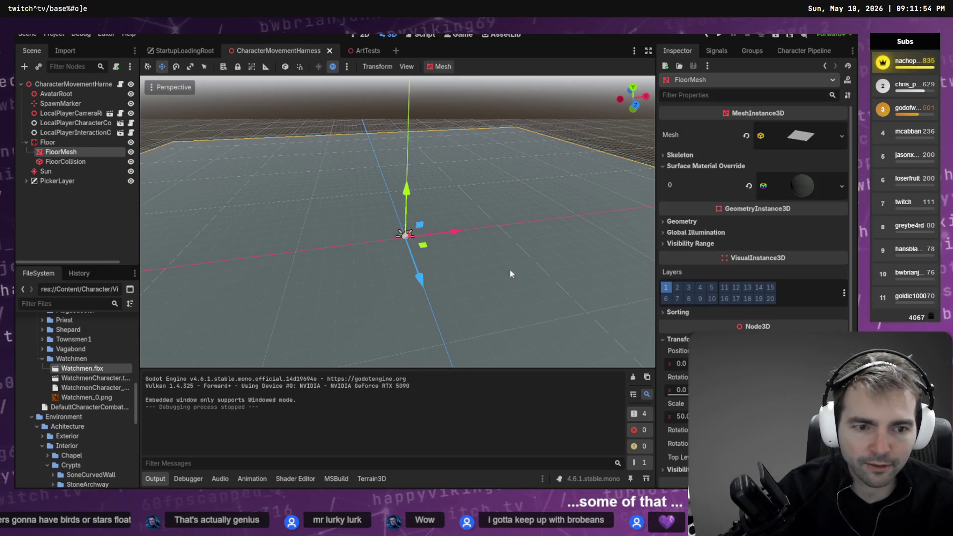
click(65, 162)
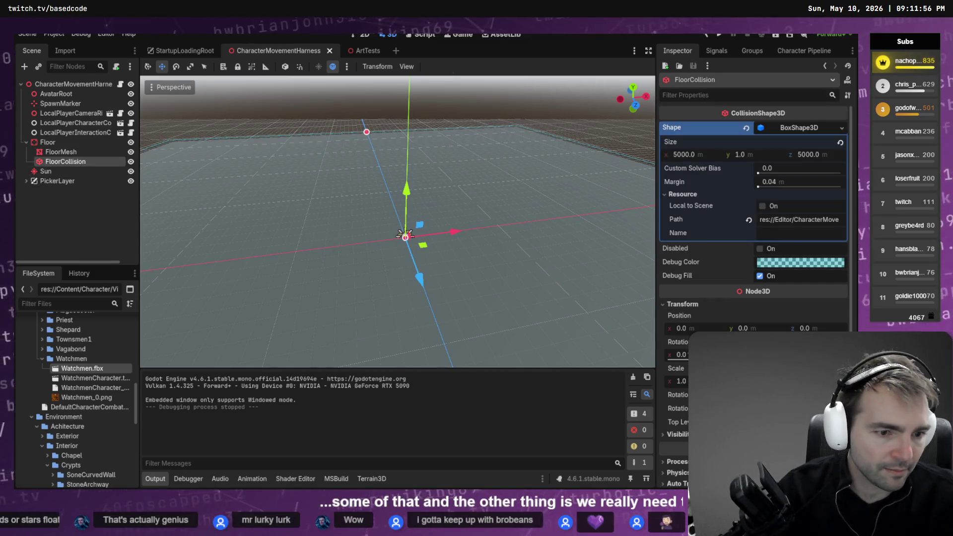
text(0.5)
key(Return)
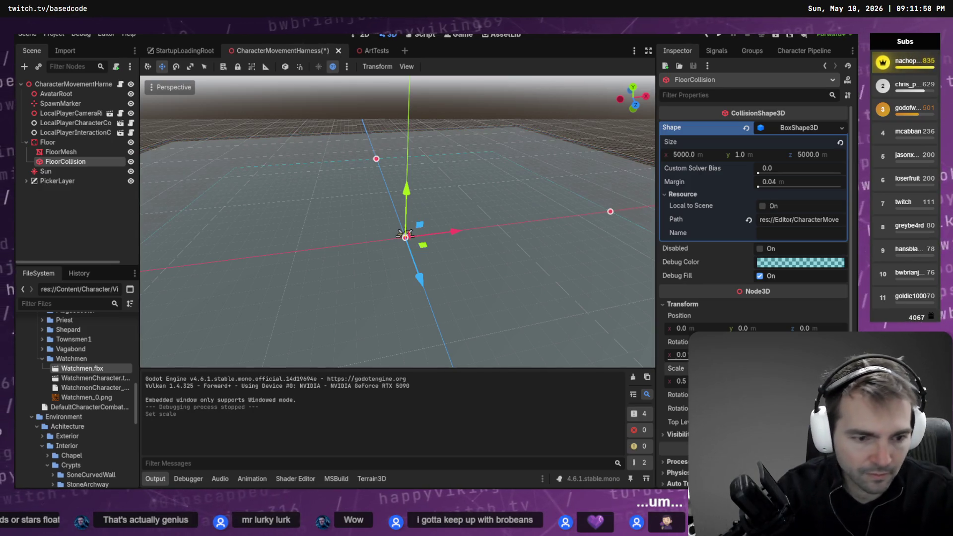
key(ctrl+z)
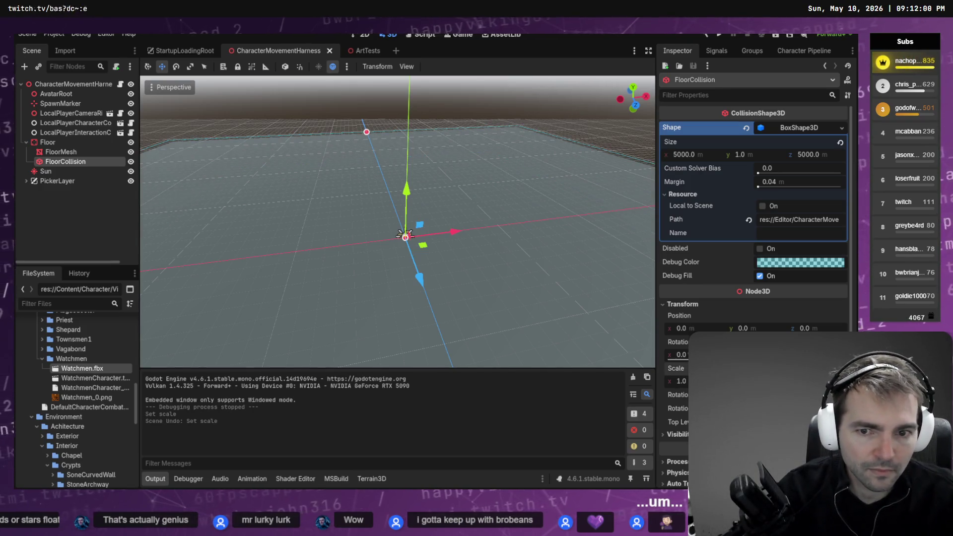
click(758, 155)
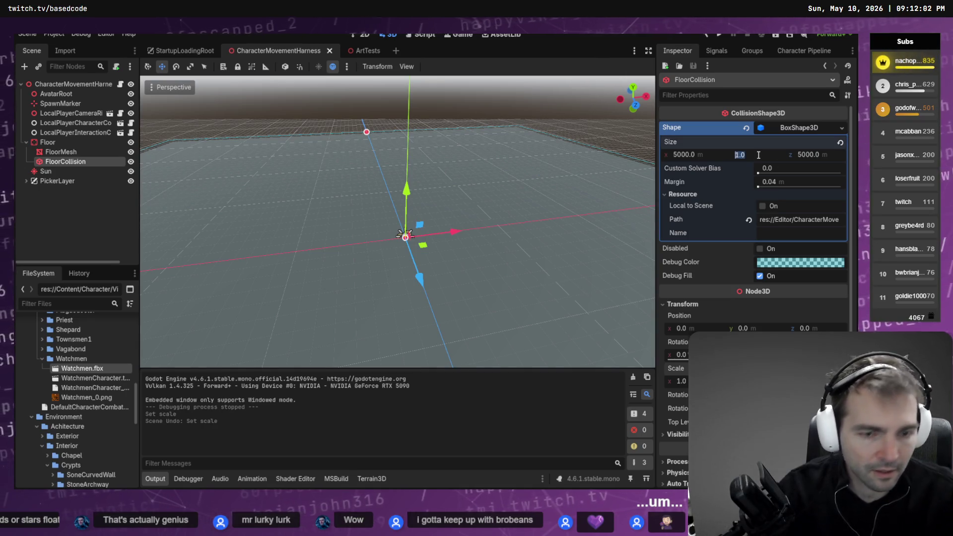
text(0.5)
click(569, 106)
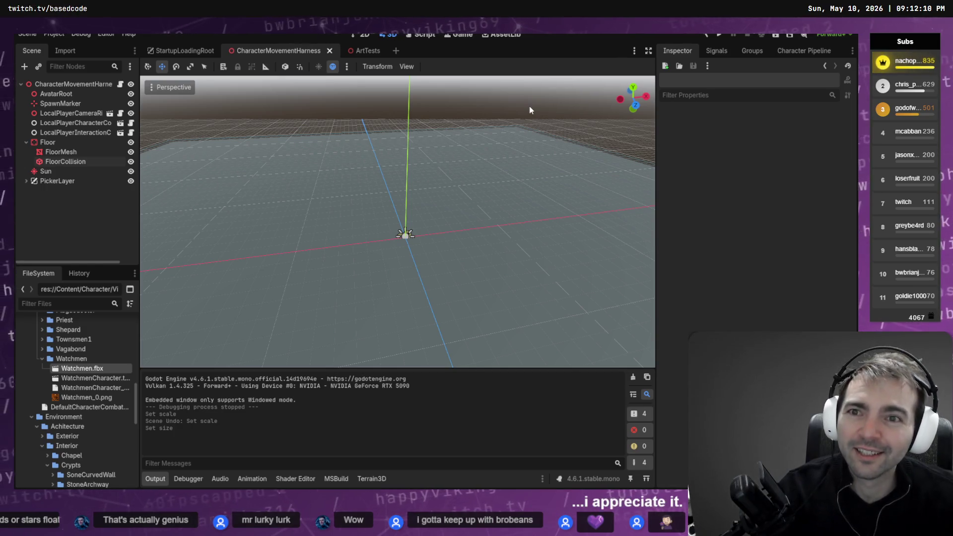
key(F6)
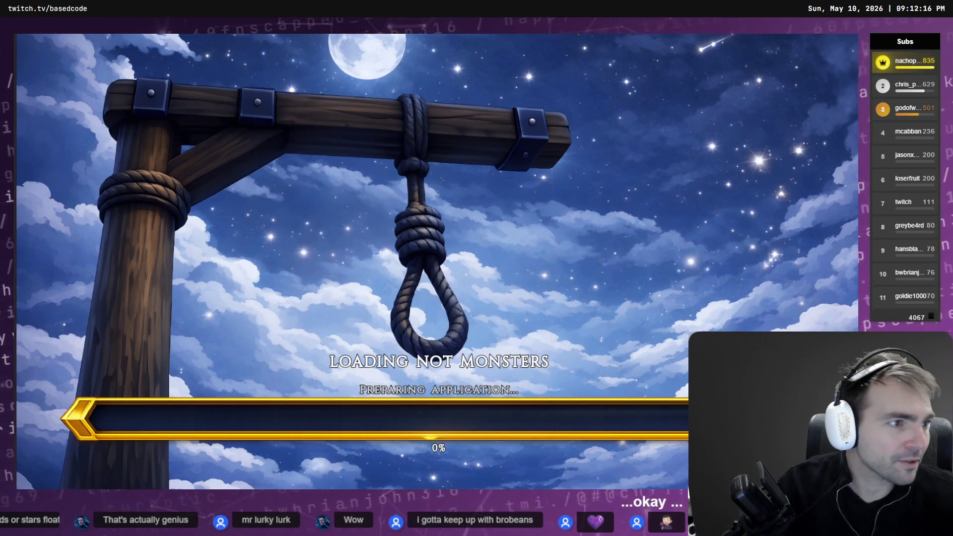
- Switch to the Codex window and bring up its recent threads list
key(alt+Tab)
key(ctrl+Tab)
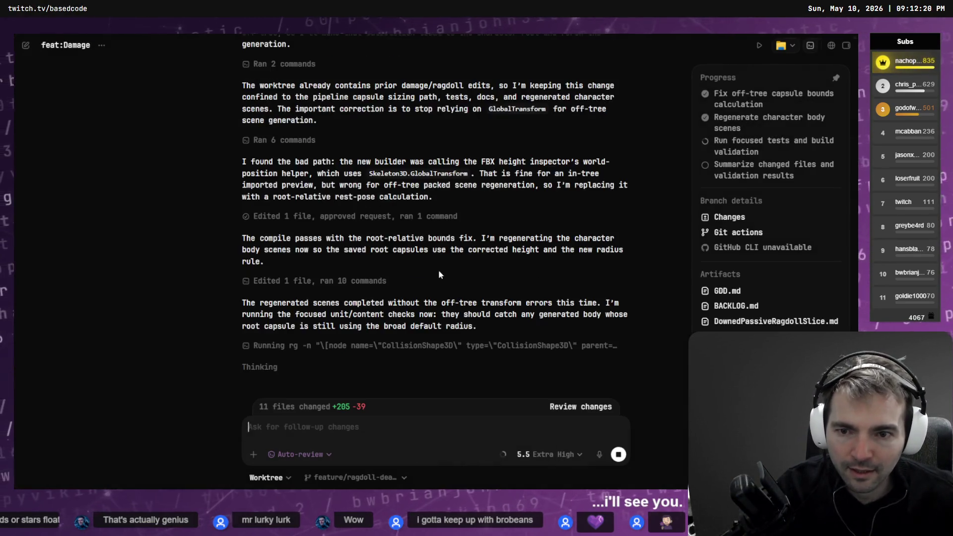
- Open the 'Upgrade characters to new models' thread, then return to Godot
key(ctrl+Tab)
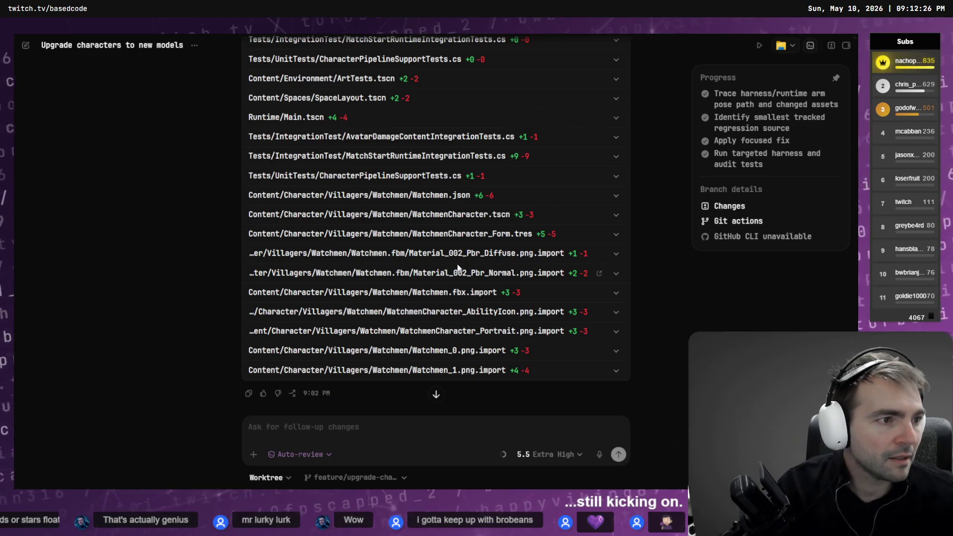
key(alt+Tab)
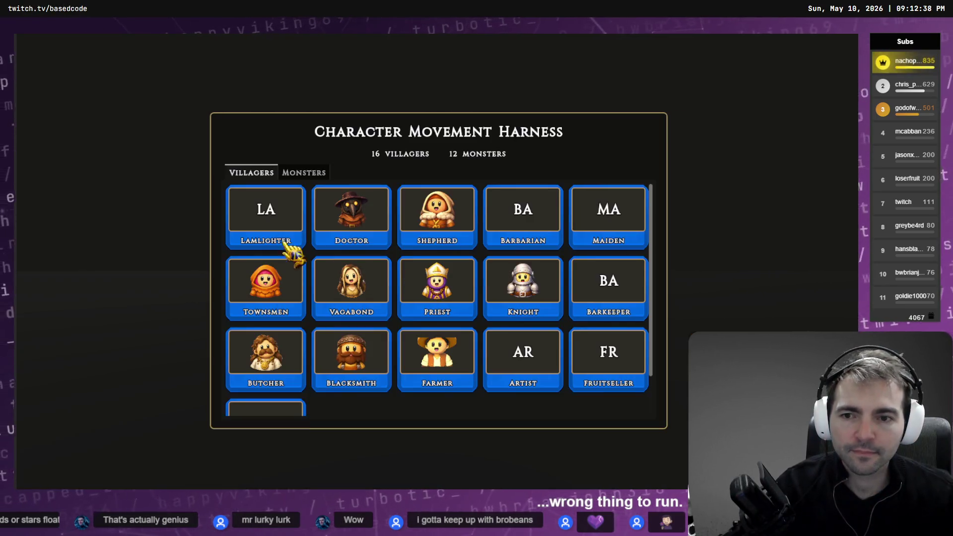
- Preview the hooded Lamplighter villager in the harness, then close the game window
click(267, 240)
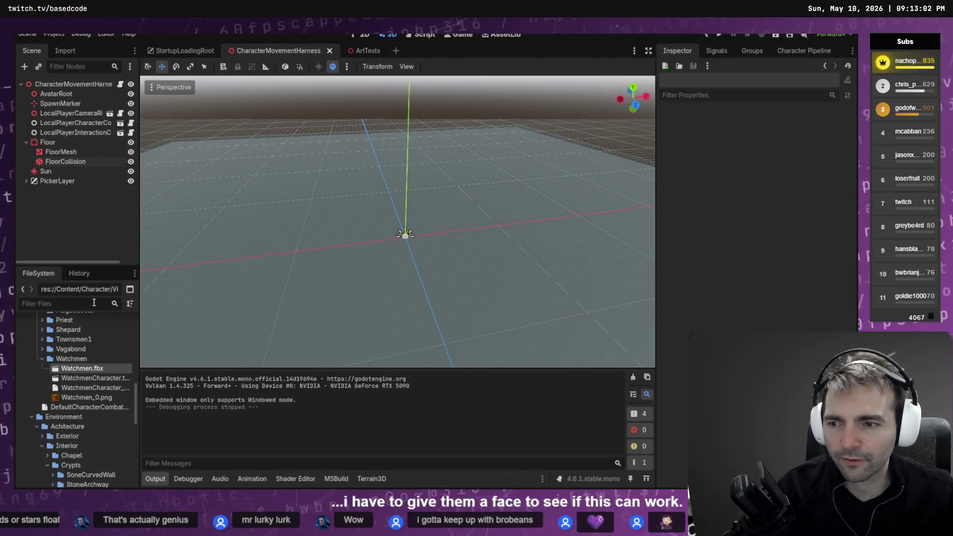
click(94, 303)
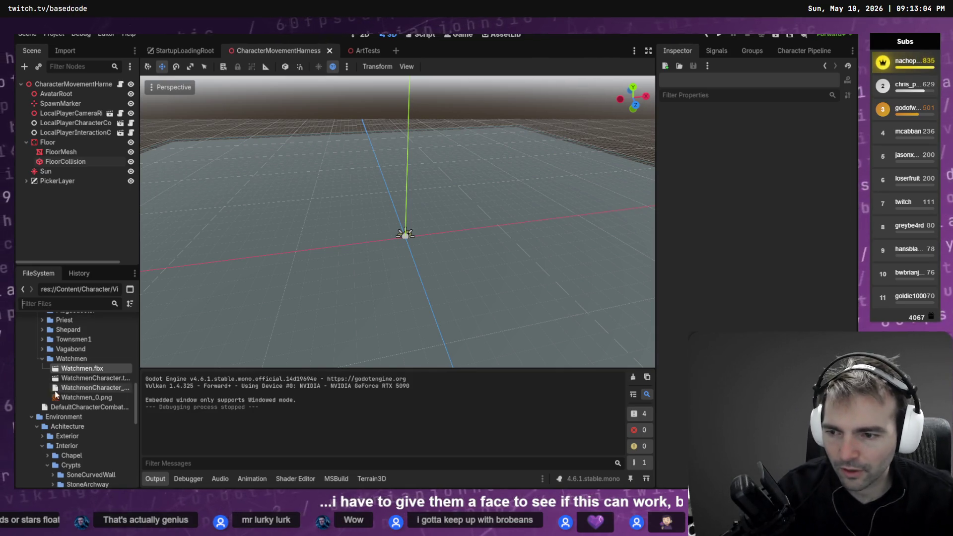
- Open the WatchmenCharacter scene and the CharacterTemplate scene, found by filtering for 'Template'
double_click(90, 381)
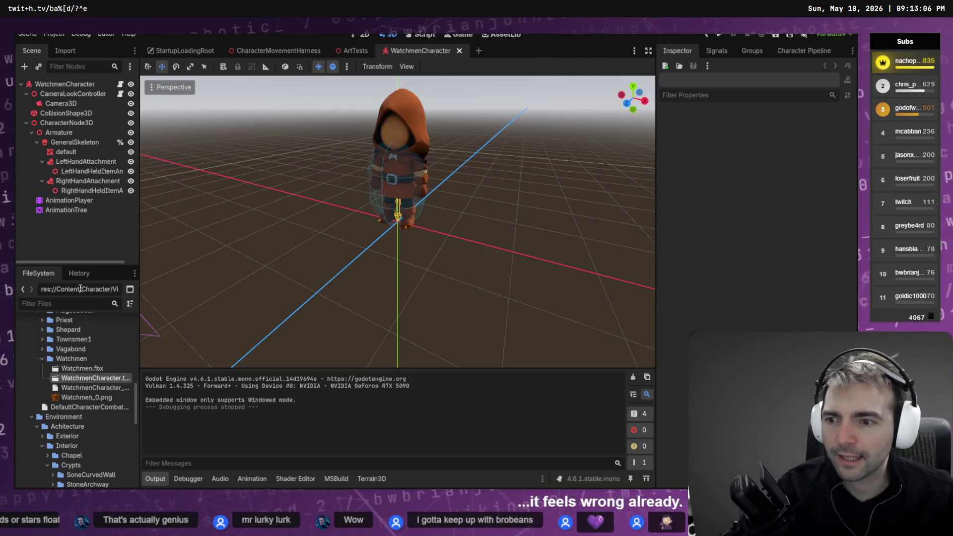
click(73, 306)
text(Template)
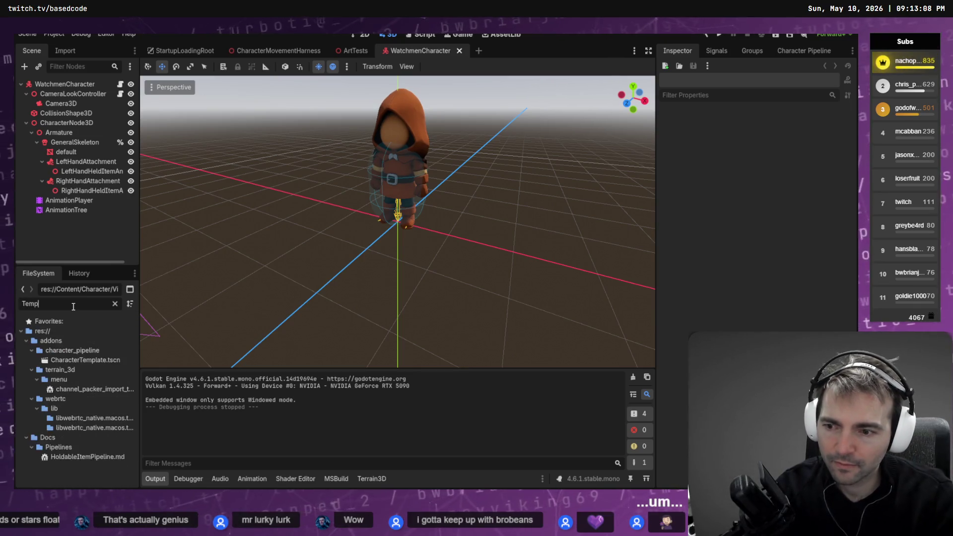
double_click(72, 361)
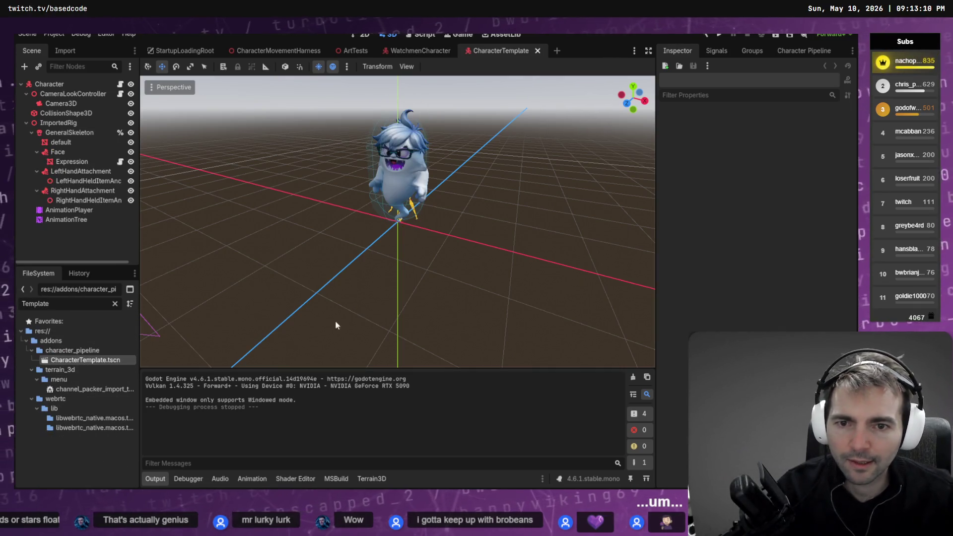
- Paste the template's Face attachment and Expression under the Watchmen GeneralSkeleton after closing the template
click(62, 152)
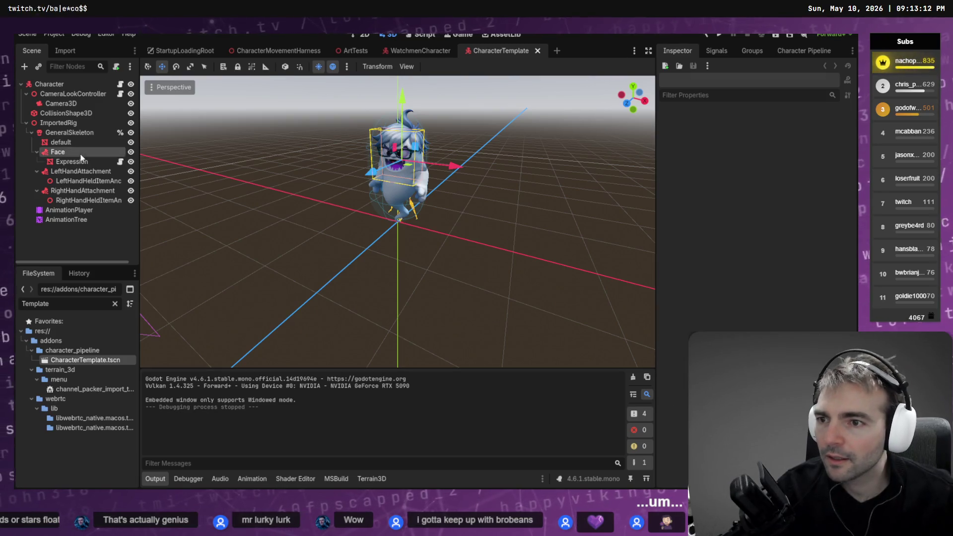
middle_click(485, 50)
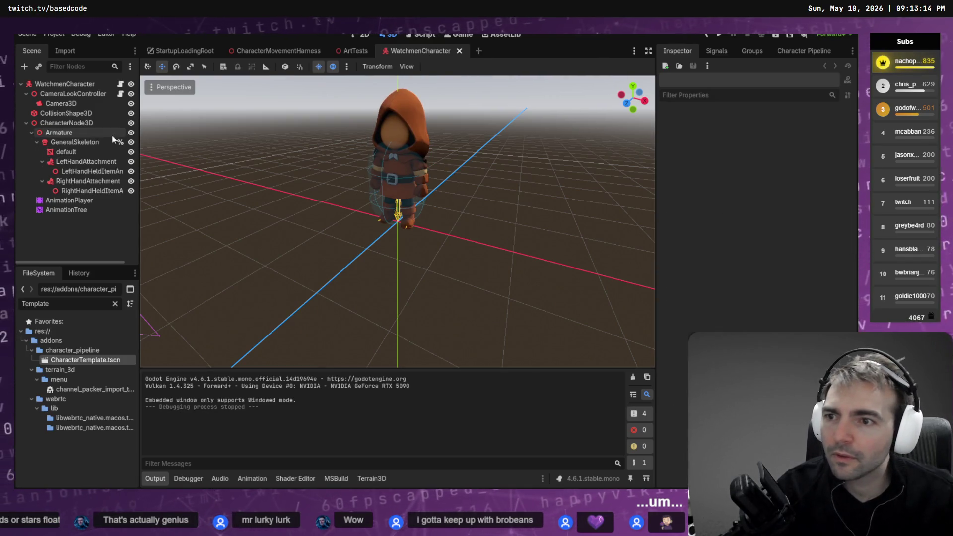
click(75, 144)
key(ctrl+v)
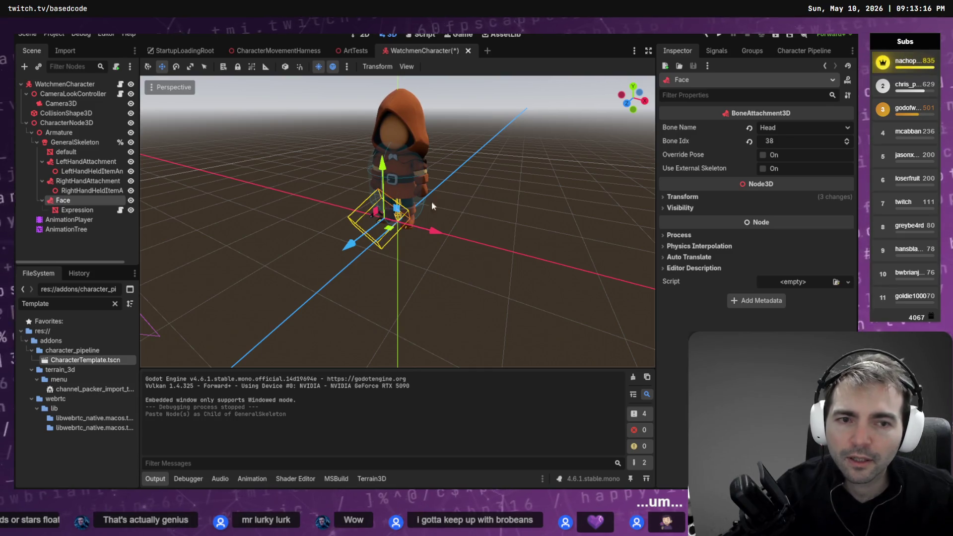
- Set the Face attachment's Bone Name to Head
click(77, 210)
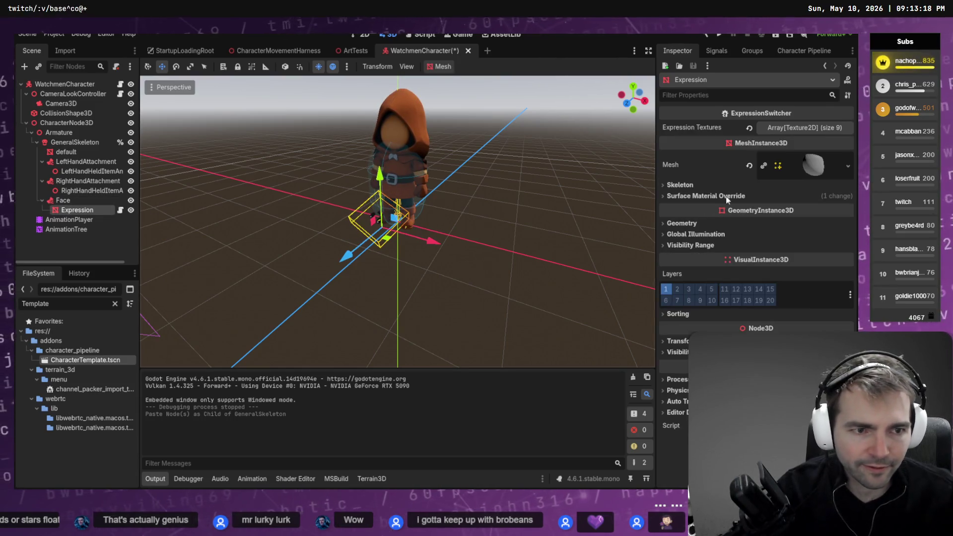
click(67, 200)
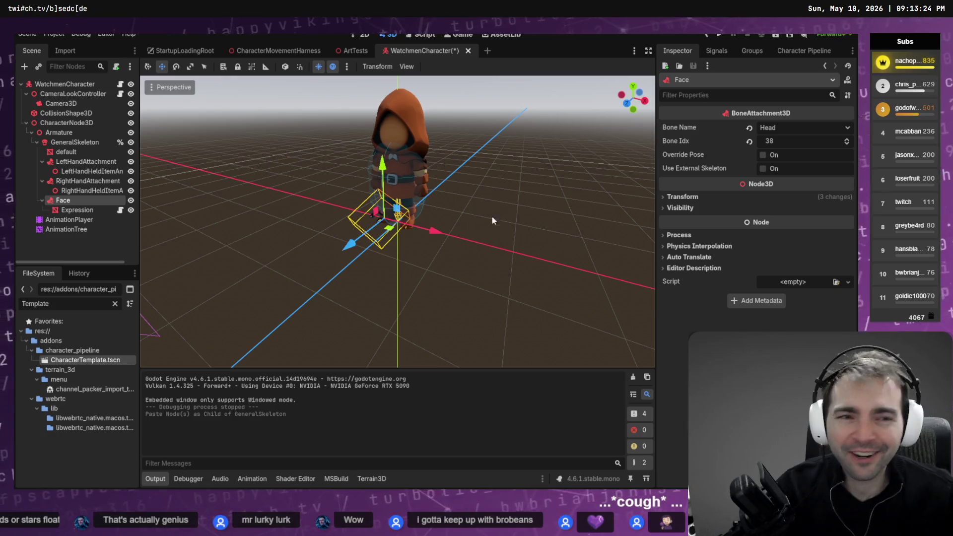
click(794, 128)
scroll(789, 285, up, 5)
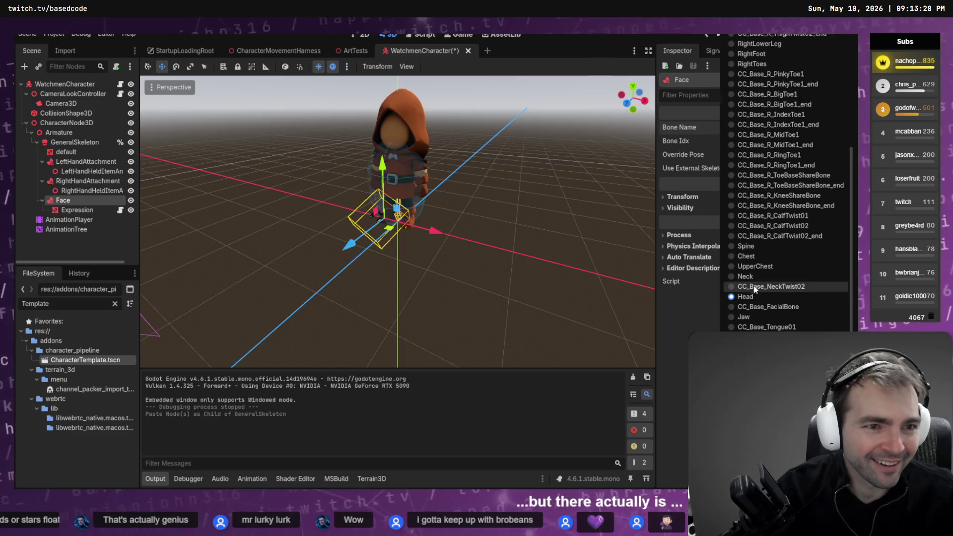
click(770, 287)
click(790, 130)
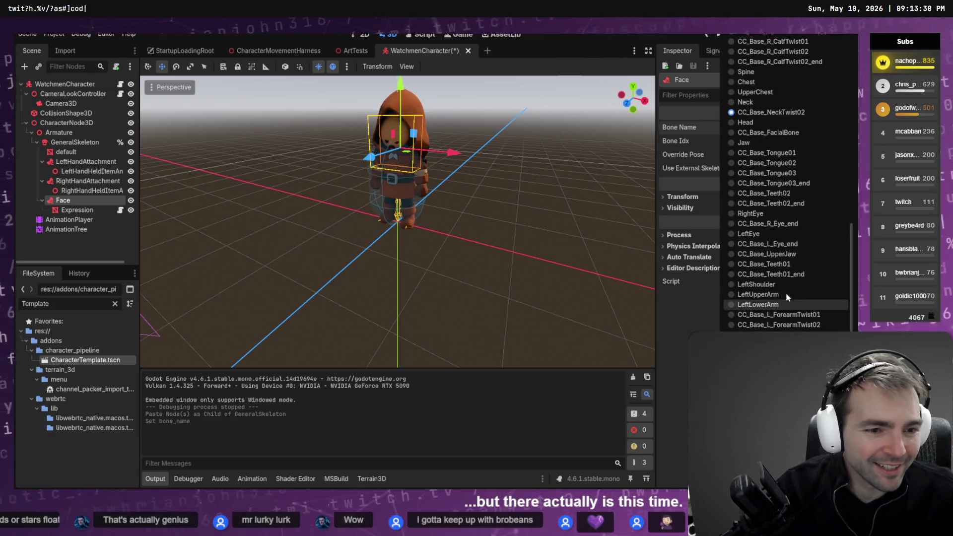
click(768, 128)
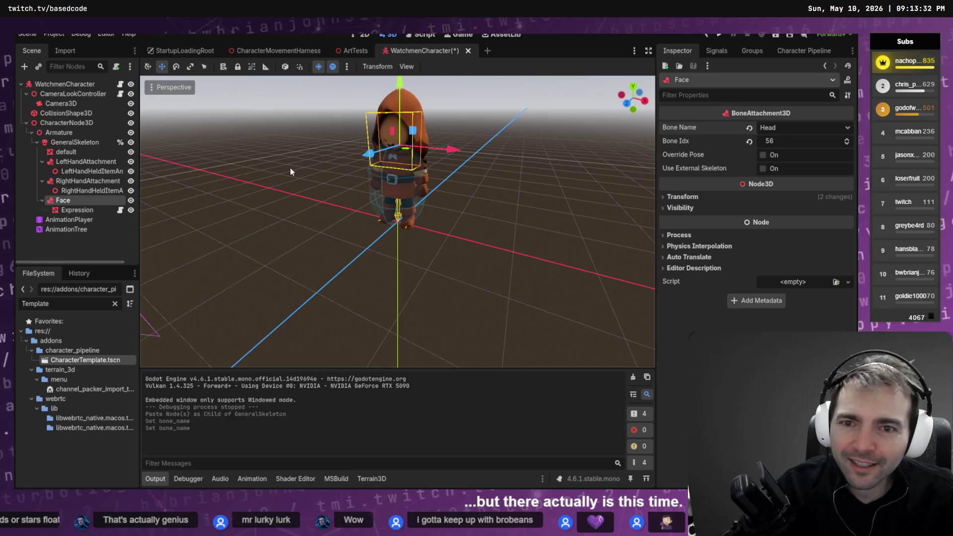
- Nudge the Expression face slightly forward along Z, check it from several angles, and save
click(350, 167)
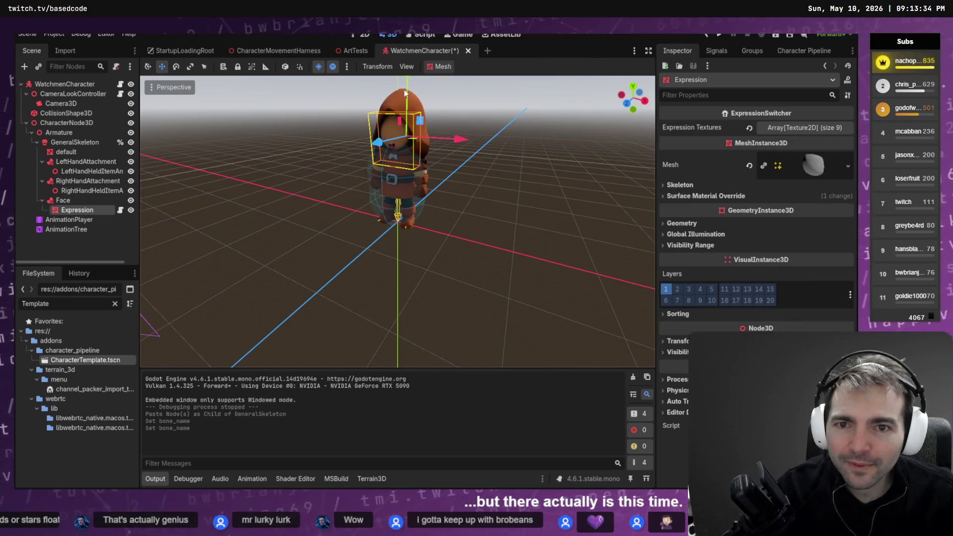
mouse_move(409, 89)
mouse_down()
mouse_move(377, 149)
mouse_move(435, 255)
mouse_up()
click(74, 209)
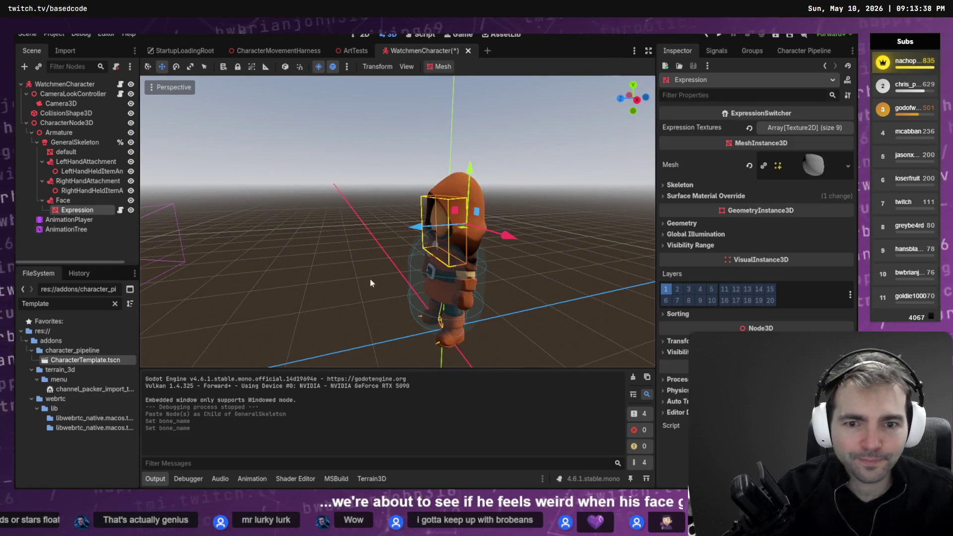
drag(413, 226, 421, 224)
key(KP_1)
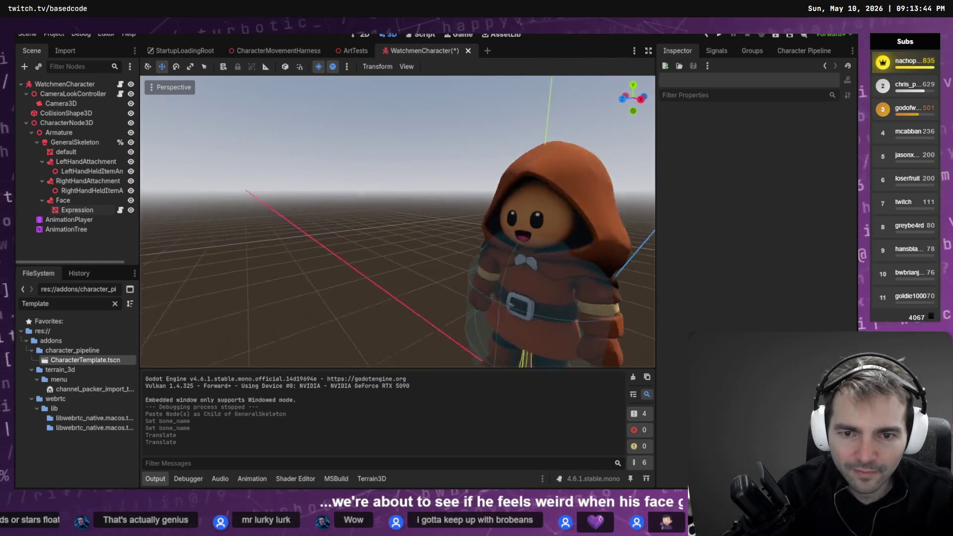
key(Escape)
mouse_move(487, 308)
mouse_down()
mouse_move(641, 243)
mouse_move(571, 248)
mouse_up()
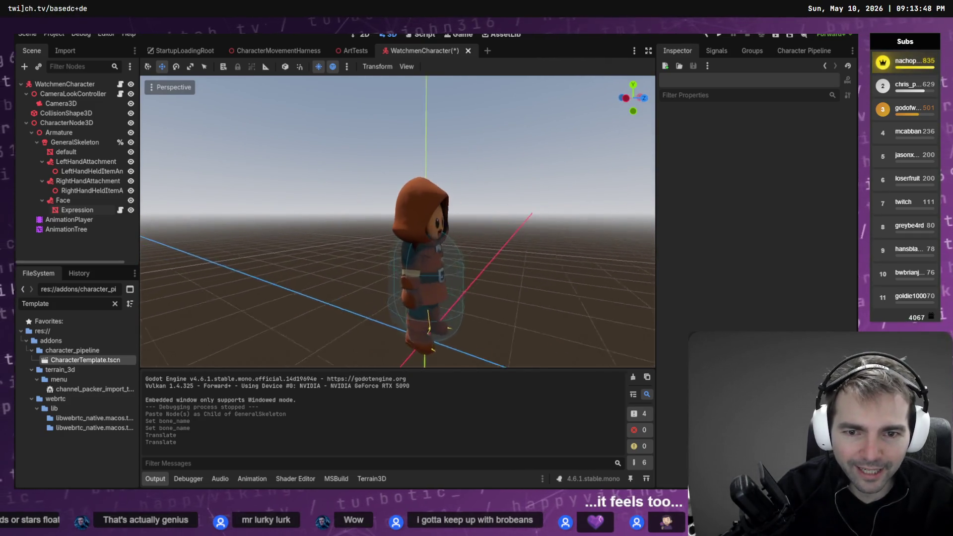
scroll(397, 223, up, 5)
mouse_move(397, 223)
mouse_down()
mouse_move(556, 233)
mouse_move(444, 255)
mouse_up()
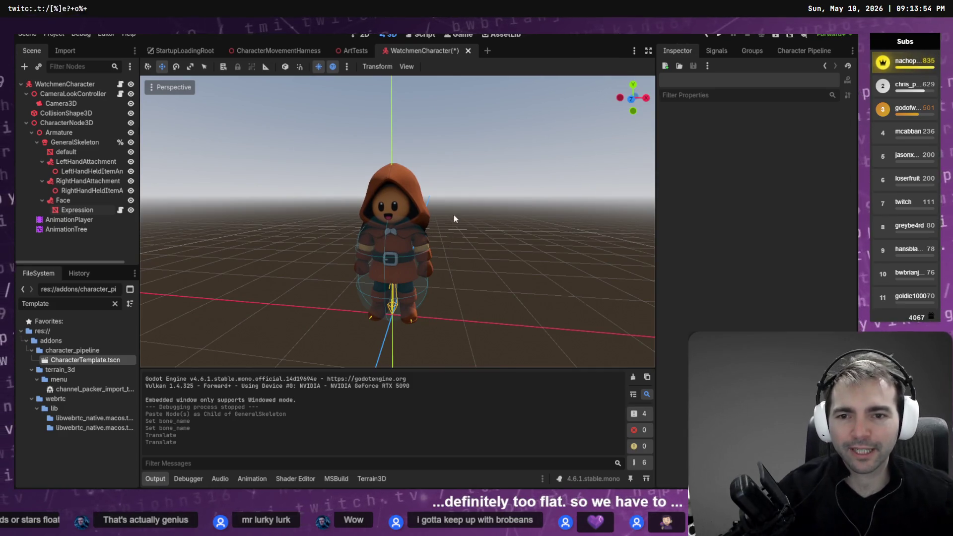
key(ctrl+s)
click(287, 51)
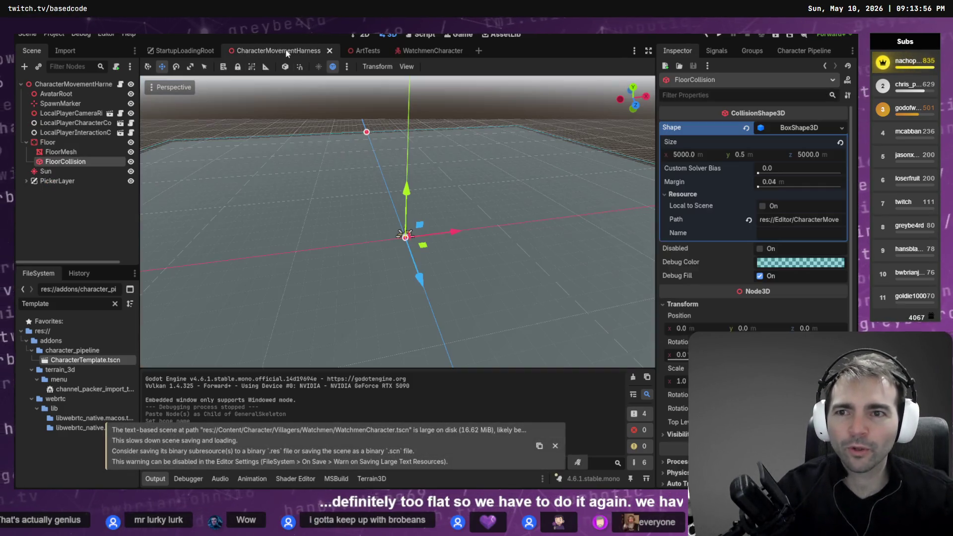
- Run the harness with F6, test the Lamplighter villager, stop with F8, and switch to Codex
key(F6)
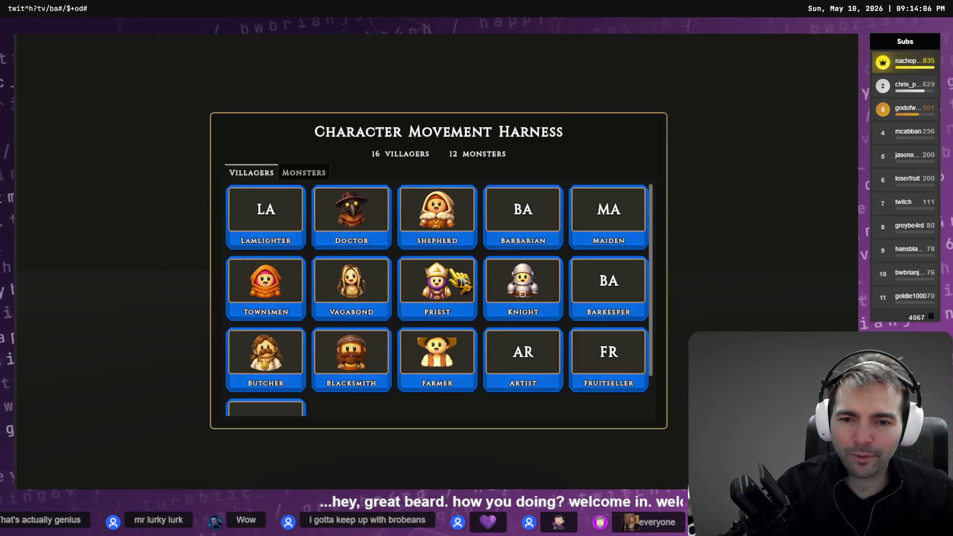
click(274, 211)
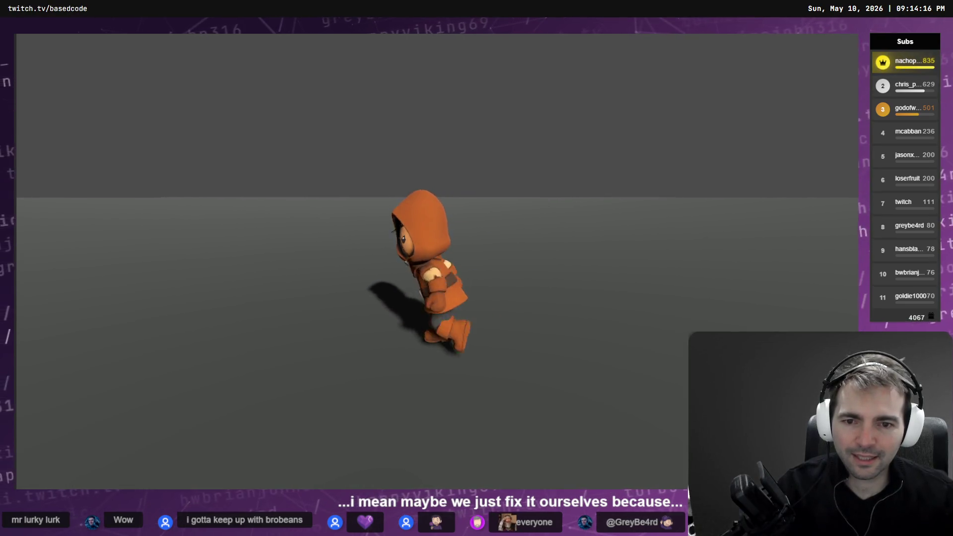
key(F8)
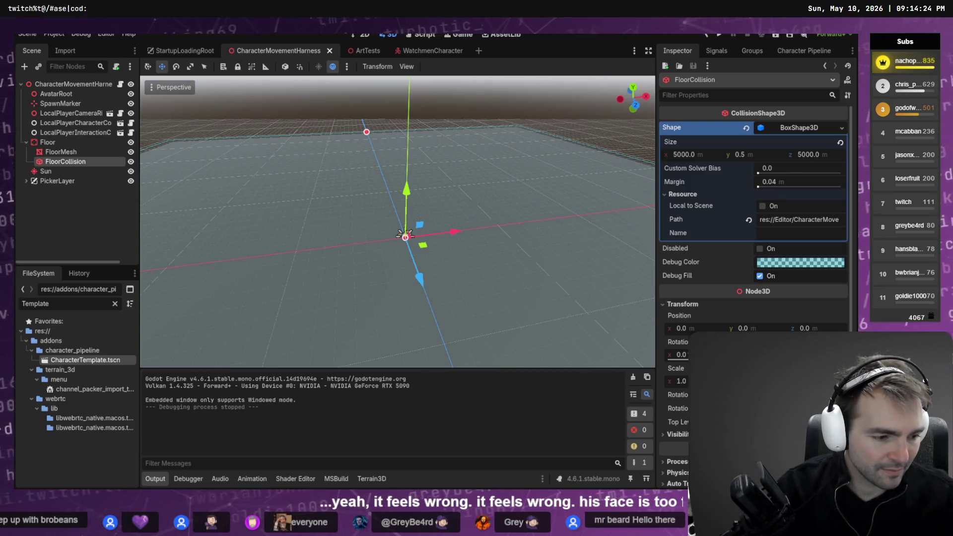
key(super+Tab)
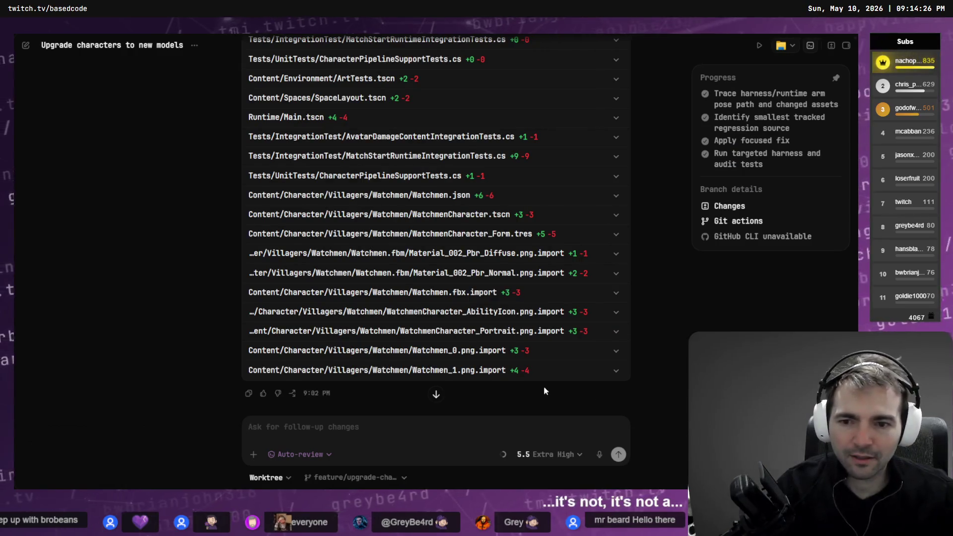
- Open the Character Art thread and dictate that the Night Watchman's face is too flat
key(super+k)
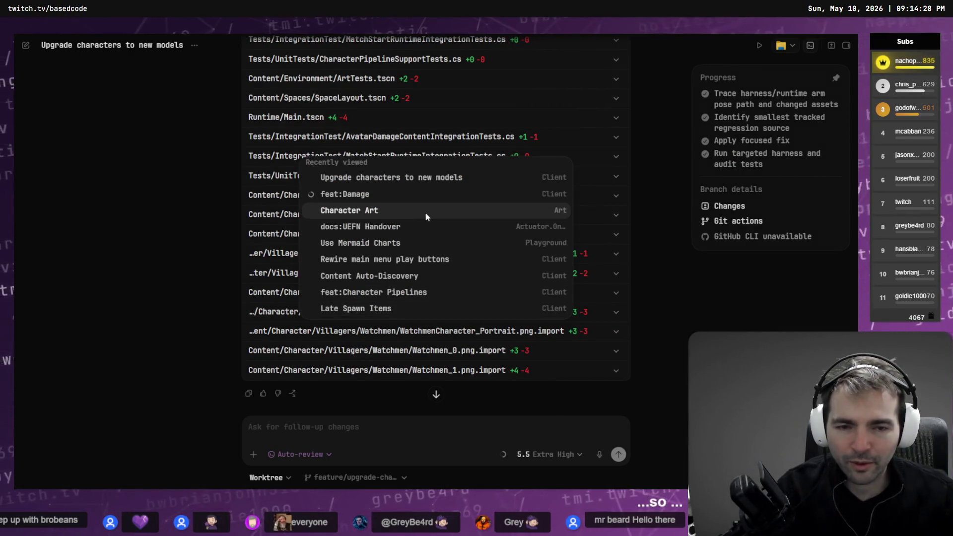
click(430, 213)
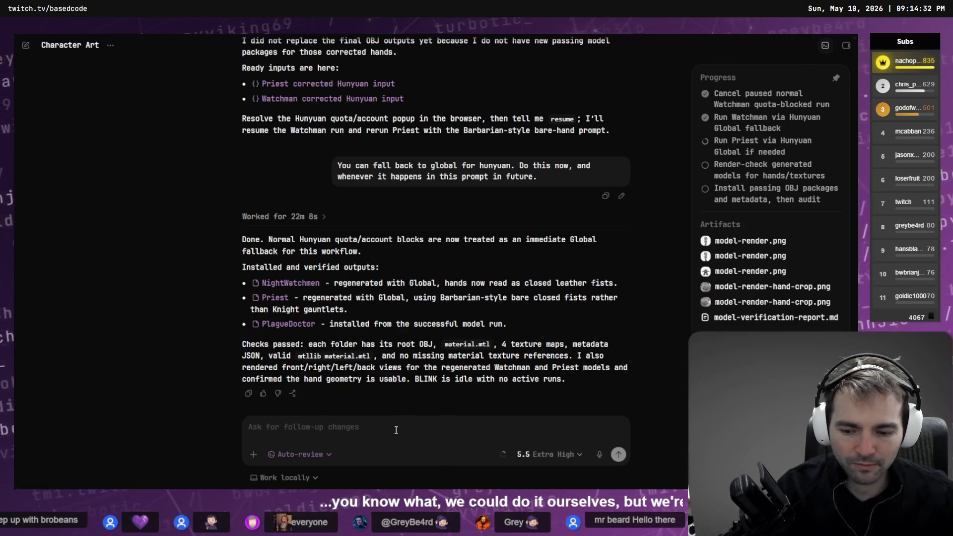
key(super+h)
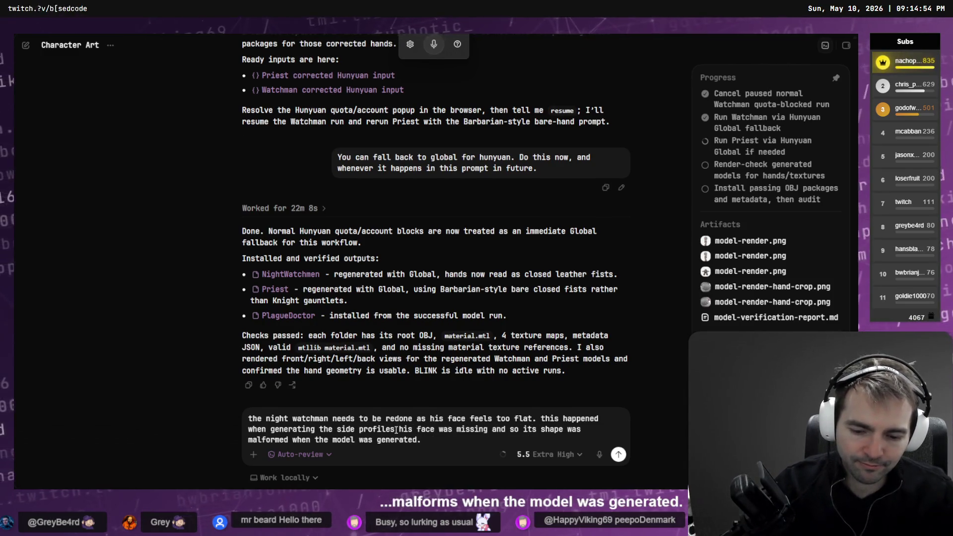
key(ctrl+space)
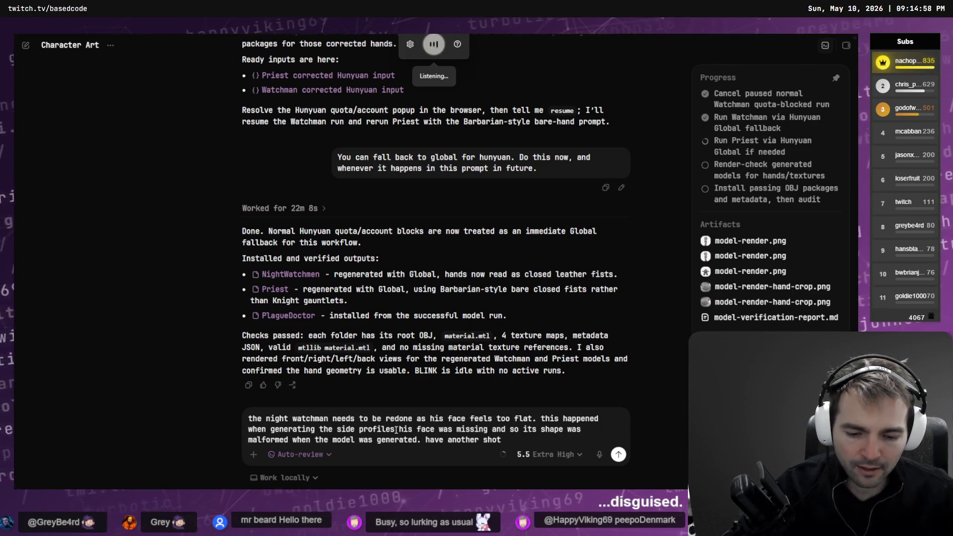
key(ctrl+space)
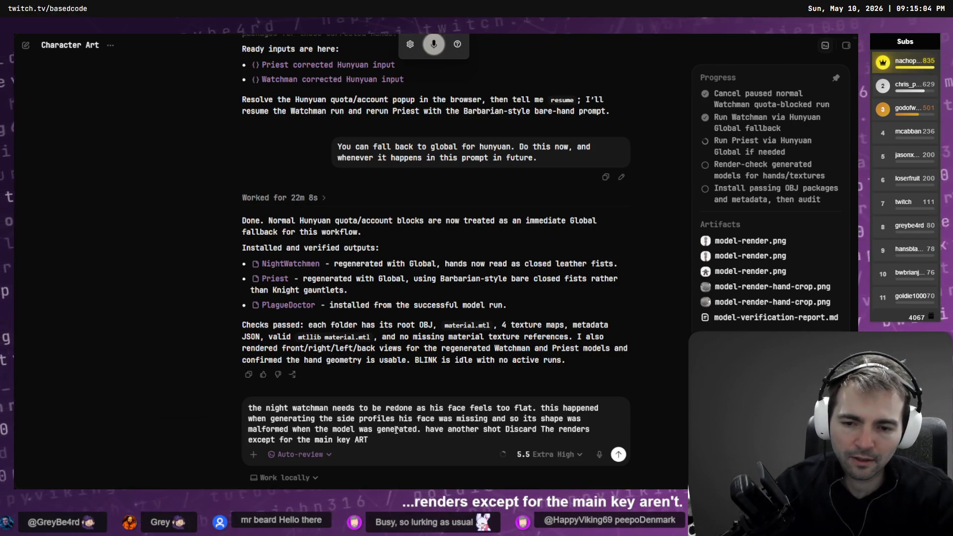
- Reference NightWatchmen.png as the main key art and send the regeneration request
text(@)
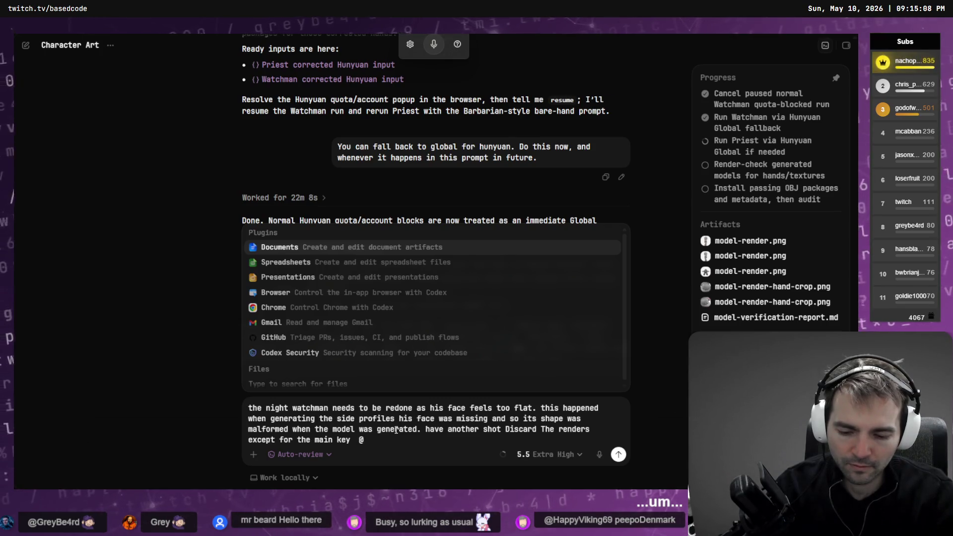
text(nightwat)
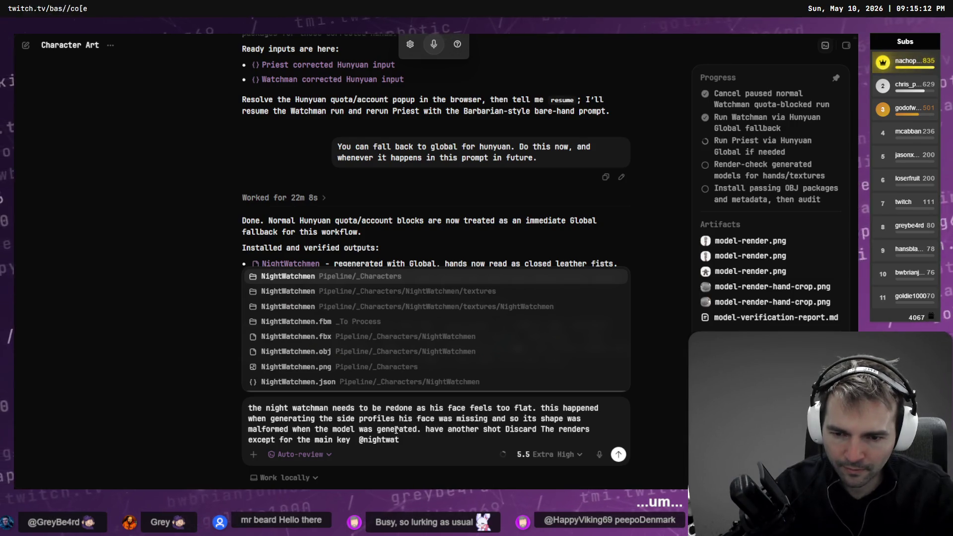
key(Down)
key(Down)
key(Down)
key(Return)
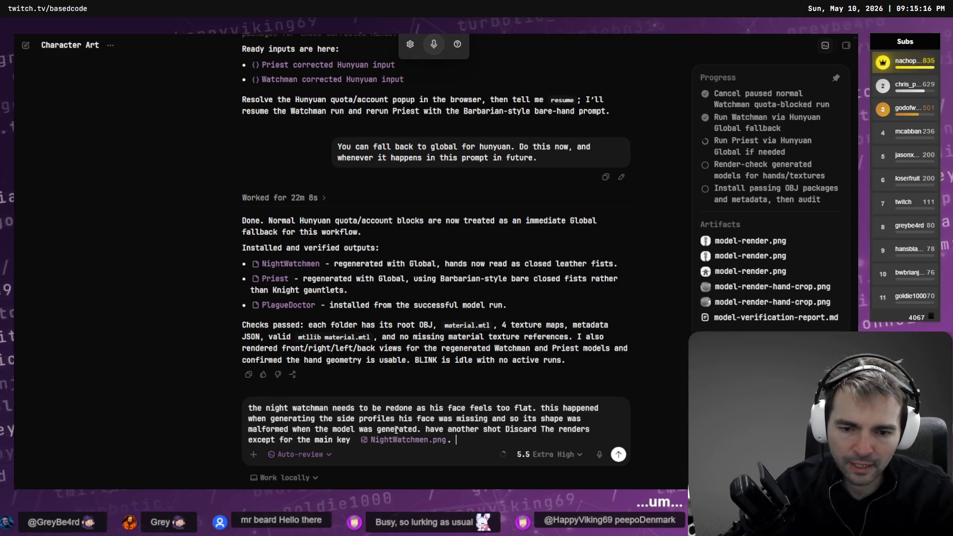
key(ctrl+super)
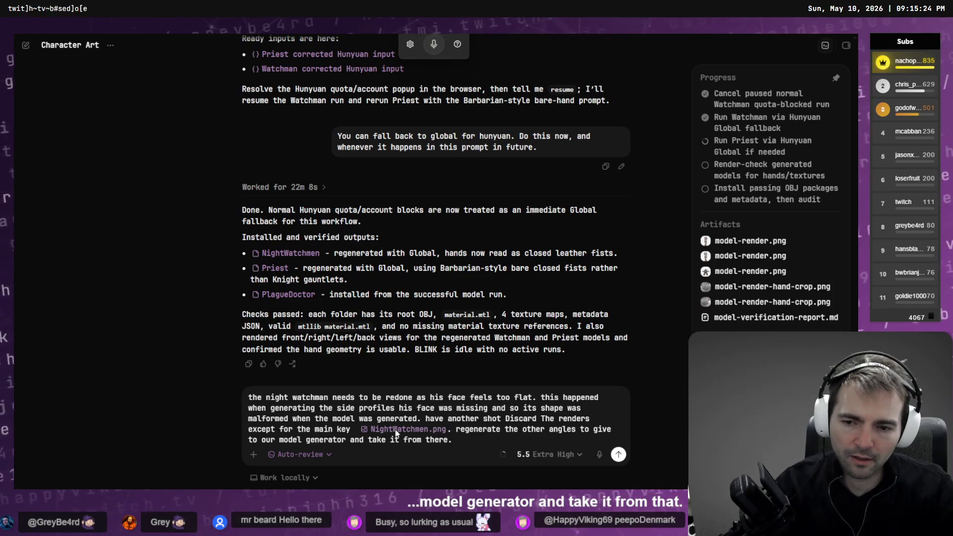
key(Return)
key(ctrl+Tab)
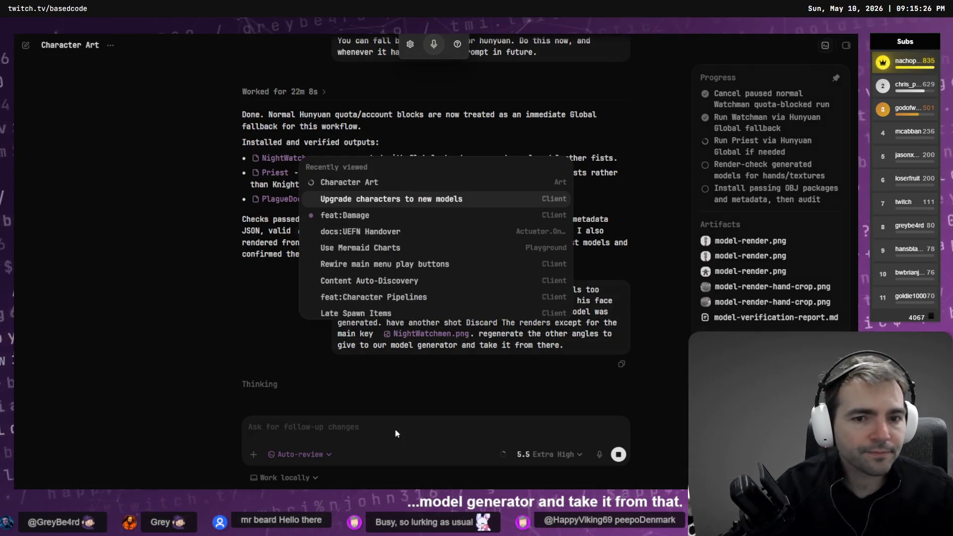
- Look over the feat:Damage thread in Codex, then switch back to the Godot editor
key(ctrl+Tab)
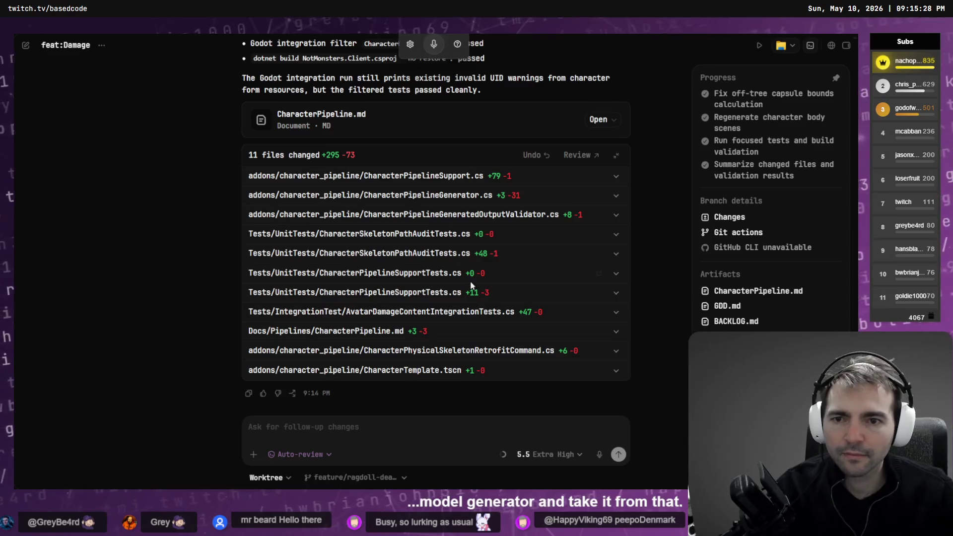
scroll(487, 300, up, 4)
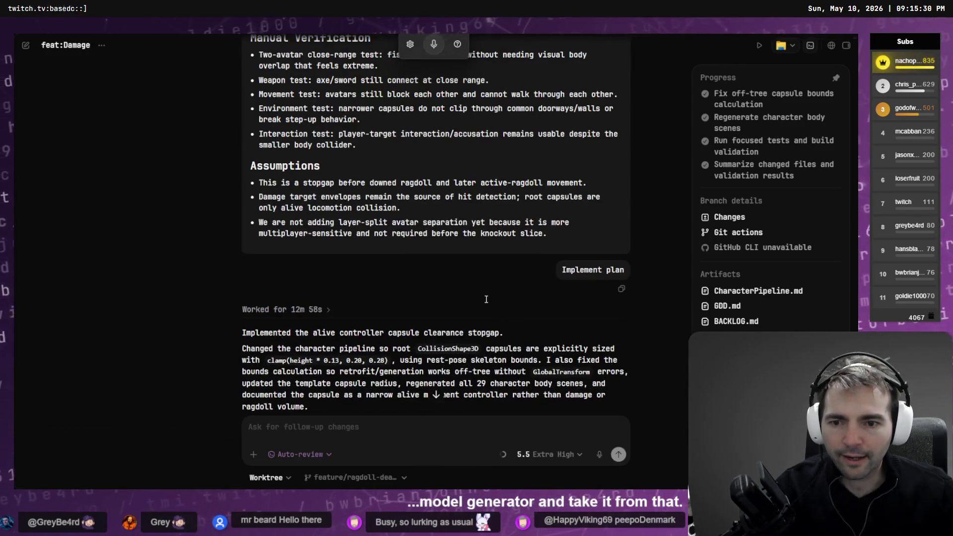
scroll(487, 299, up, 10)
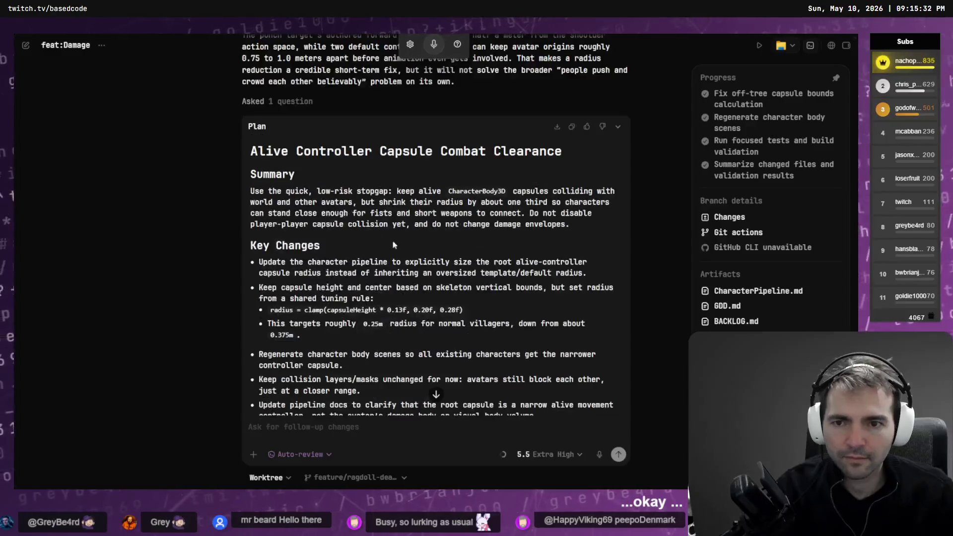
scroll(479, 229, down, 15)
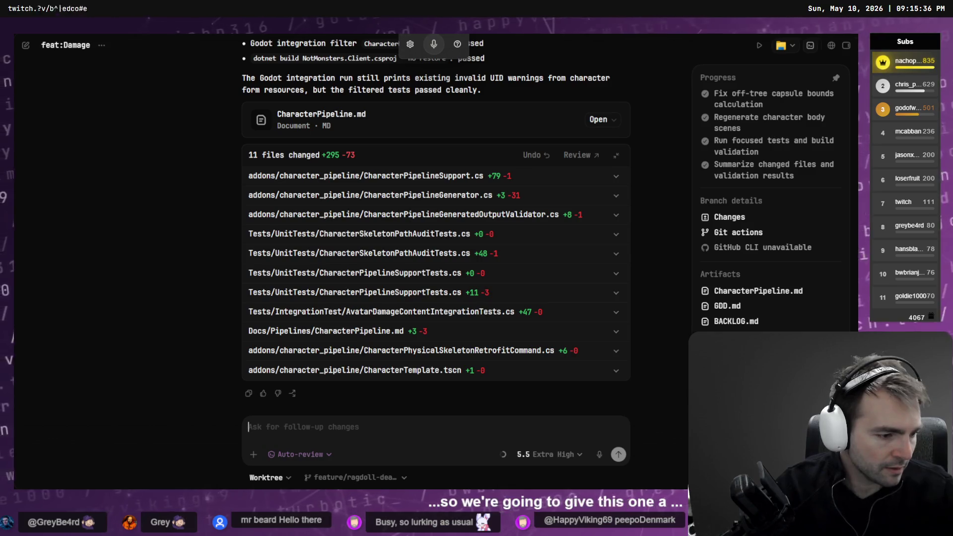
key(alt+Tab)
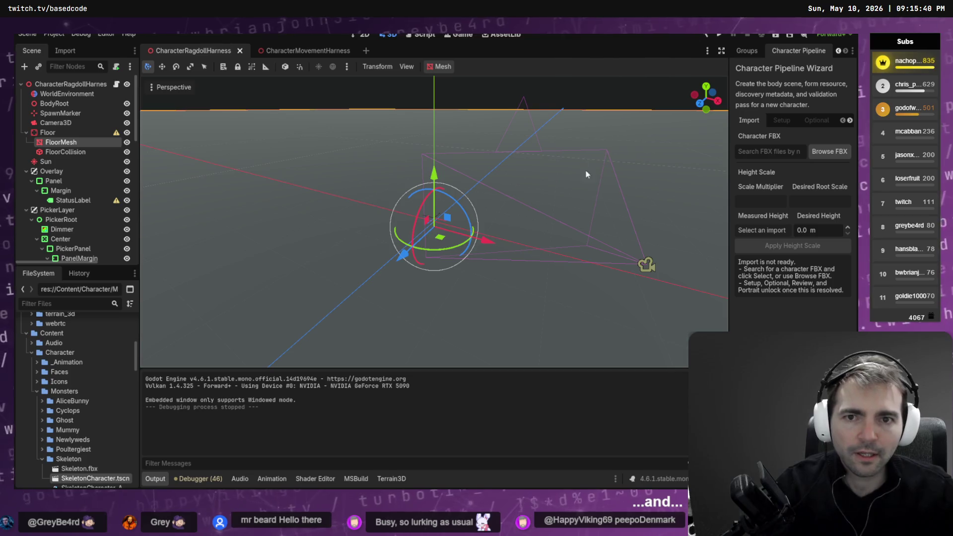
- Run the game, host a public online room, pick the Lamlighter, then close the game
key(F6)
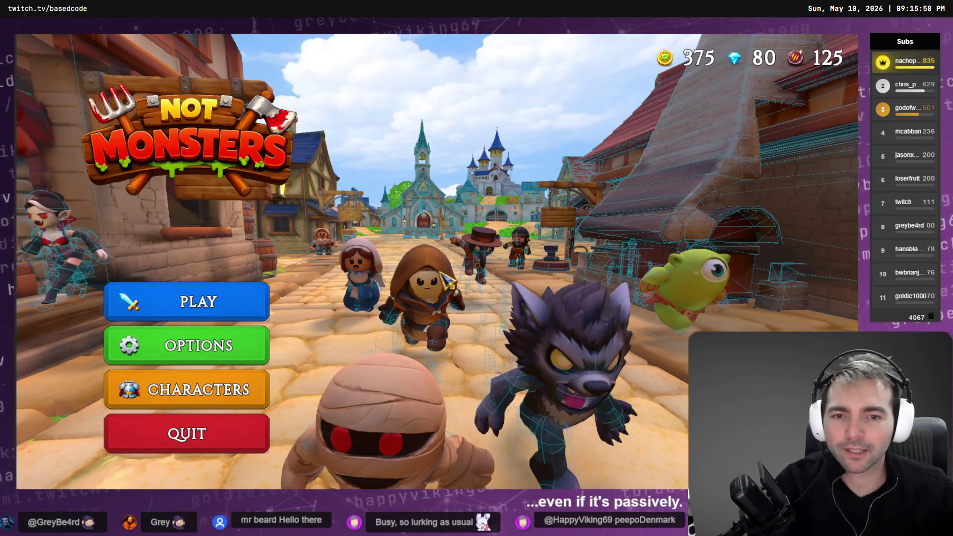
click(191, 317)
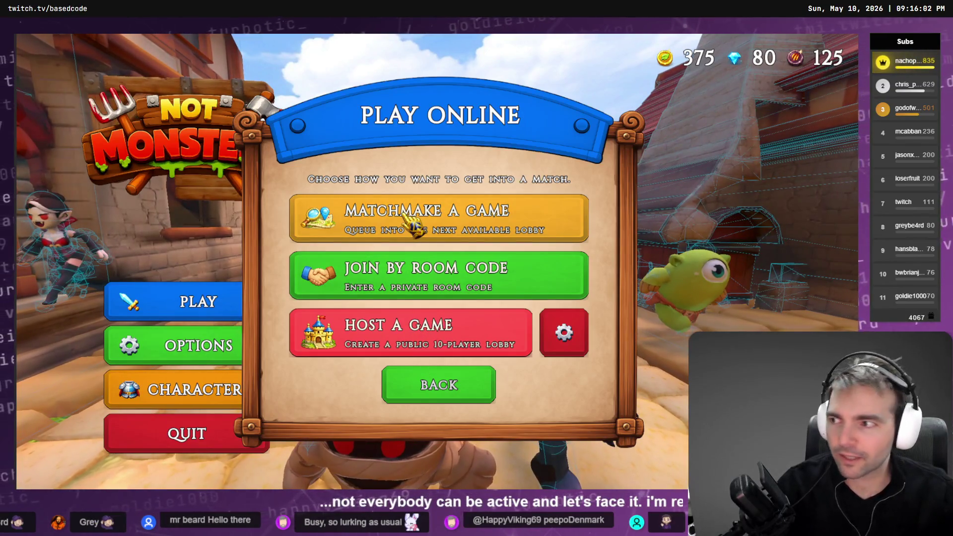
click(429, 330)
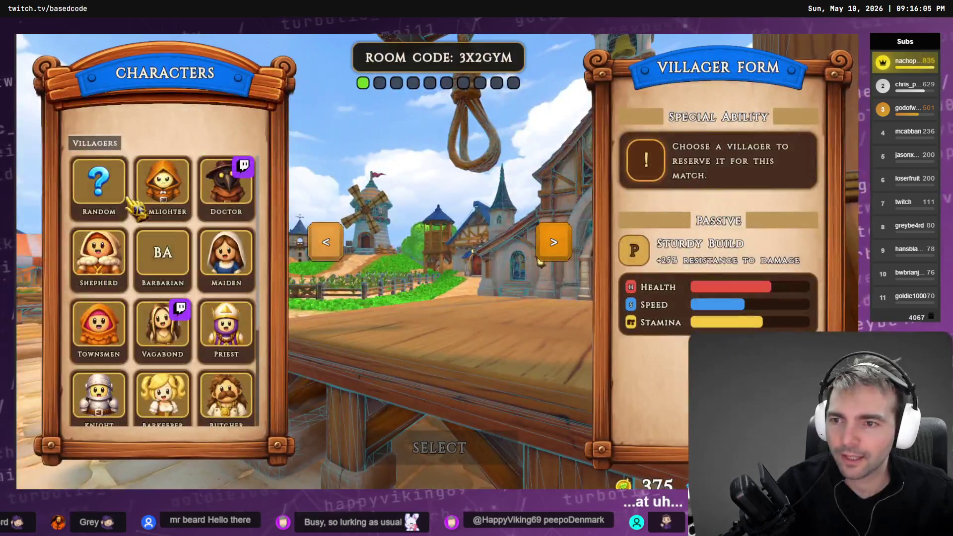
click(137, 204)
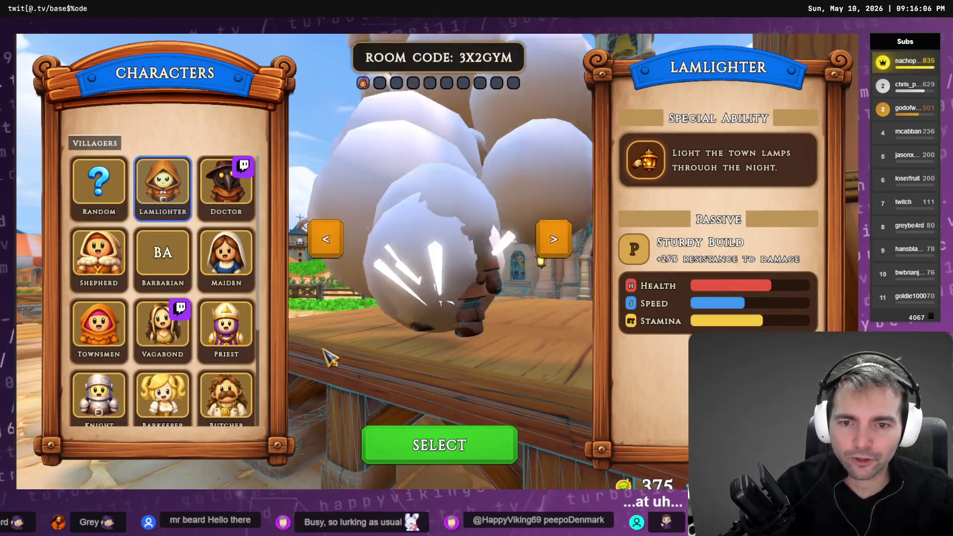
key(alt+Tab)
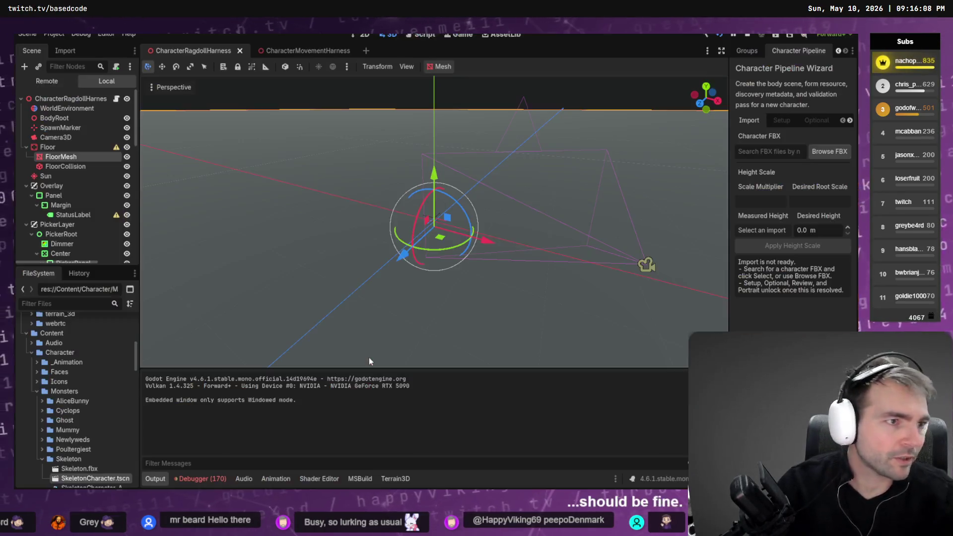
key(alt+F4)
- Cancel quitting, enable 2 instances in Debug > Customize Run Instances, then run with F5
click(469, 260)
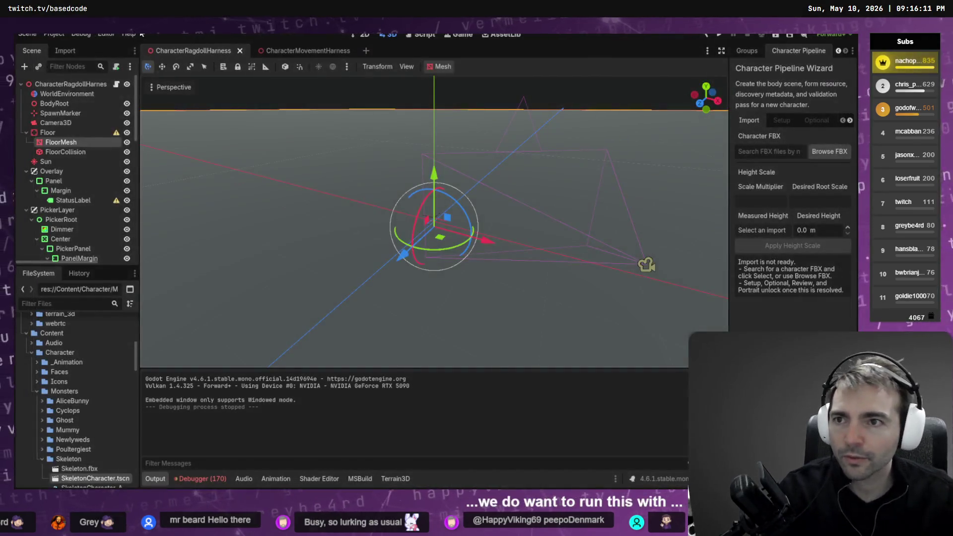
click(106, 35)
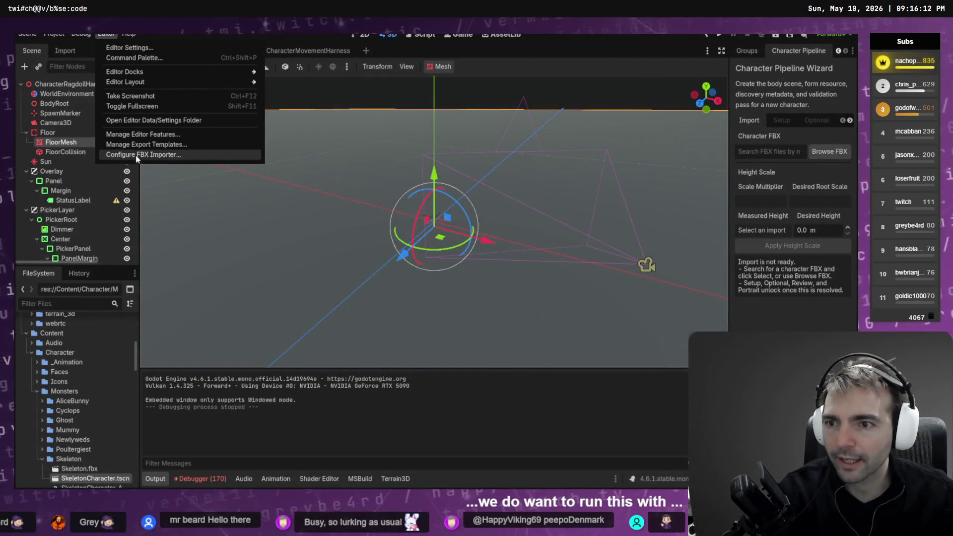
mouse_move(81, 35)
click(126, 164)
click(375, 164)
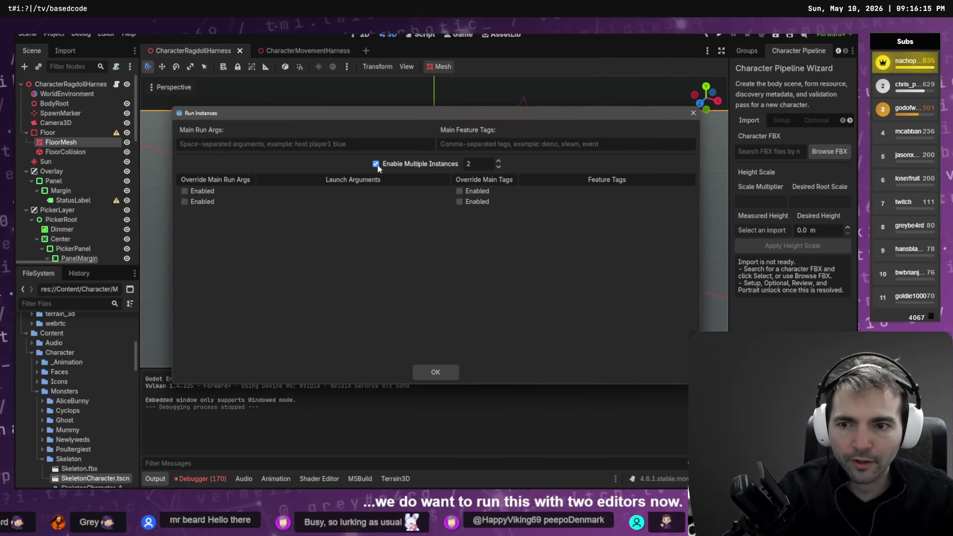
click(427, 373)
key(F5)
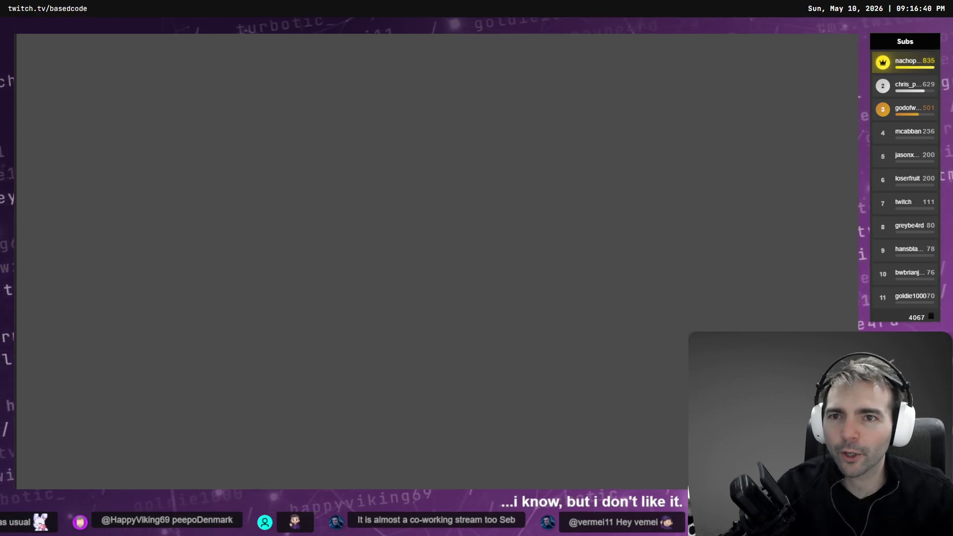
- Set the Game view camera to Manipulate From Editors
click(279, 26)
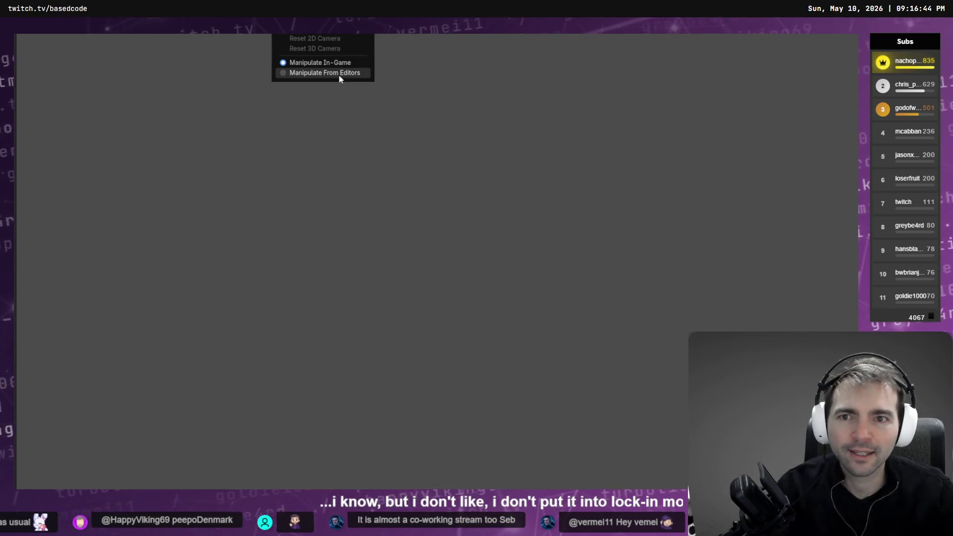
click(323, 73)
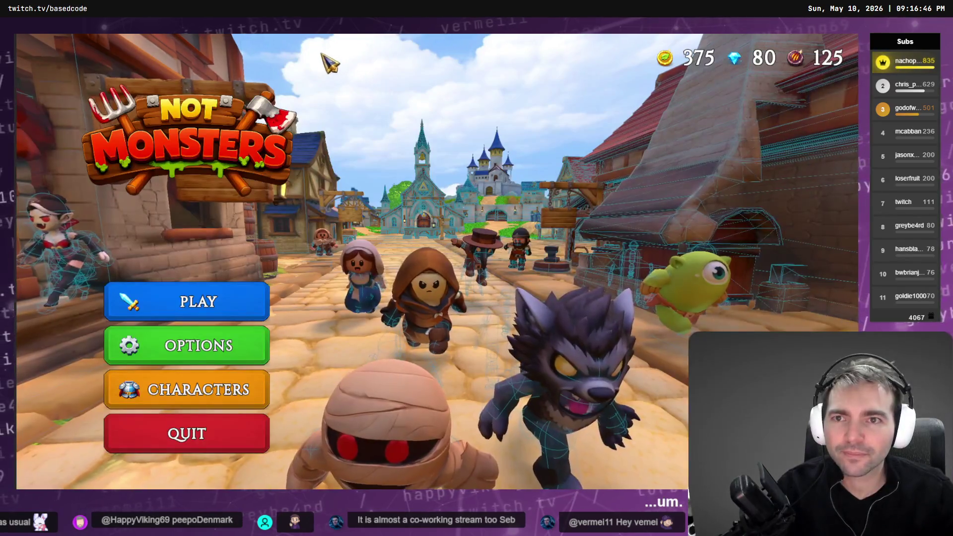
click(278, 28)
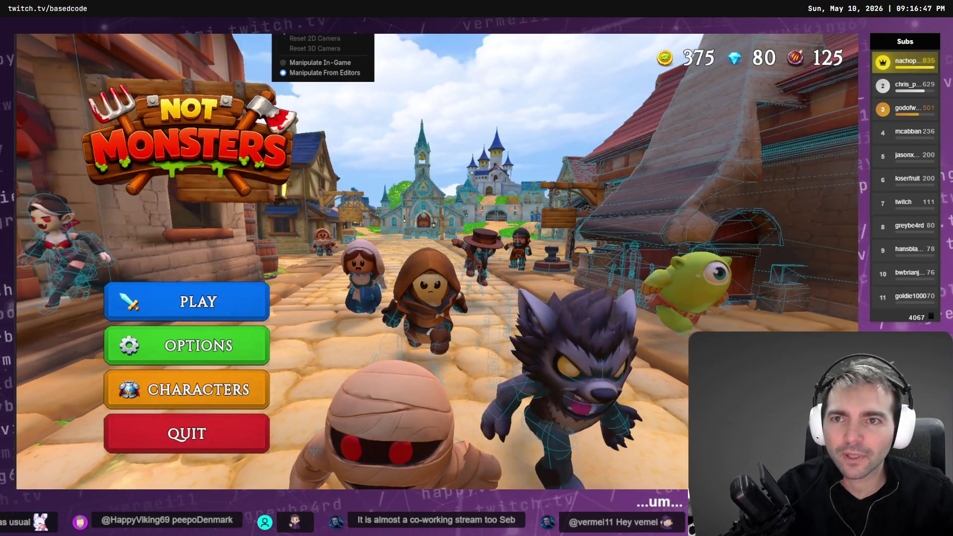
click(321, 73)
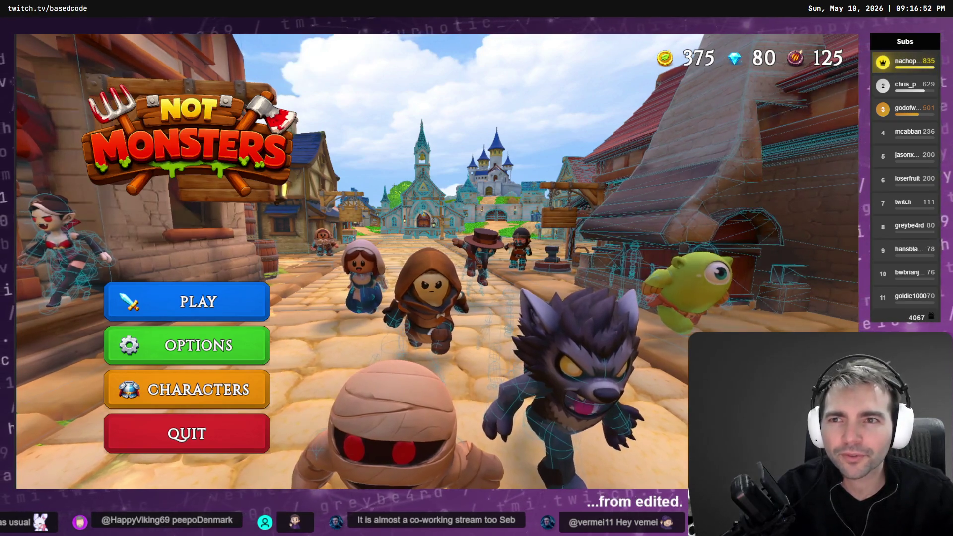
click(236, 28)
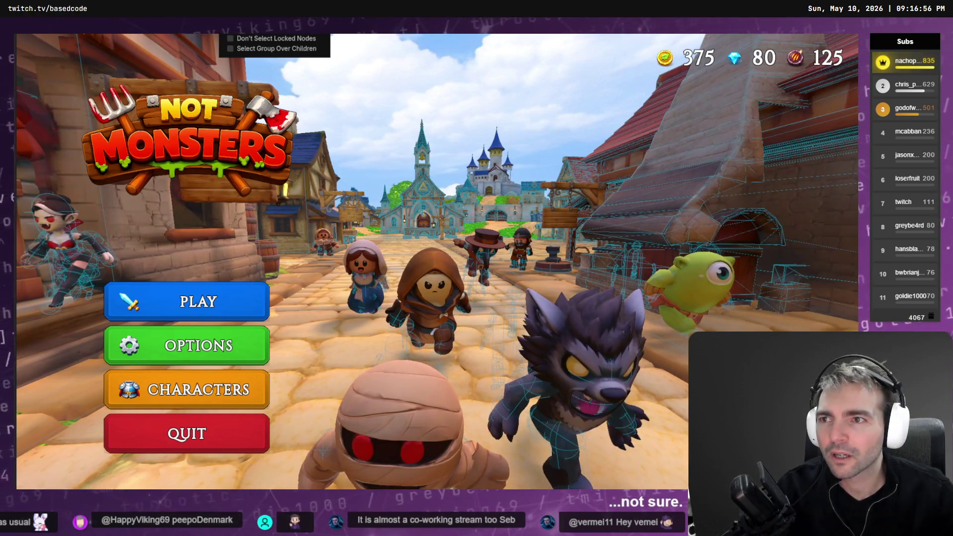
key(Escape)
- Matchmake both instances into one online room, picking Blacksmith and Priest at random
key(F5)
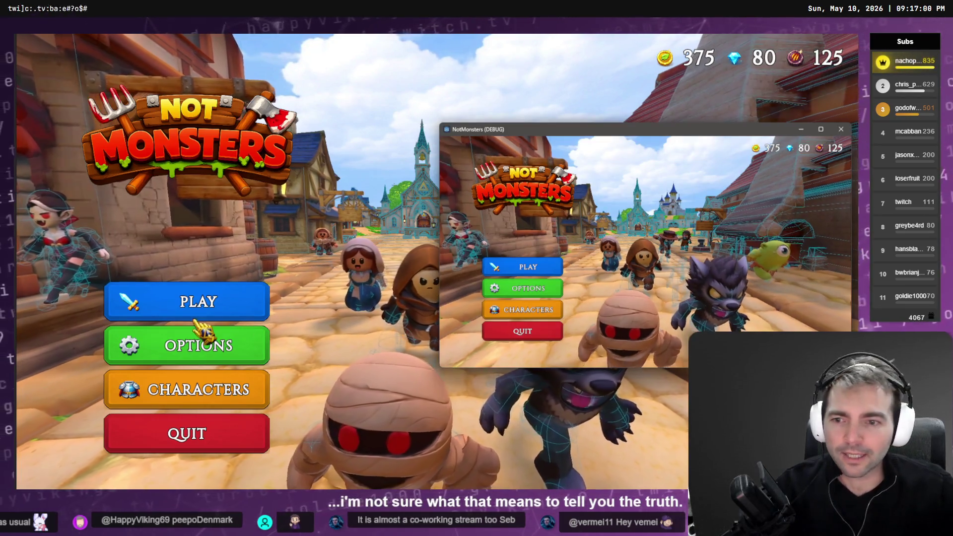
click(527, 266)
click(469, 231)
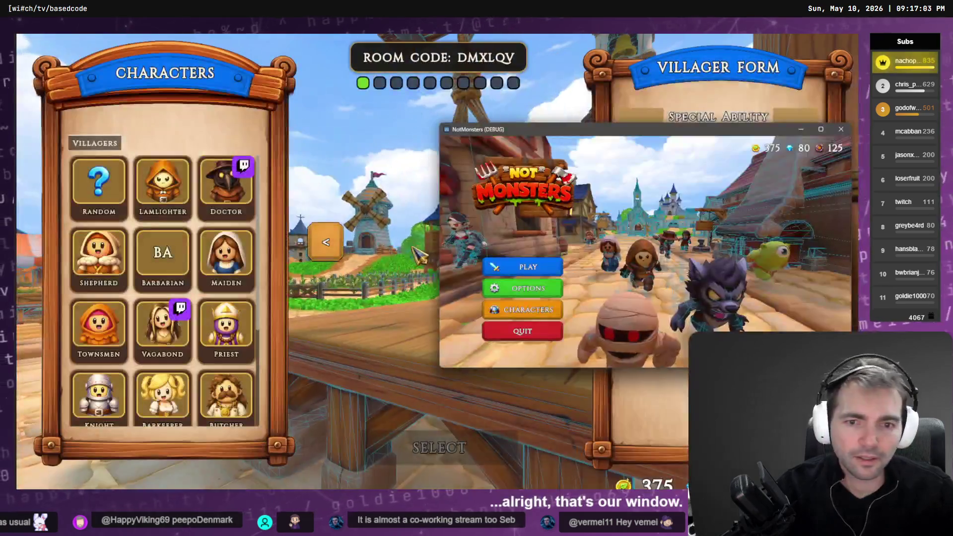
click(527, 267)
click(626, 233)
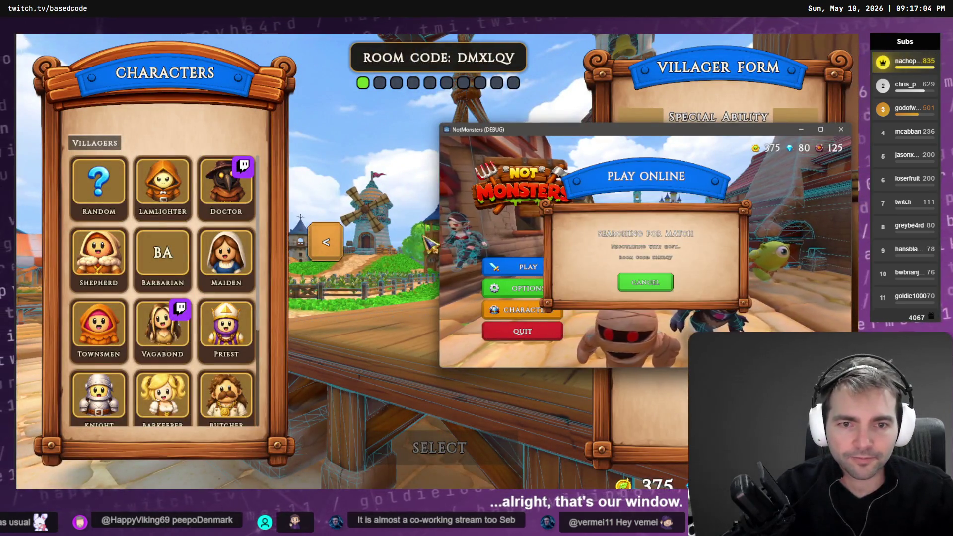
click(102, 198)
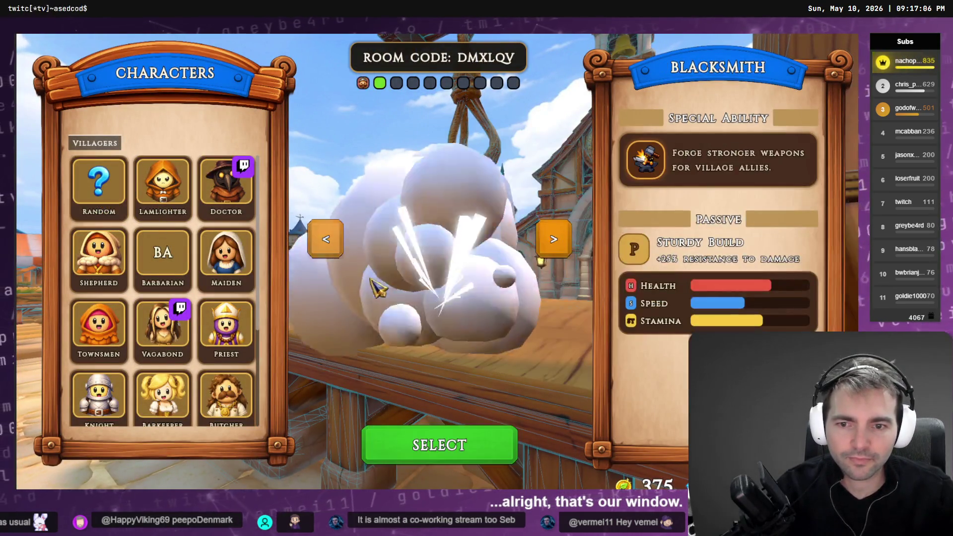
key(alt+Tab)
click(486, 214)
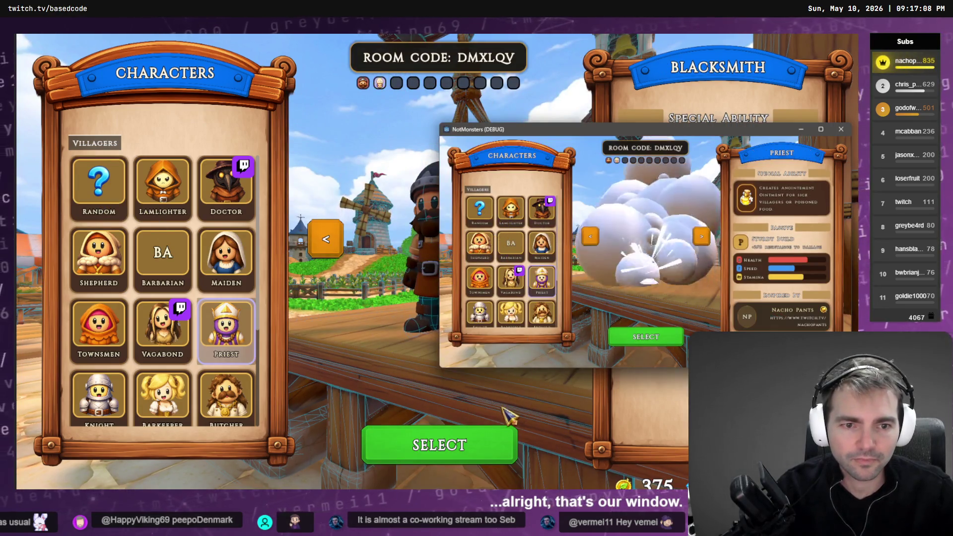
click(472, 442)
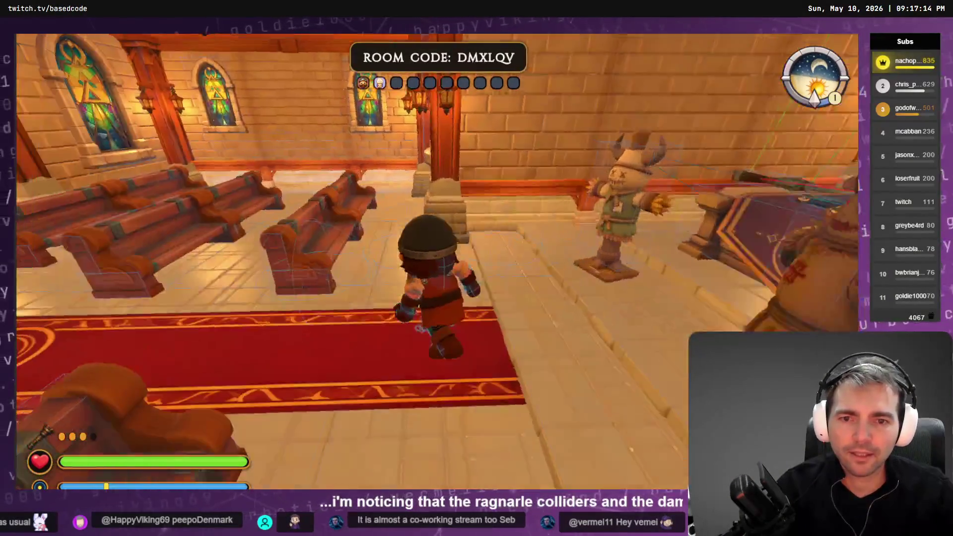
- Choose the Mummy form for the second player and walk it toward the Blacksmith in the church
key(alt+Tab)
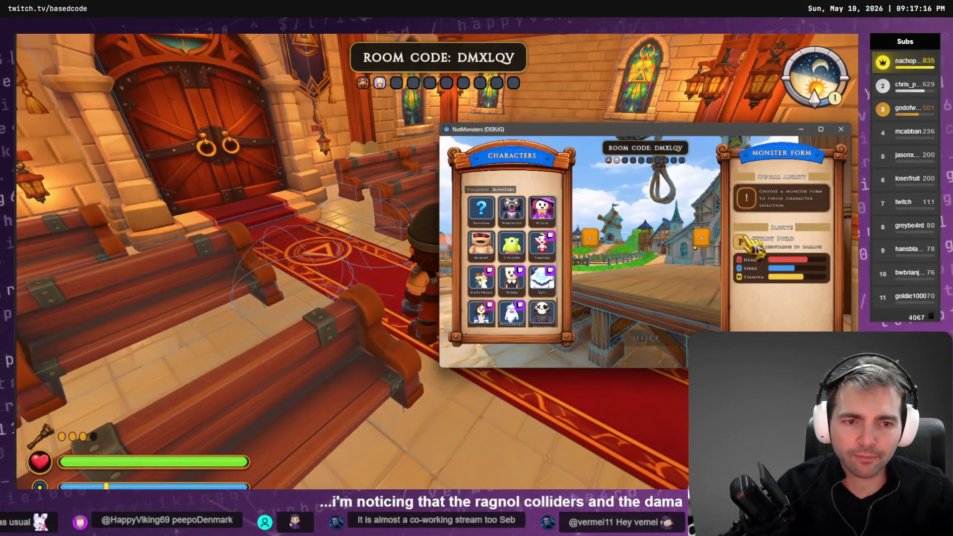
click(481, 244)
click(643, 342)
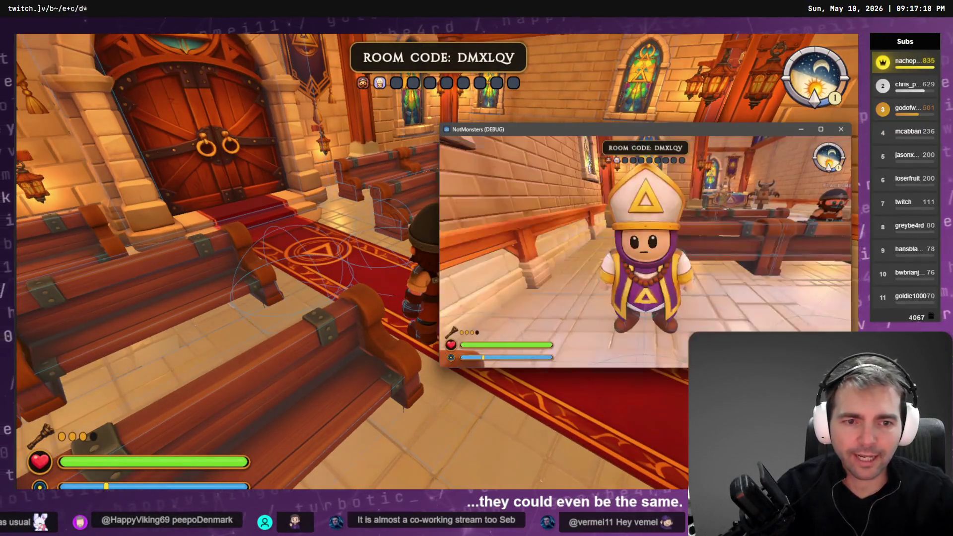
key(w)
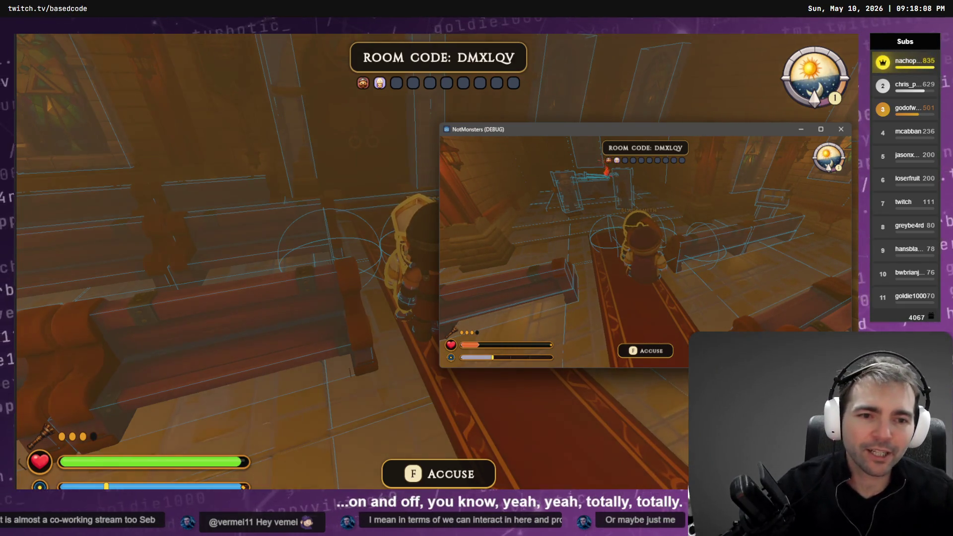
key(alt+Tab)
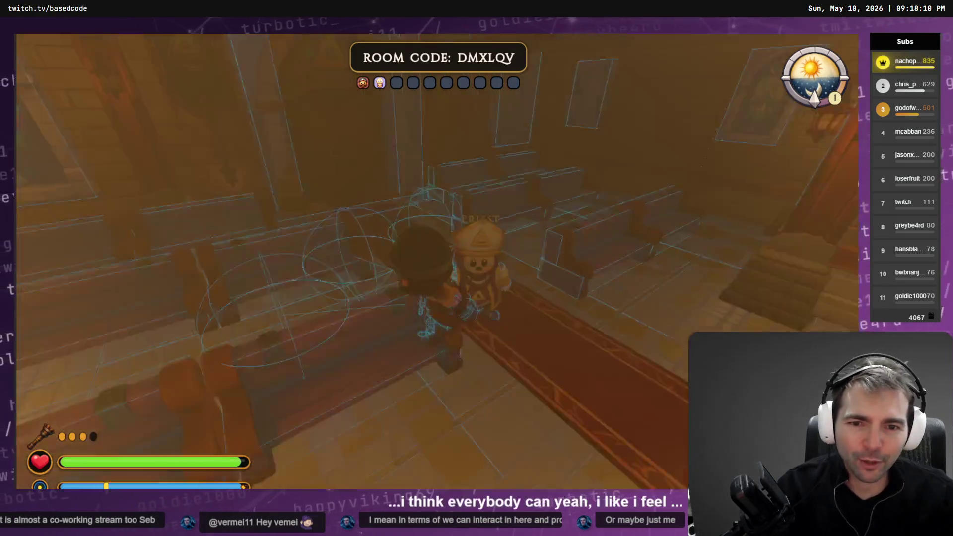